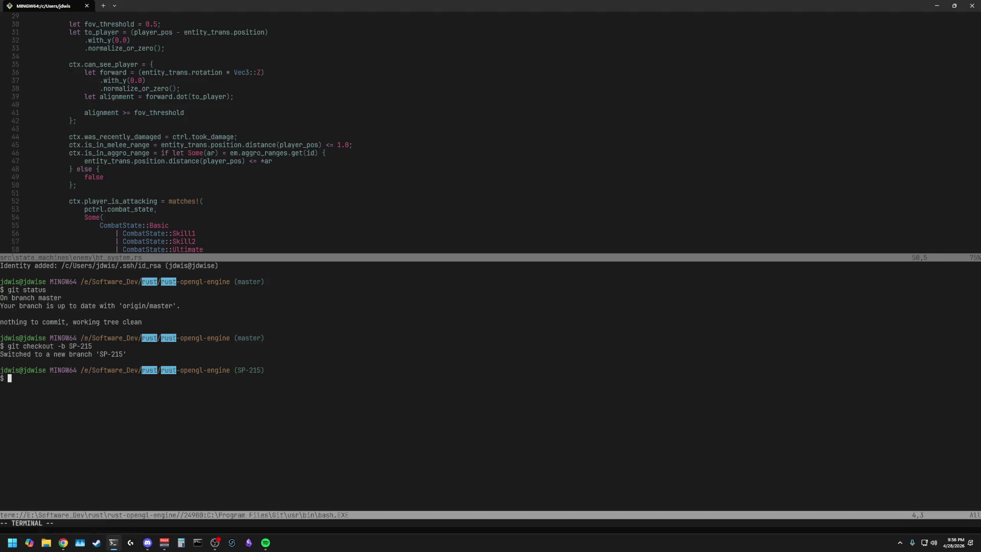
type("git checkout -b")
Step: Check out master and delete the old SP-215 branch in Git Bash
key("BackSpace")
key("BackSpace")
key("BackSpace")
key("BackSpace")
key("BackSpace")
type("out master")
key("Return")
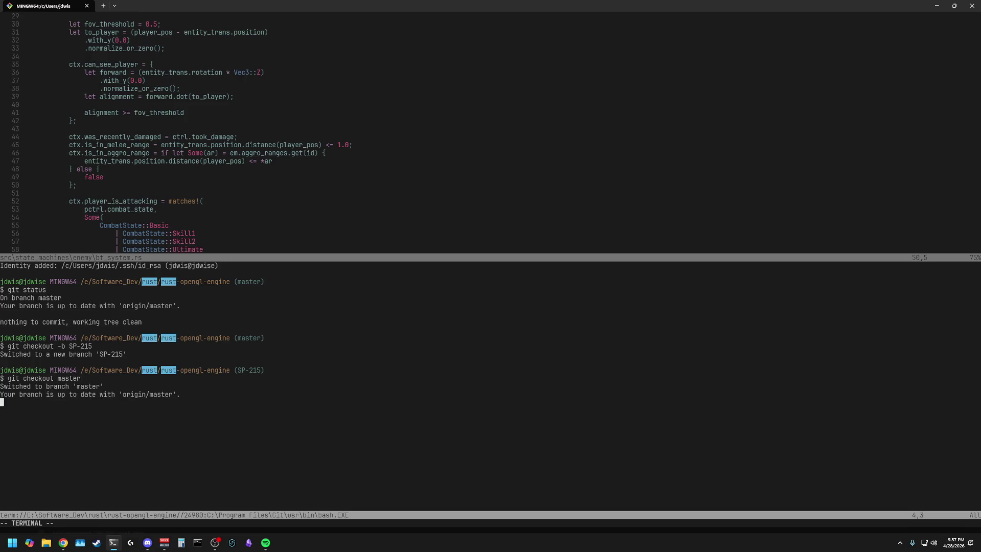
type("git branch -D ")
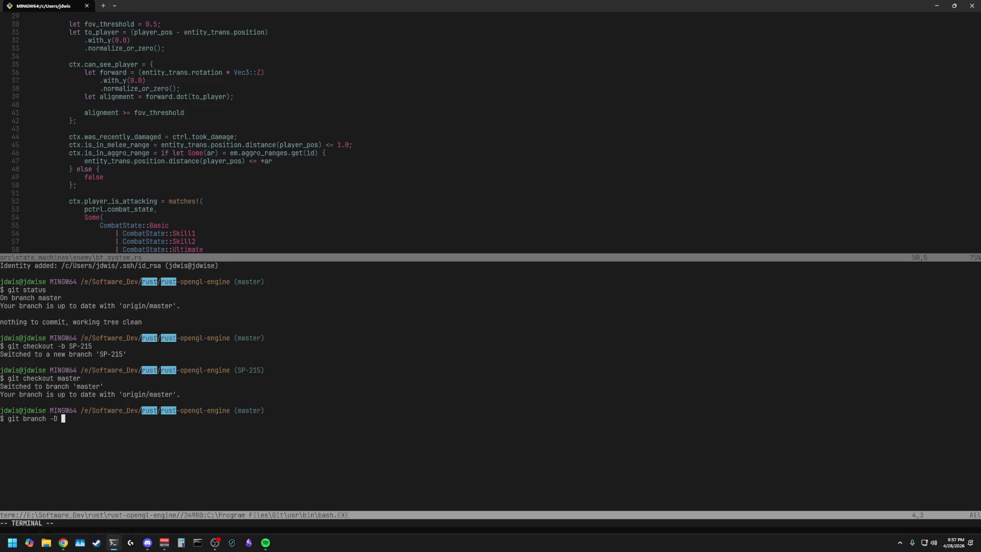
type("SP-25")
type("5")
key("Return")
type("git checkout -b SP-15")
Step: Create and switch to the new branch SP-215-rolling-animation
key("Left")
type("2")
key("Right")
type("-ro")
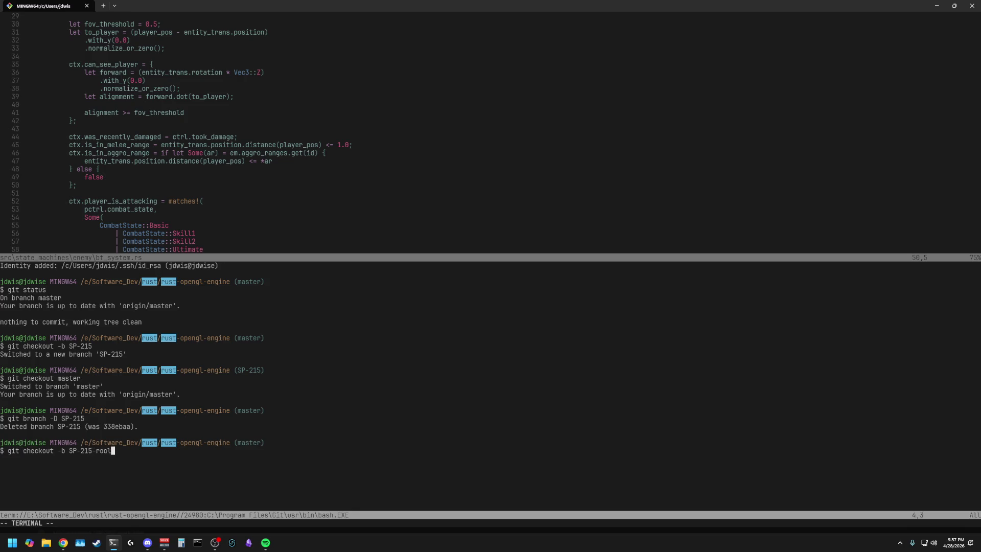
type("lling0")
type("animation")
key("Return")
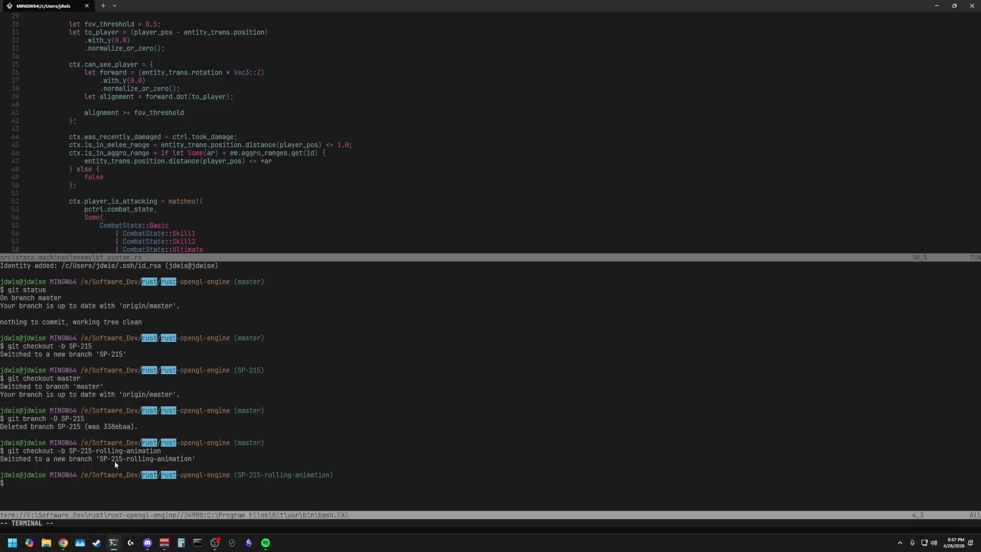
mouse_move(63, 543)
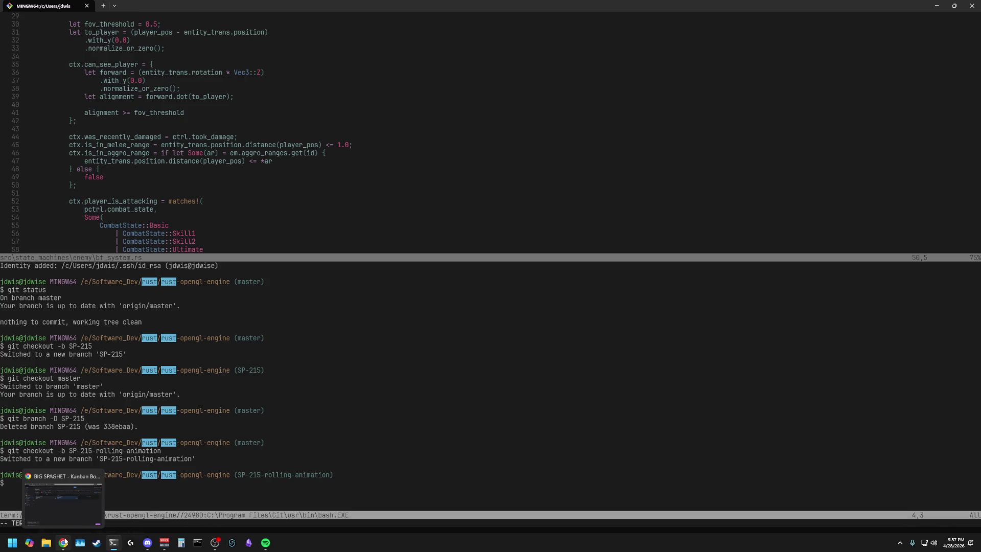
left_click(256, 494)
key("i")
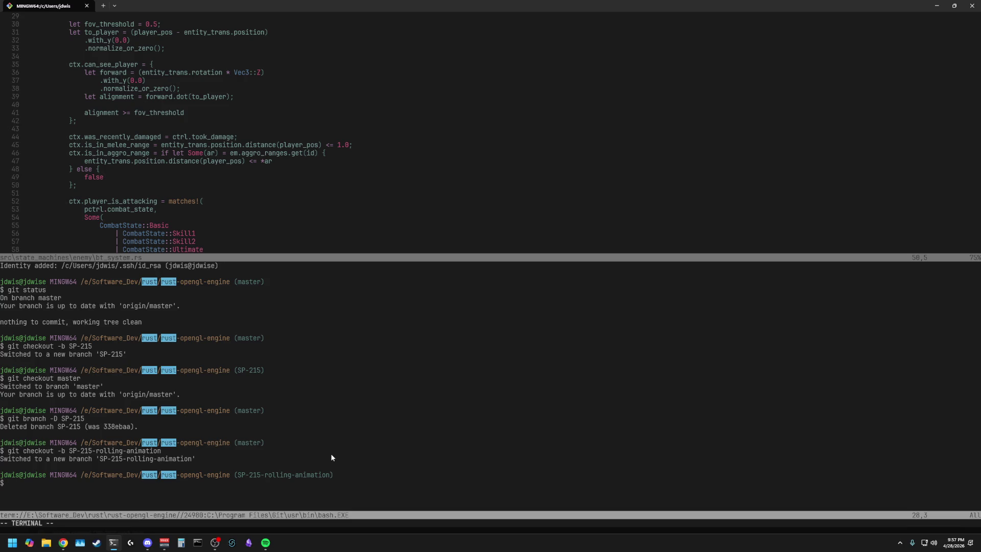
Step: Launch Blender from the Windows Start search
left_click(12, 543)
type("bk")
key("BackSpace")
type("le")
key("Return")
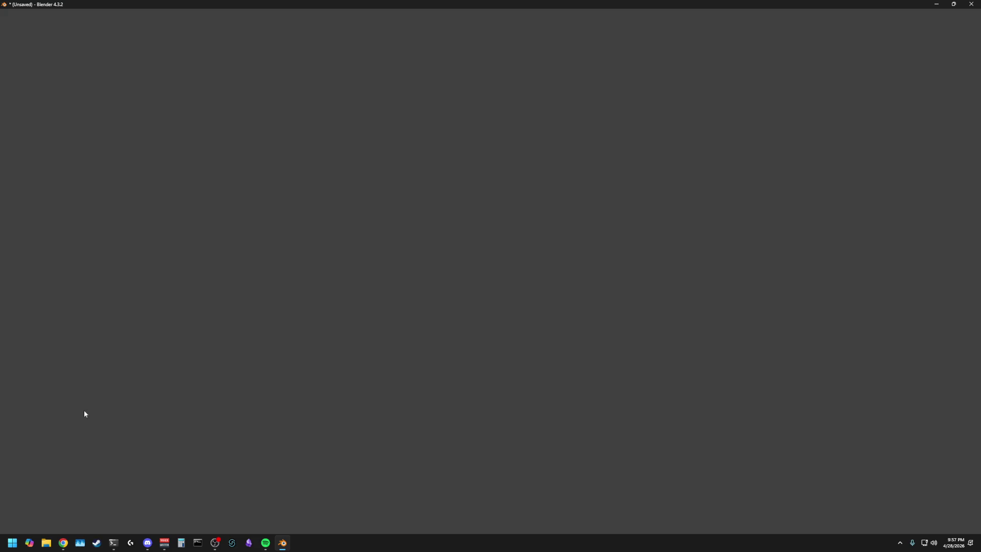
Step: Load the recent peasant blend file and switch to the Animation workspace
left_click(229, 276)
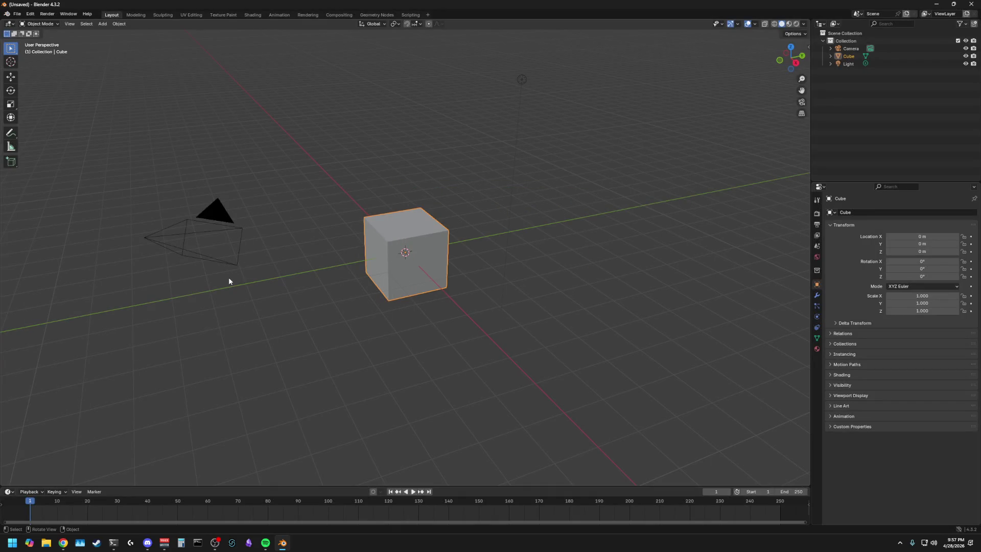
left_click(16, 14)
left_click(165, 39)
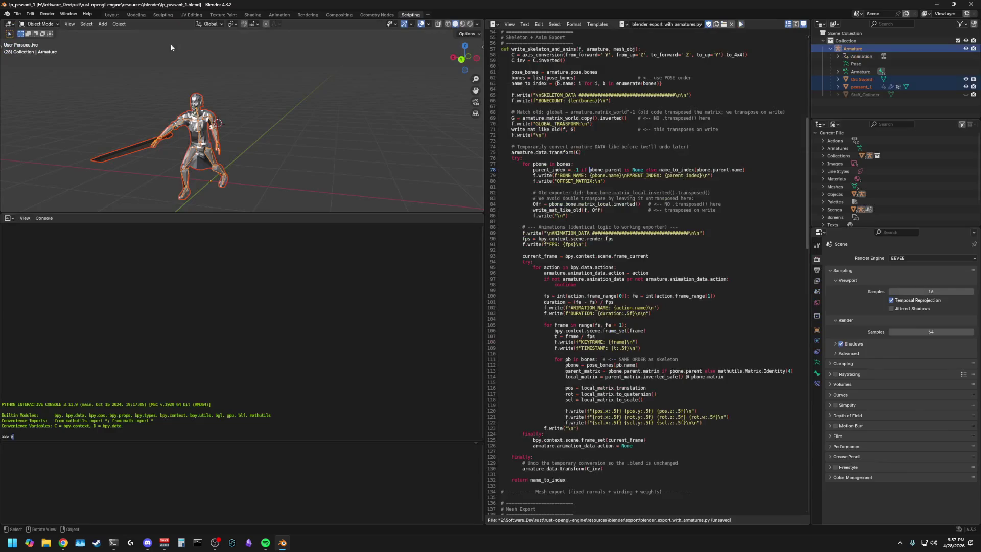
key("alt+a")
middle_click_drag(316, 127, 320, 111)
key("a")
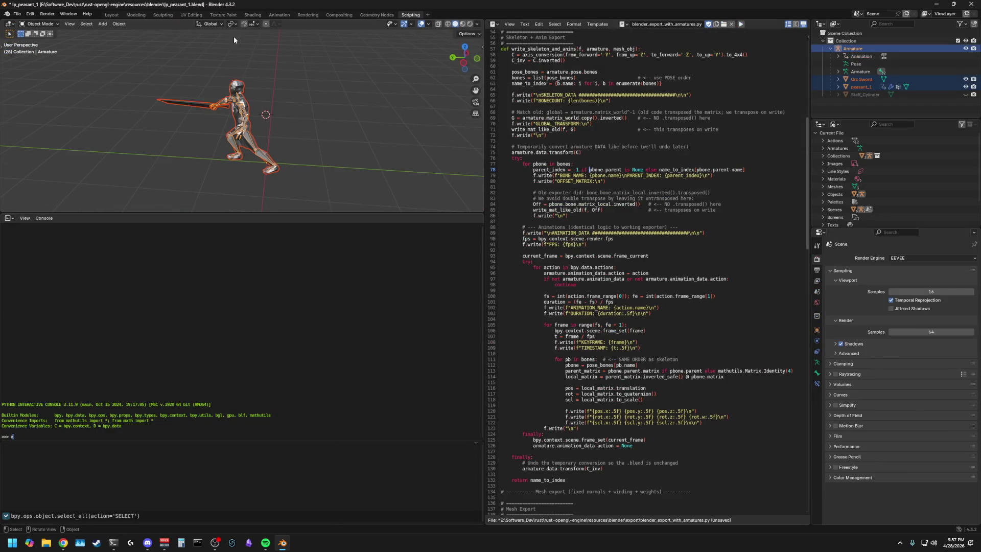
left_click(281, 16)
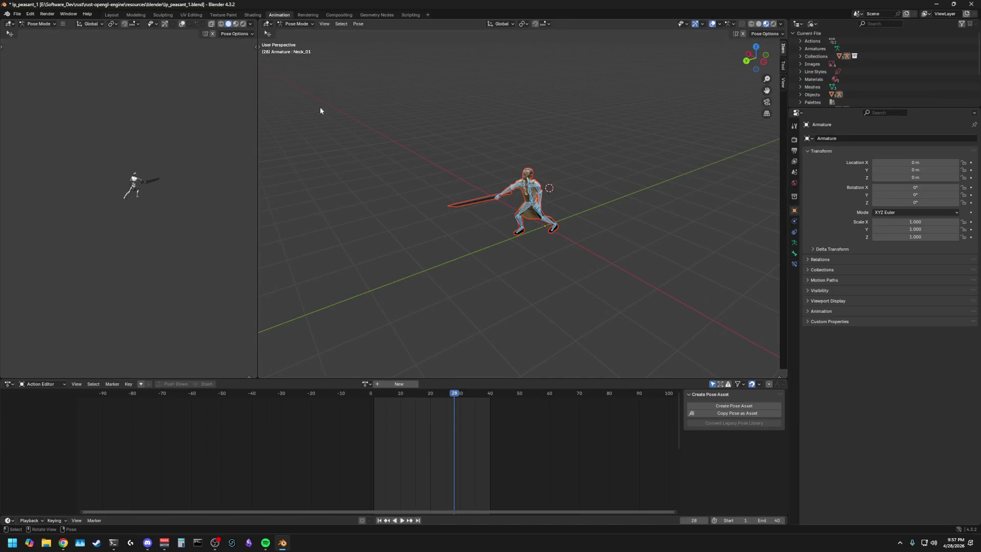
scroll(403, 195, "up", 5)
scroll(434, 249, "down", 3)
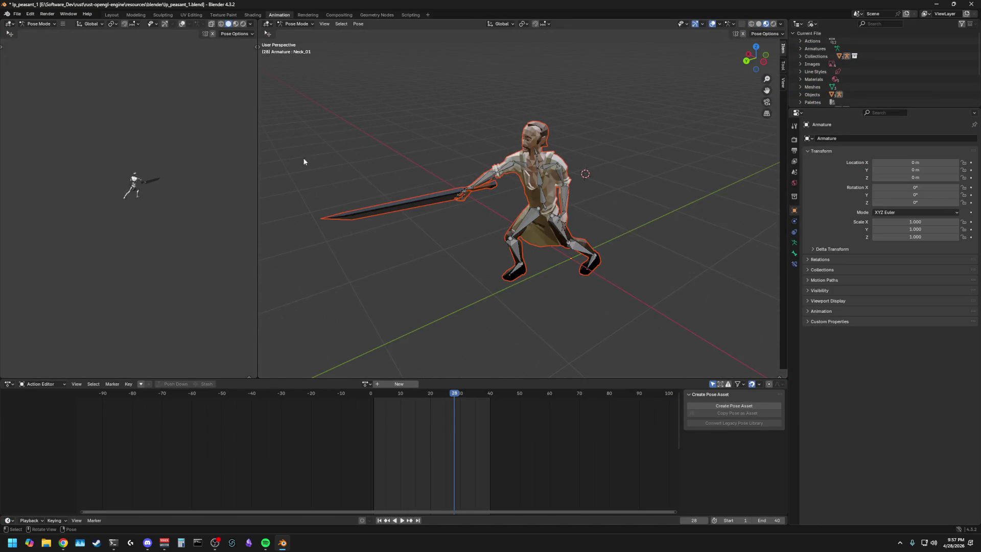
Step: Assign the Idle action to the armature, review it from frame 0, then return to the browser
left_click(367, 384)
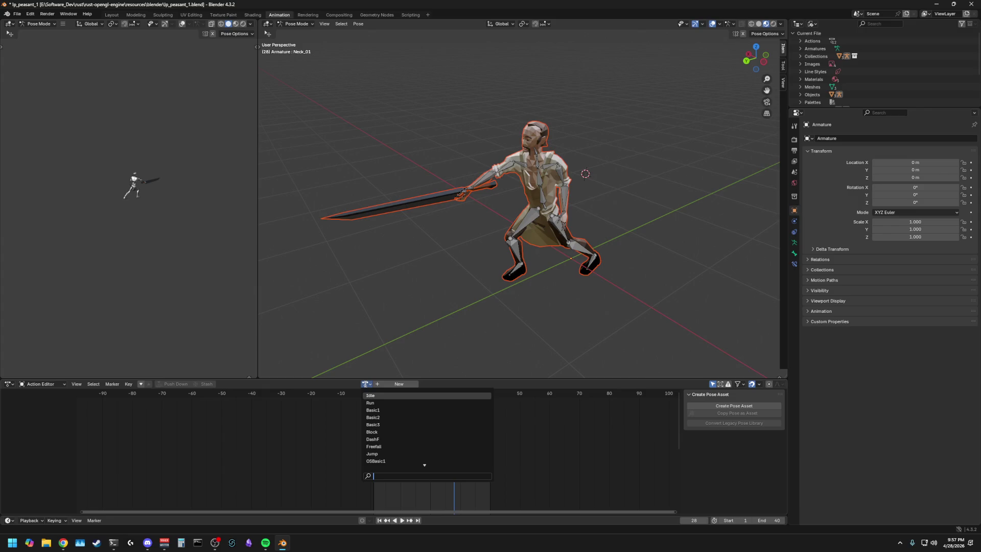
left_click(371, 395)
middle_click_drag(397, 290, 482, 281)
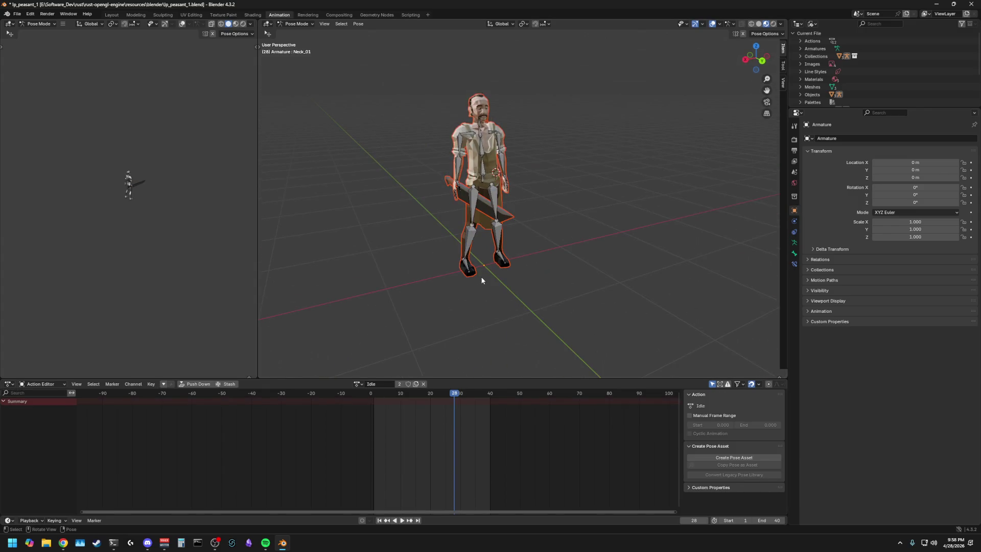
left_click_drag(389, 394, 371, 395)
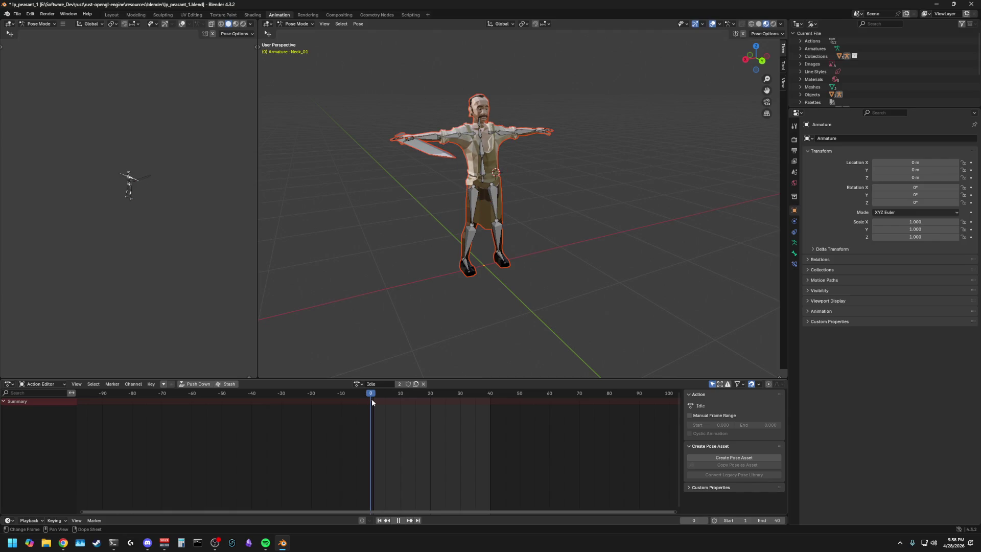
key("a")
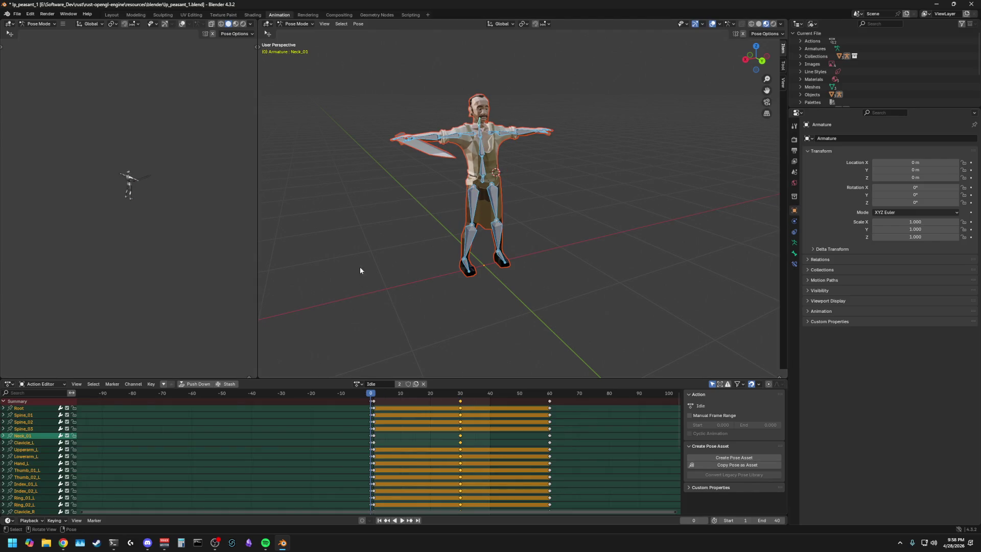
middle_click_drag(360, 270, 375, 281)
key("Right")
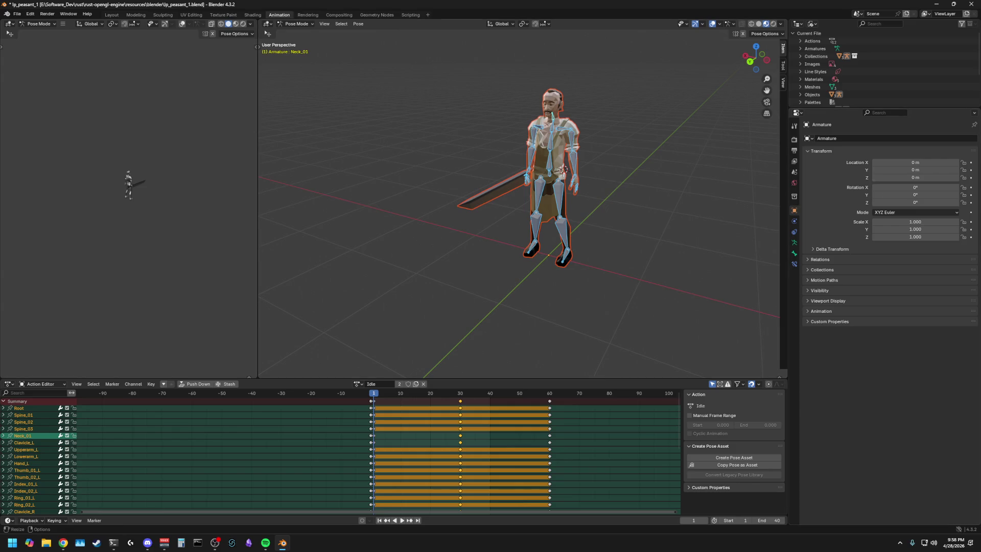
key("alt+Tab")
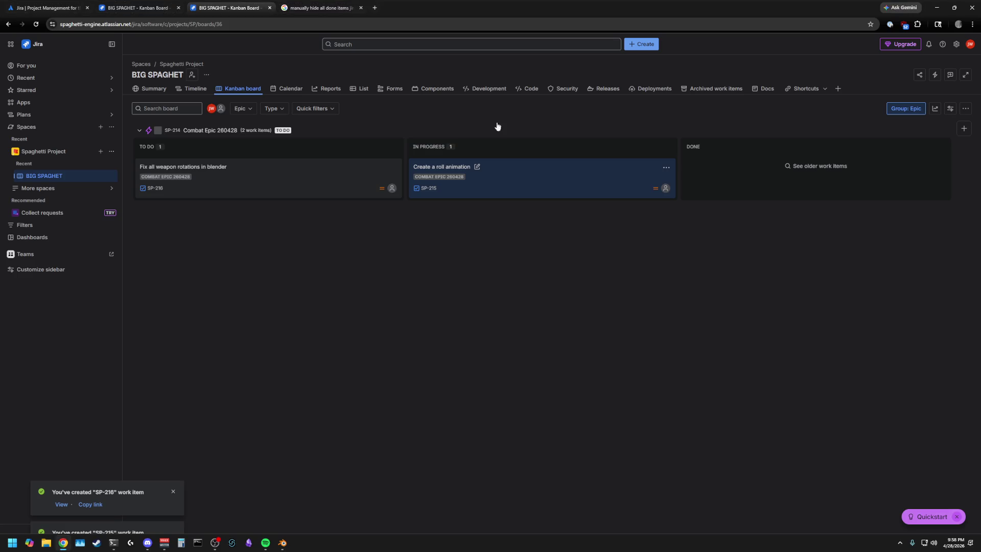
Step: Search YouTube for slow-motion rolling footage and open the Slow Motion Cheese Roll video
left_click(284, 9)
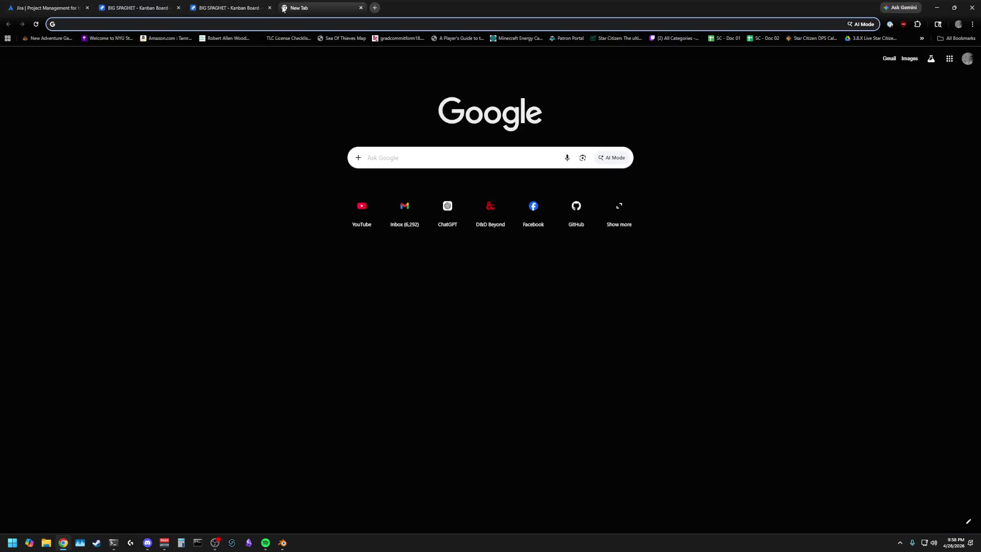
type("youtube.com")
key("Return")
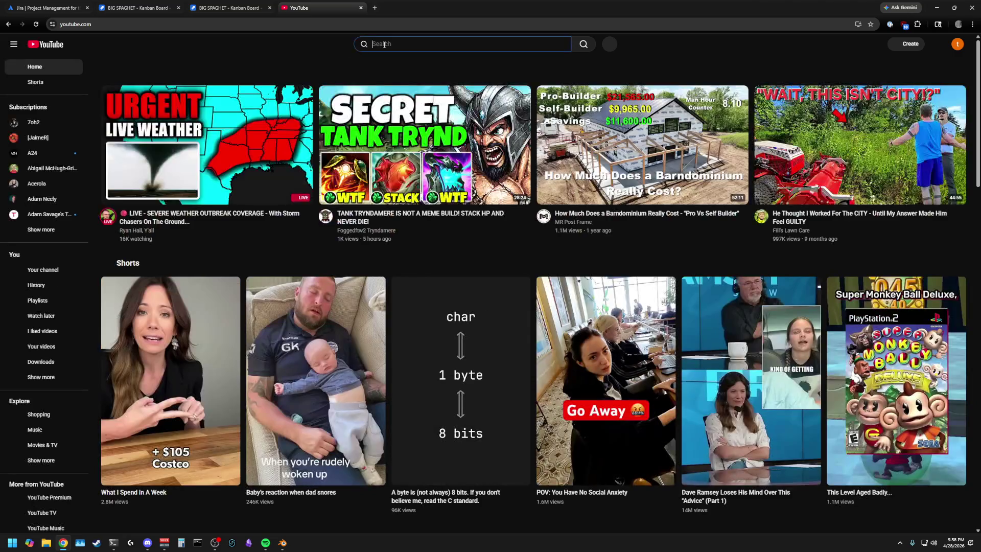
left_click(384, 43)
type("person ")
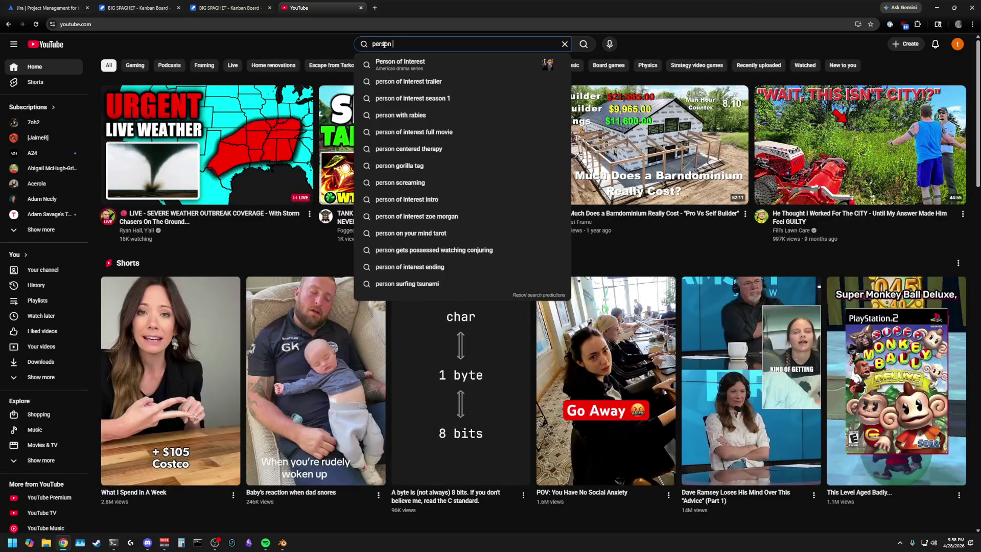
type("rolling in slowmo from the side")
key("Return")
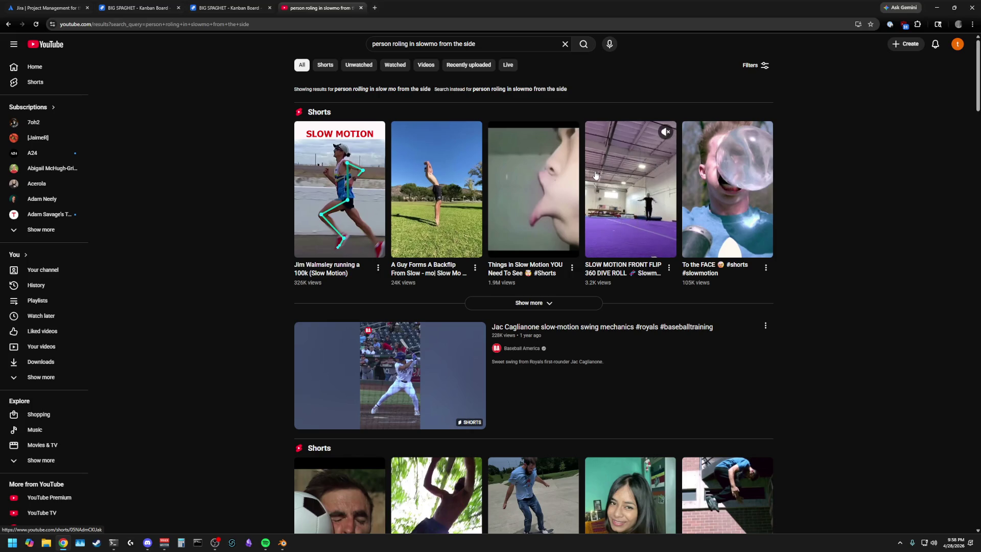
mouse_move(339, 188)
scroll(233, 160, "down", 10)
scroll(232, 159, "down", 6)
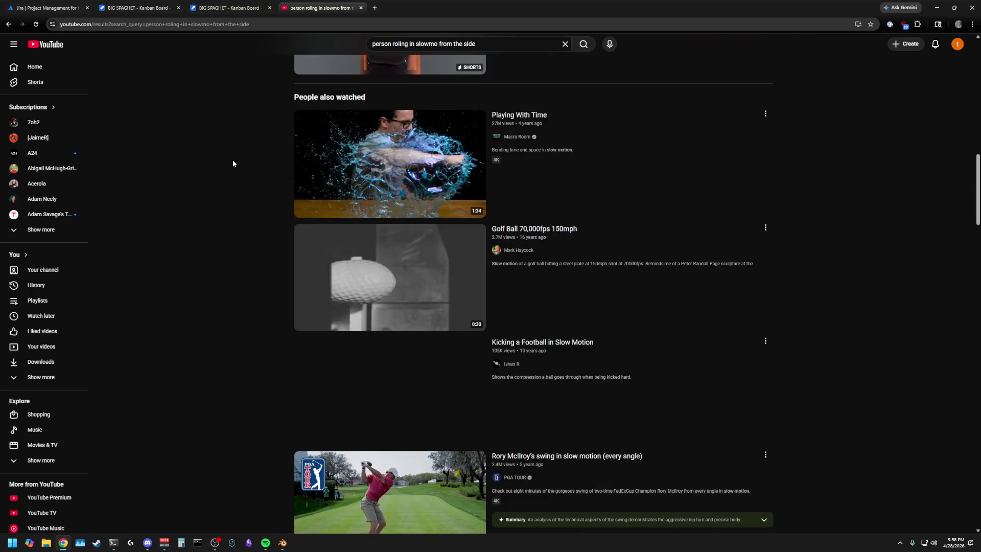
scroll(232, 159, "down", 2)
scroll(232, 159, "down", 4)
scroll(232, 160, "down", 4)
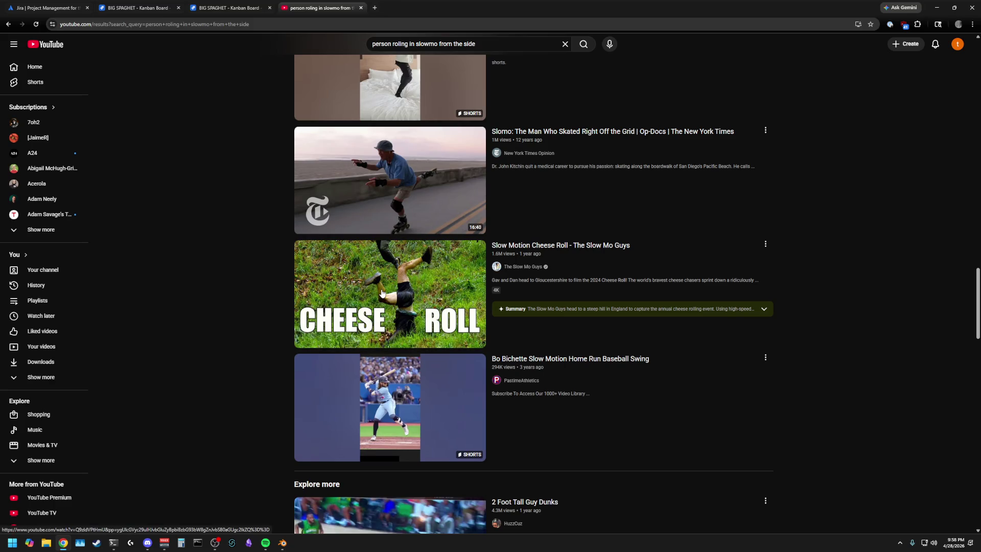
left_click(334, 266)
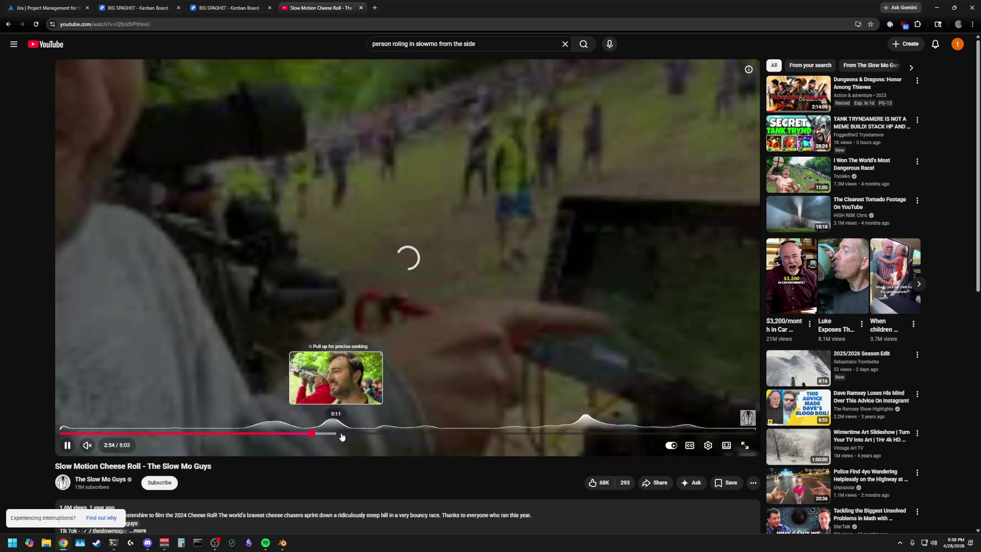
Step: Scrub the video ahead past 6:07 to the rolling part, then close the YouTube tab
left_click(420, 434)
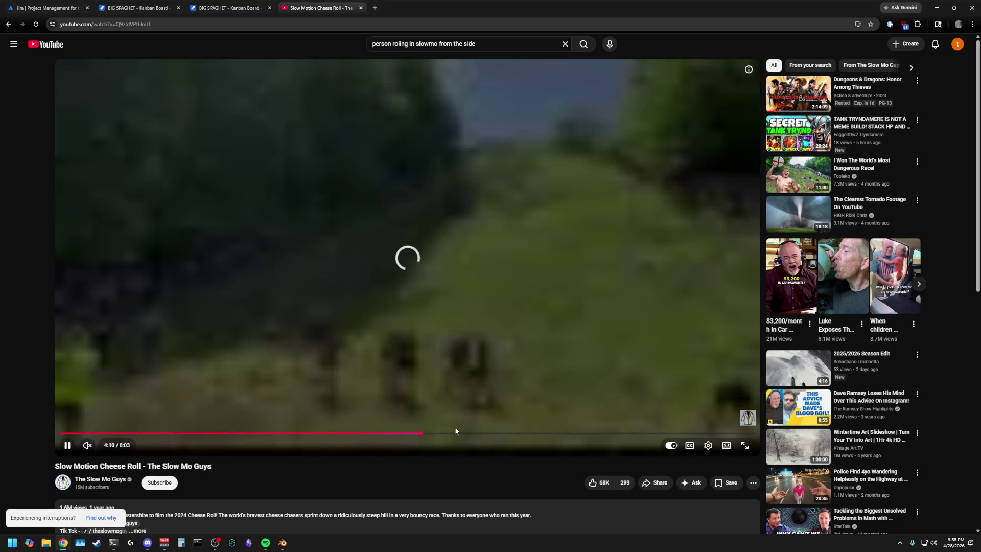
left_click_drag(471, 434, 544, 434)
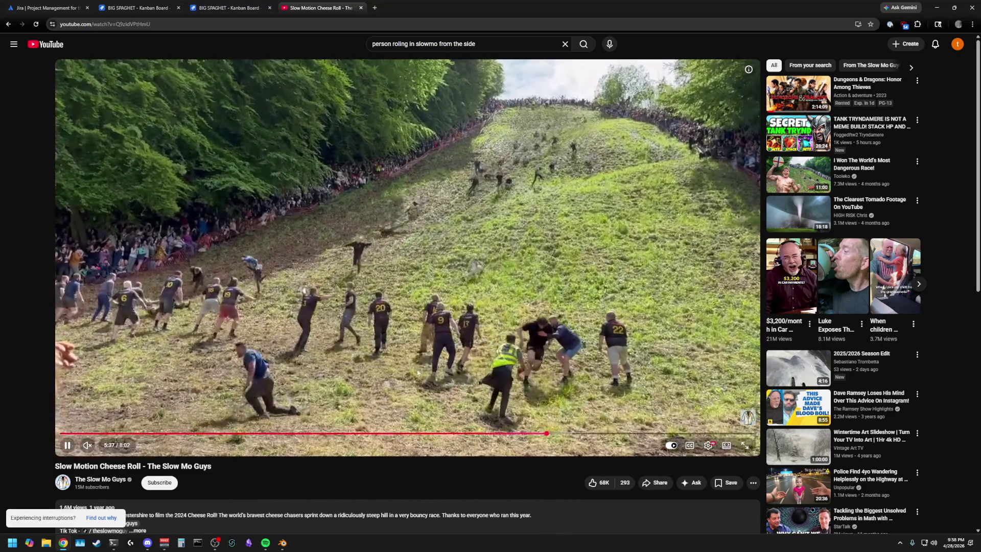
left_click(590, 434)
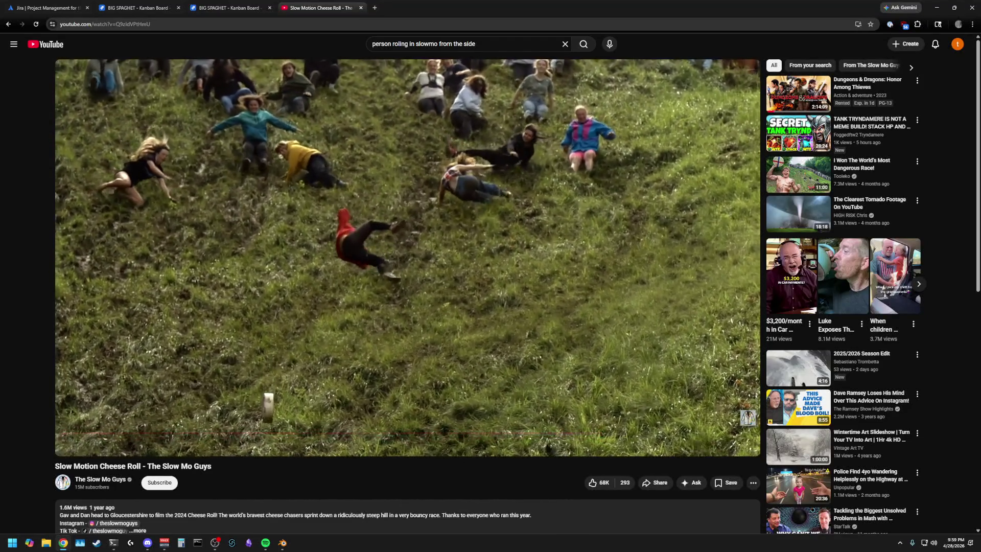
left_click(360, 7)
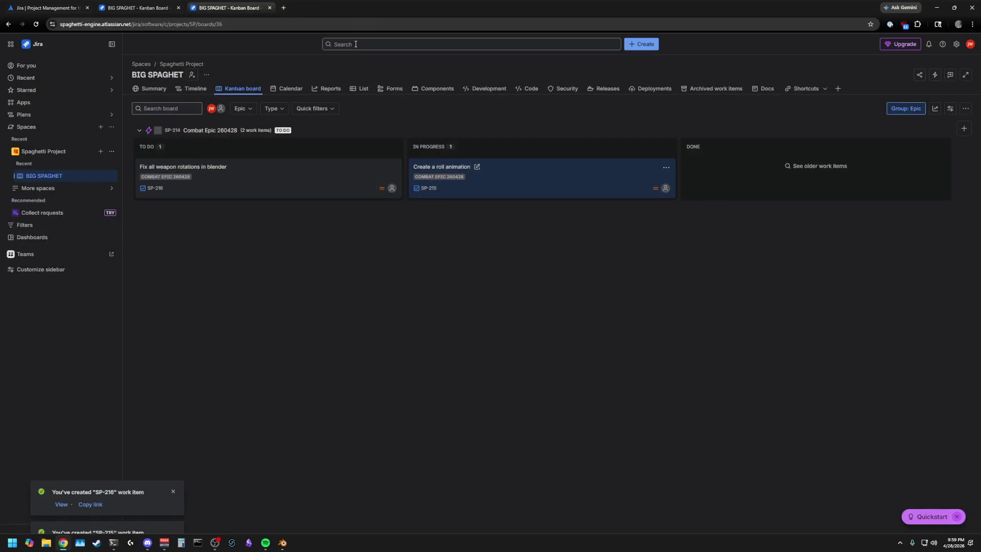
left_click_drag(460, 8, 602, 210)
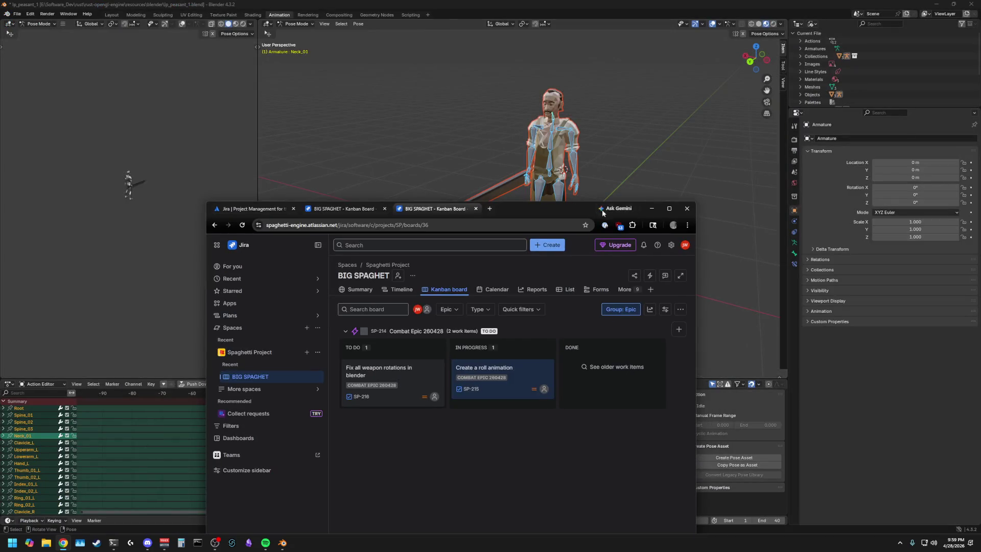
left_click(654, 208)
middle_click_drag(658, 216, 483, 243)
key("s")
key("y")
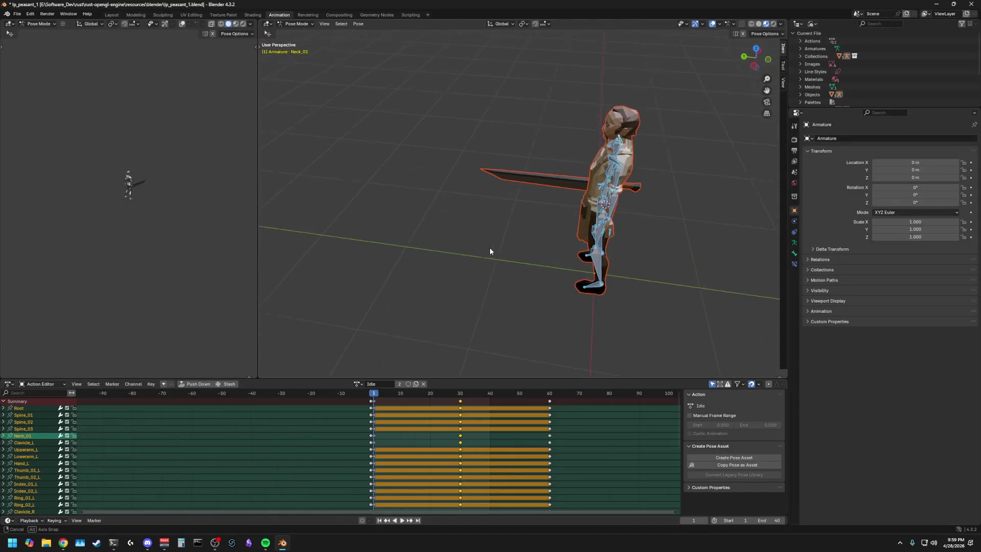
key("Escape")
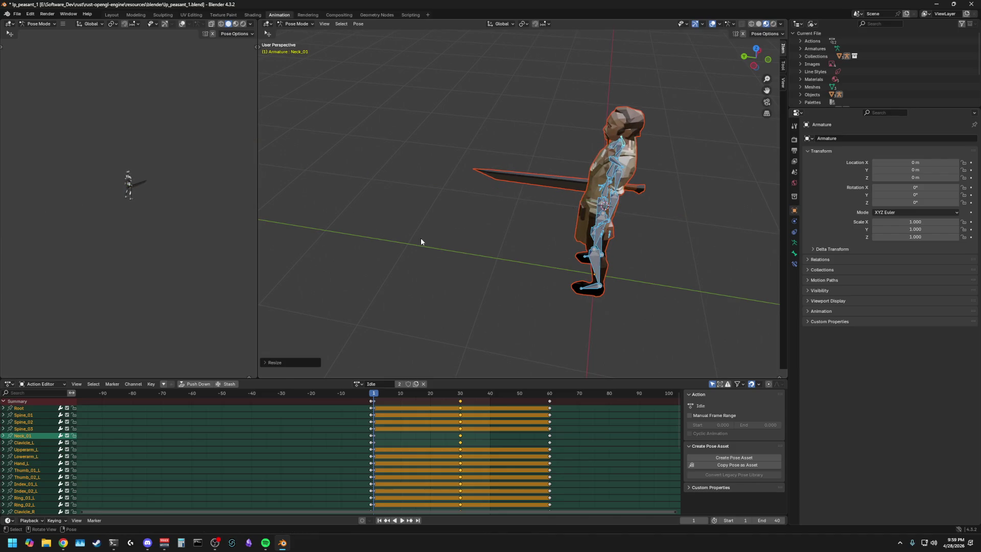
left_click(401, 235)
middle_click_drag(401, 235, 471, 222)
key("a")
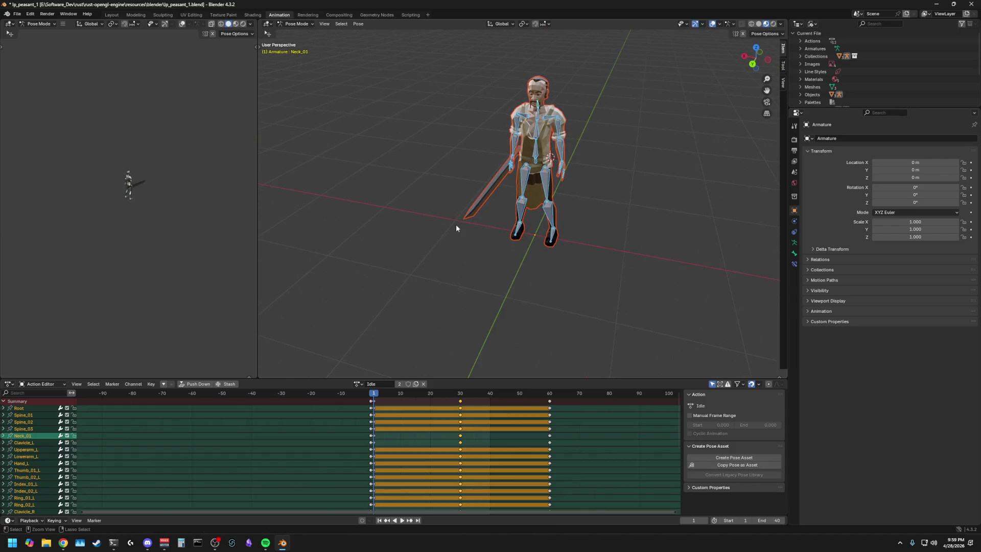
left_click(399, 245)
middle_click_drag(445, 259, 403, 260)
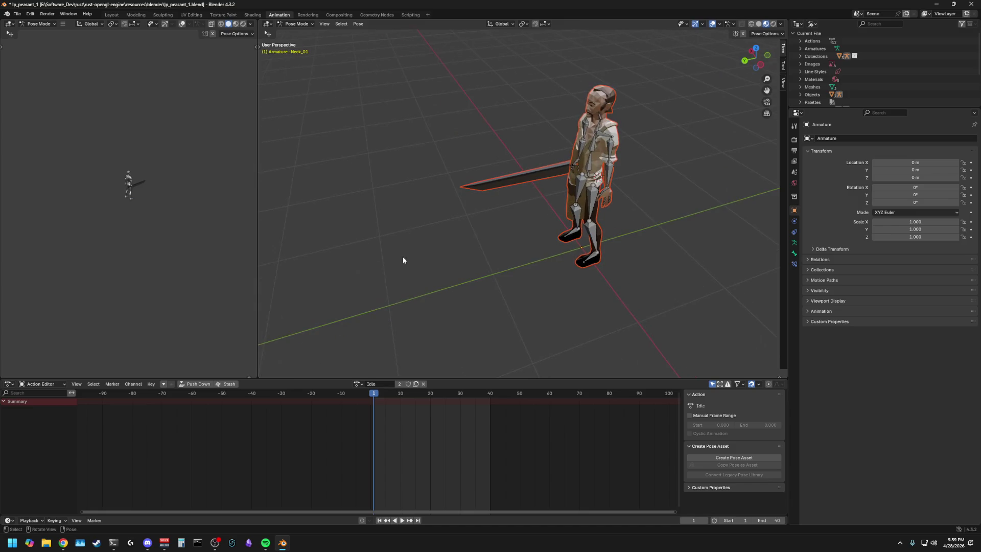
key("a")
key("alt+a")
key("a")
key("alt+a")
key("a")
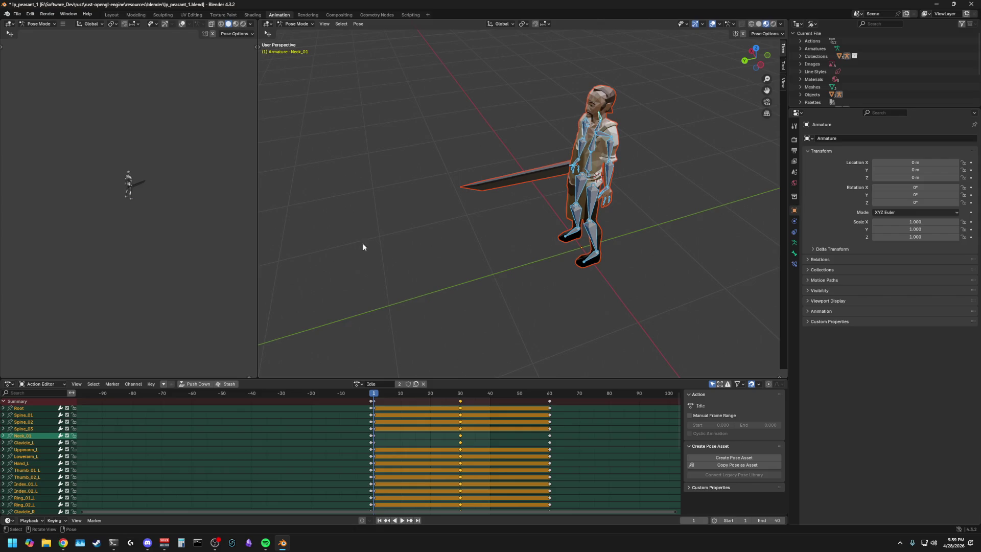
left_click(415, 384)
Step: Rename the new action to Roll, check it in the action list, then minimize Blender
double_click(386, 383)
type("Roll")
key("Return")
key("alt+a")
key("a")
left_click(362, 385)
left_click(415, 335)
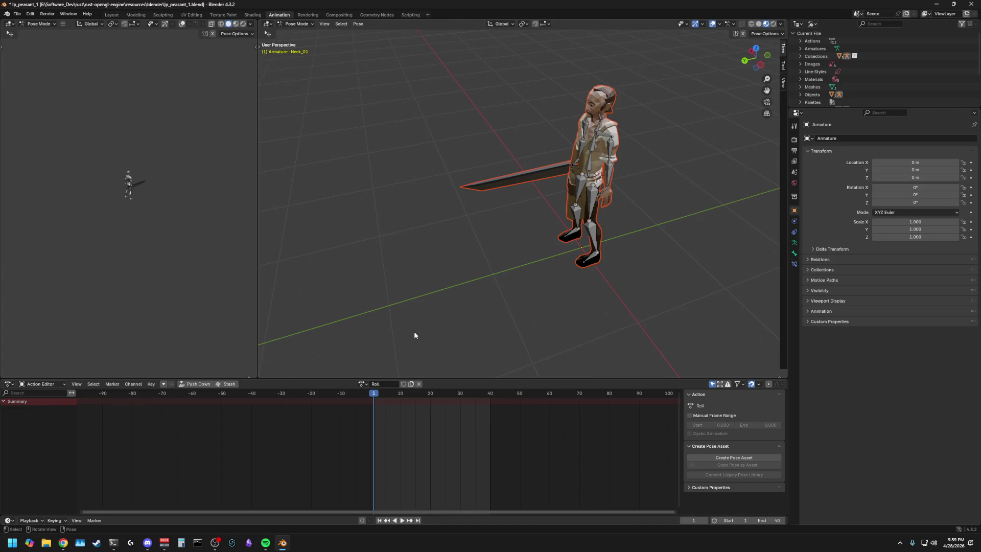
left_click(938, 7)
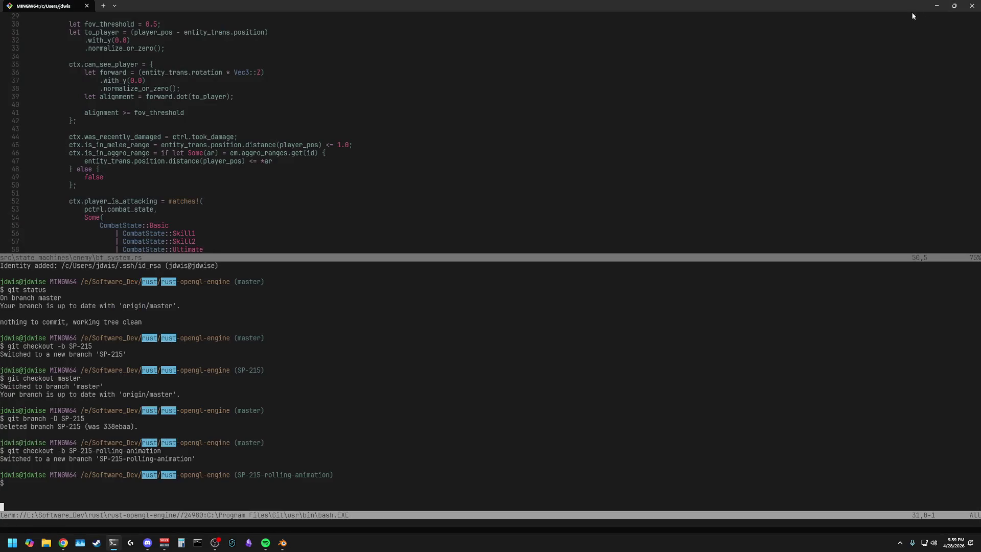
Step: Restore Blender, select all bones to show the Roll keyframe channels, then open the Start menu
left_click(367, 176)
left_click(164, 171)
left_click(283, 543)
mouse_move(427, 264)
middle_mouse_down()
mouse_move(378, 296)
mouse_move(465, 297)
middle_mouse_up()
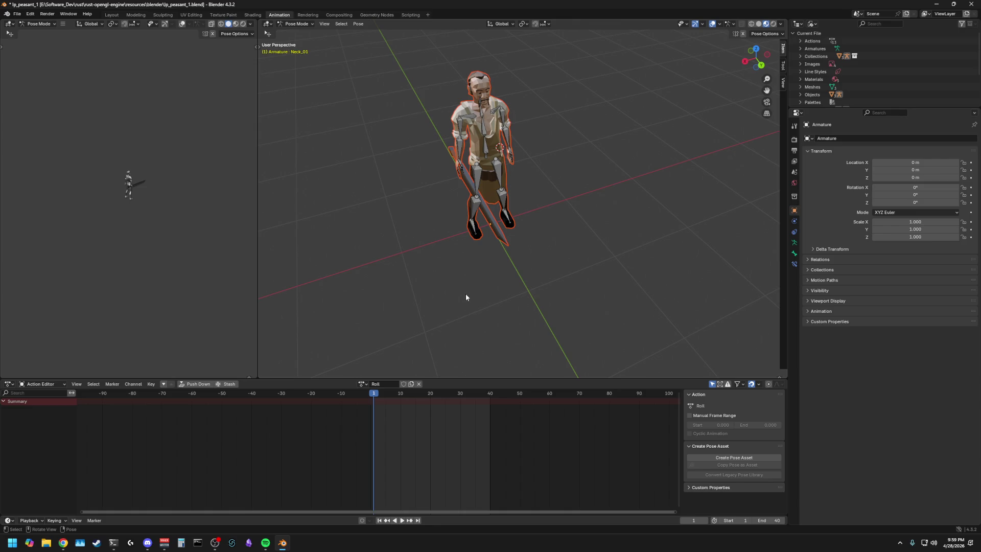
mouse_move(472, 280)
middle_mouse_down()
mouse_move(465, 300)
mouse_move(476, 298)
middle_mouse_up()
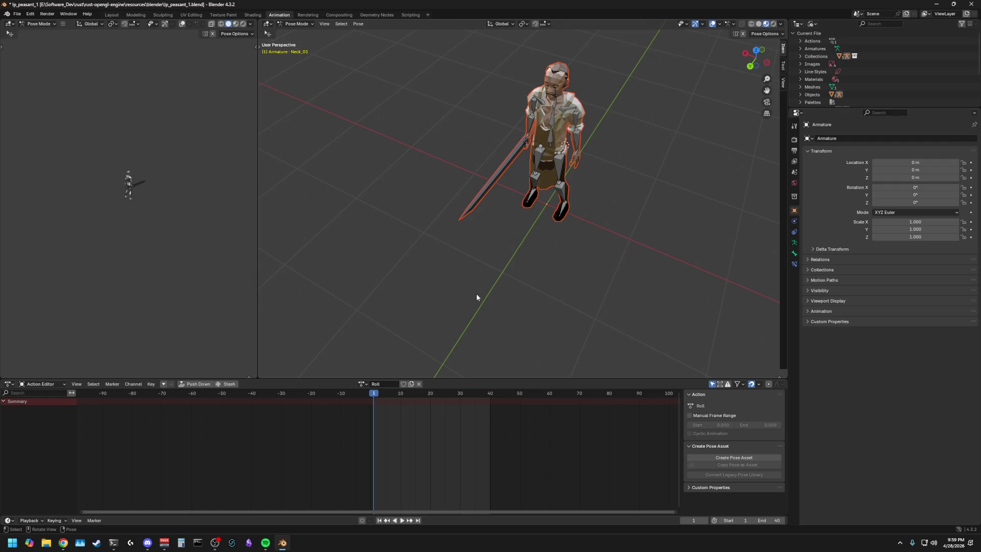
mouse_move(476, 298)
middle_mouse_down()
mouse_move(486, 292)
mouse_move(438, 281)
mouse_move(463, 232)
mouse_move(450, 271)
middle_mouse_up()
key("a")
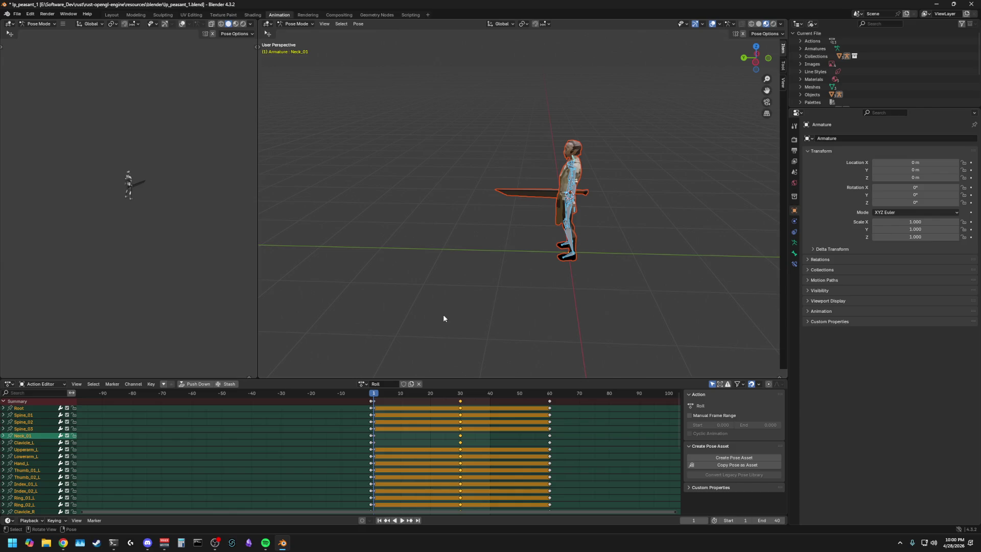
mouse_move(444, 319)
middle_mouse_down()
mouse_move(476, 301)
mouse_move(429, 290)
middle_mouse_up()
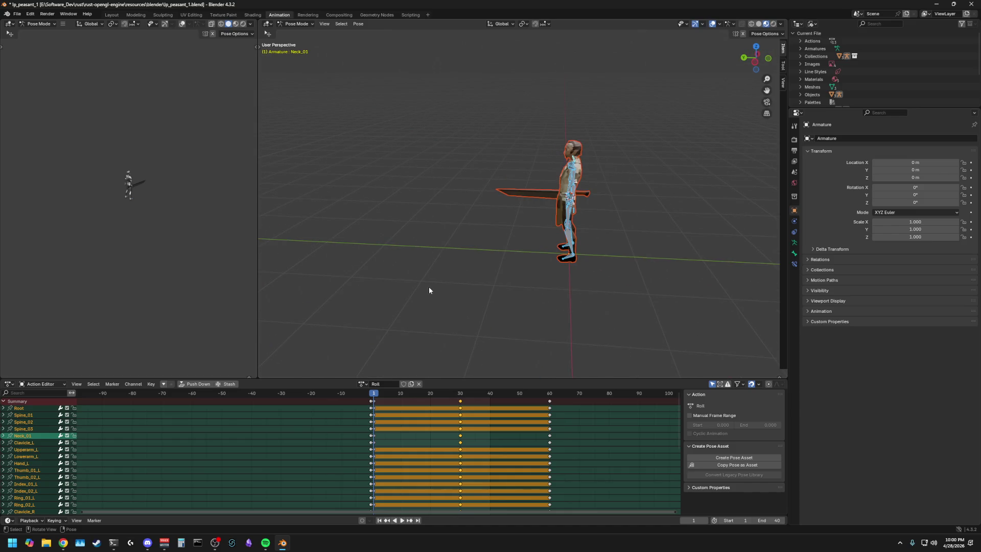
left_click(11, 543)
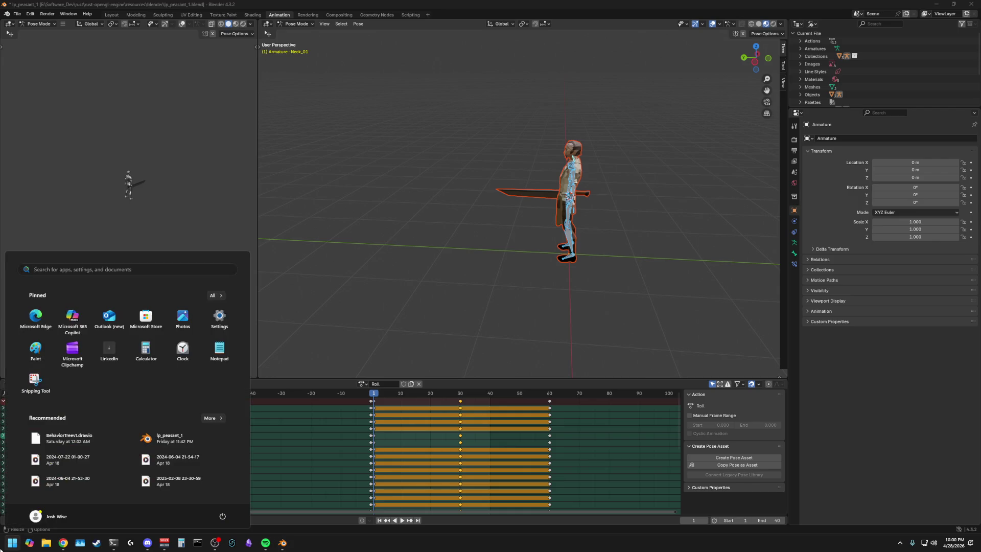
type("elden")
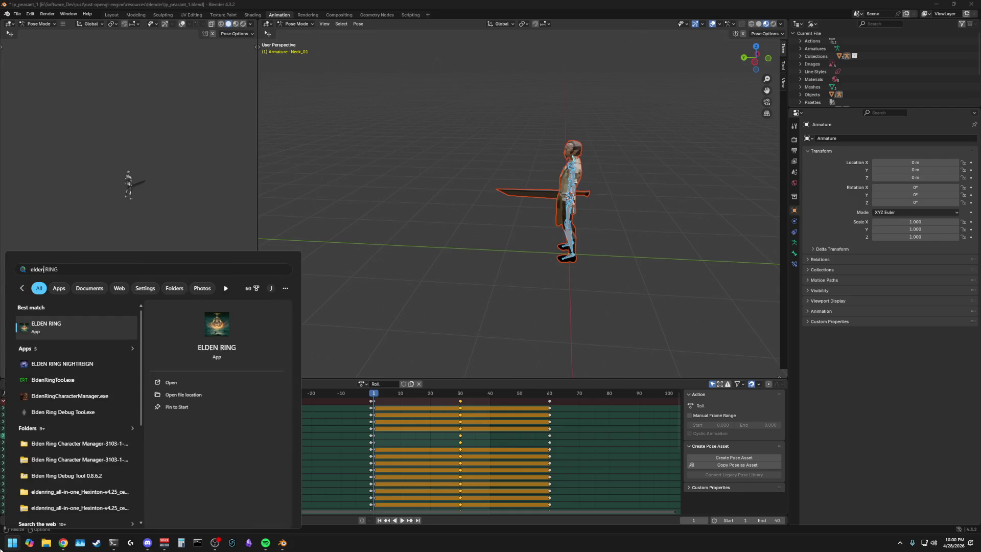
Step: Launch the Elden Ring Character Manager, close it again, and dismiss the Start menu
left_click(61, 395)
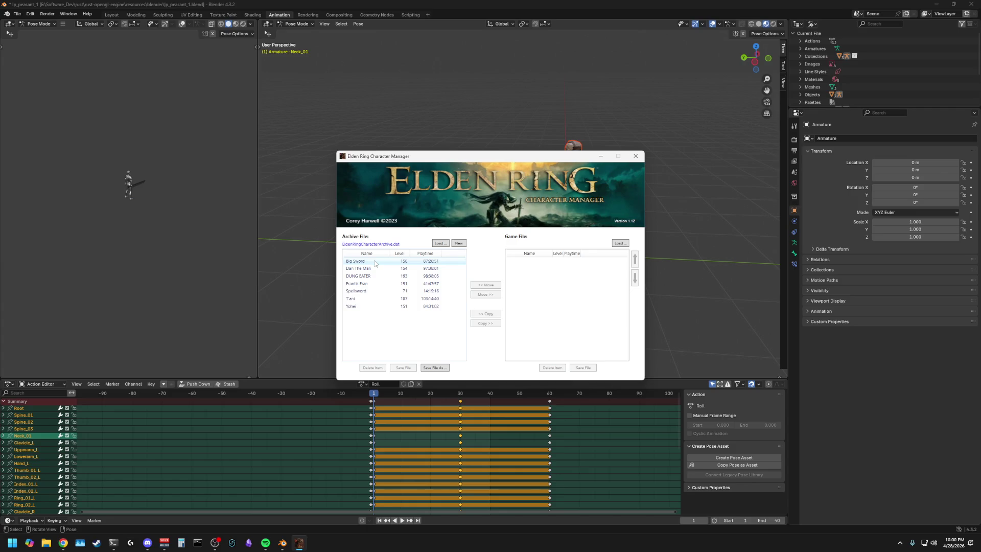
left_click(636, 155)
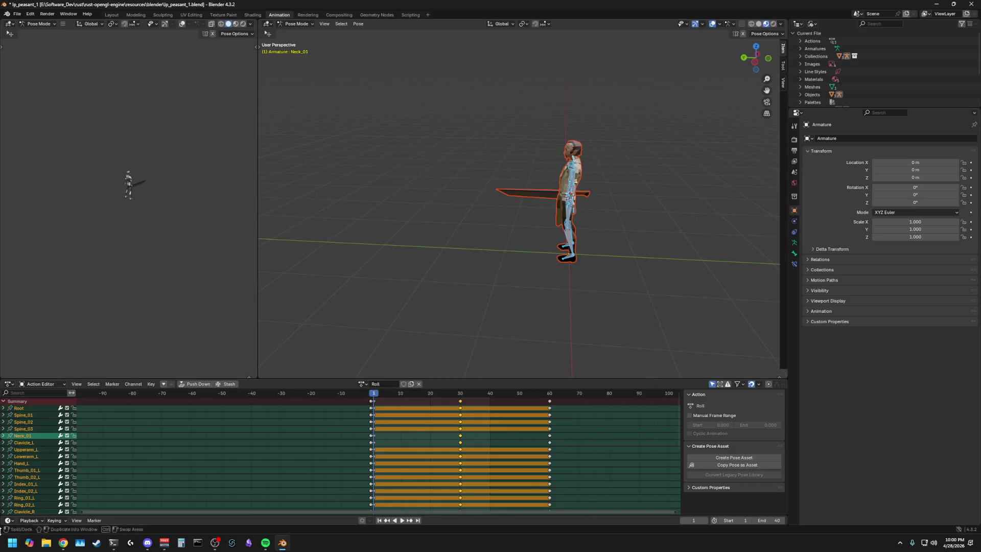
key("super")
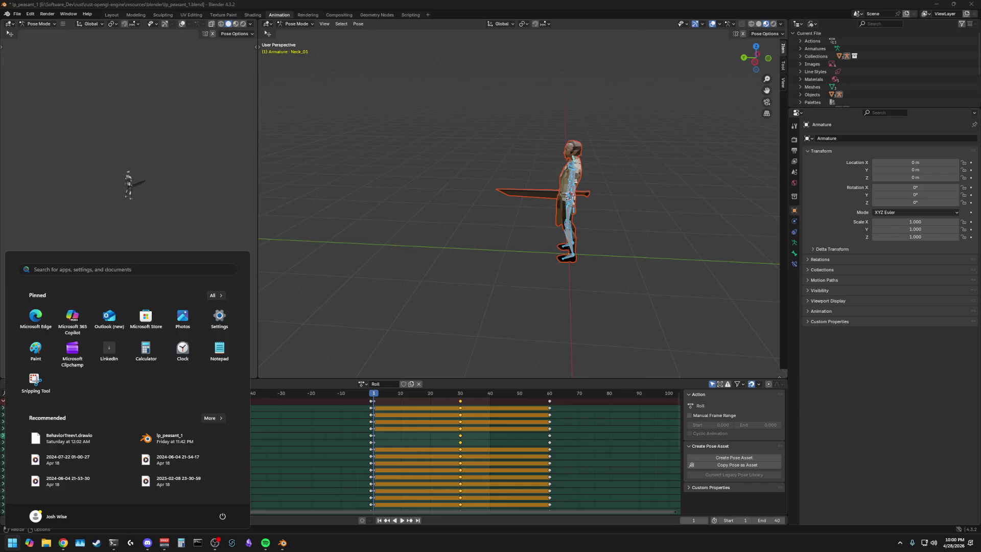
left_click(398, 272)
mouse_move(381, 254)
middle_mouse_down()
mouse_move(404, 304)
mouse_move(335, 346)
middle_mouse_up()
Step: Reopen Start, clear the search text, and close the menu to return to Blender
key("super")
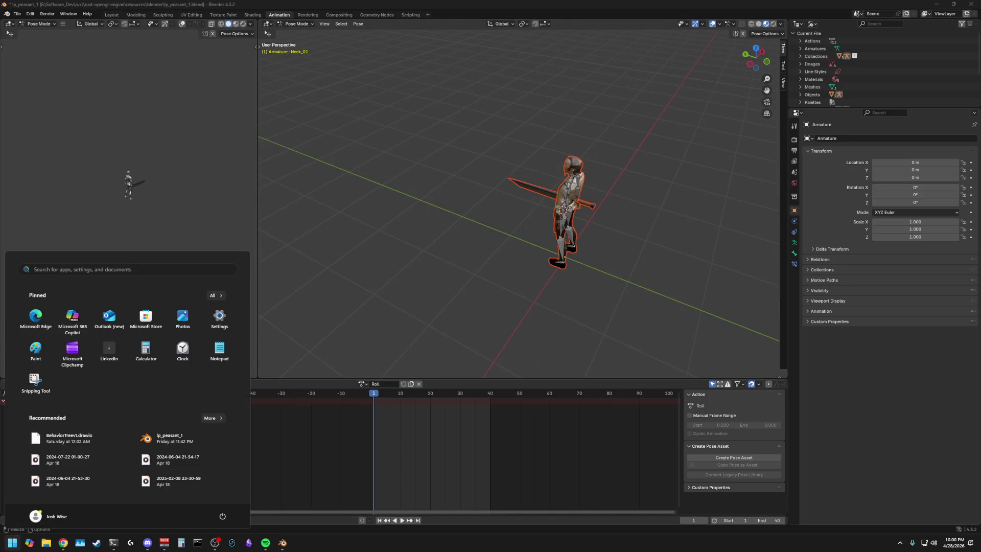
type("elden")
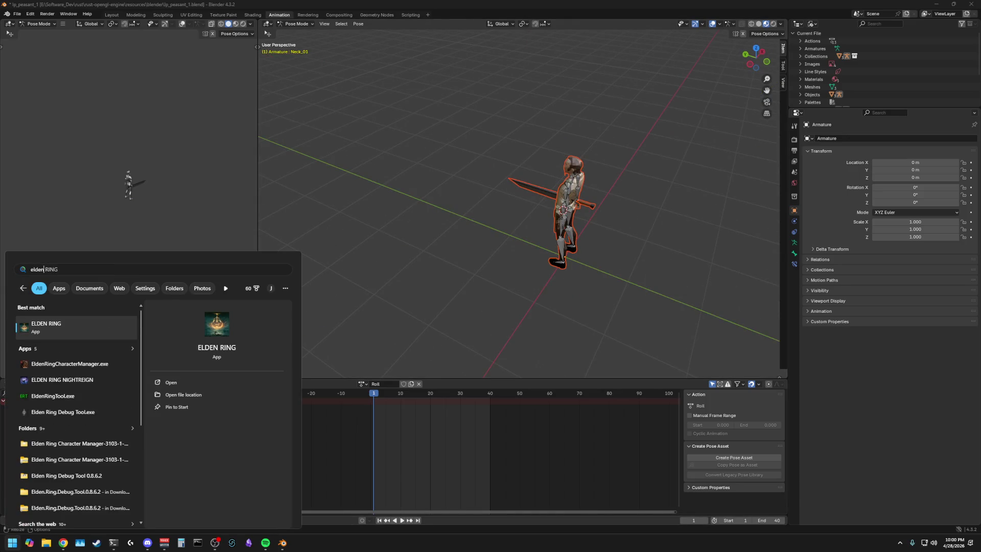
key("BackSpace")
key("BackSpace")
key("BackSpace")
type("s")
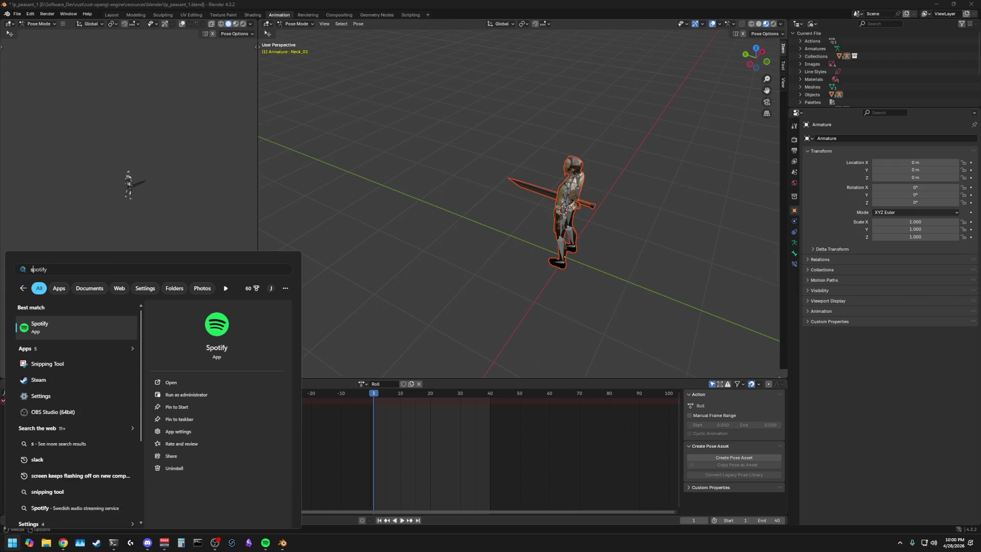
key("BackSpace")
key("super+e")
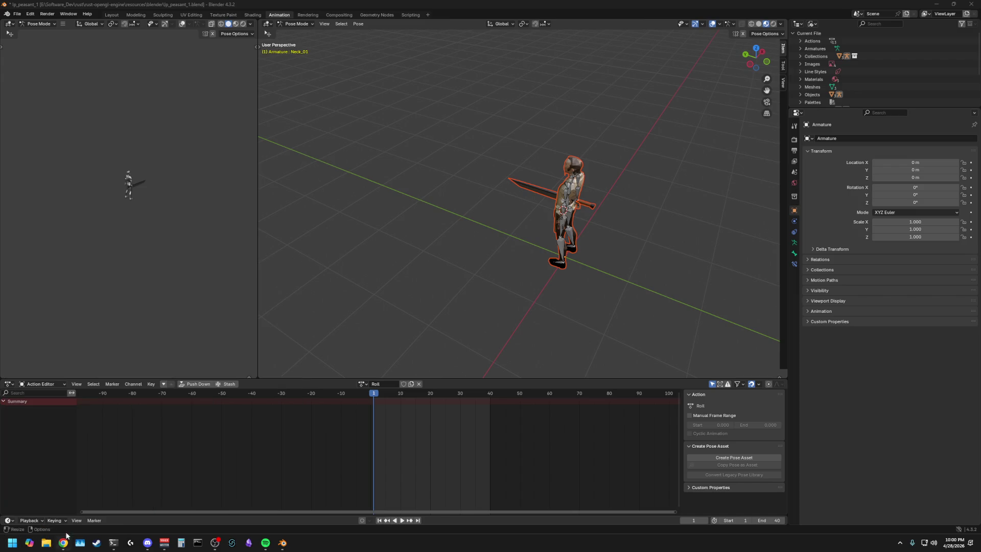
key("super+shift+Right")
key("super")
type("dsas")
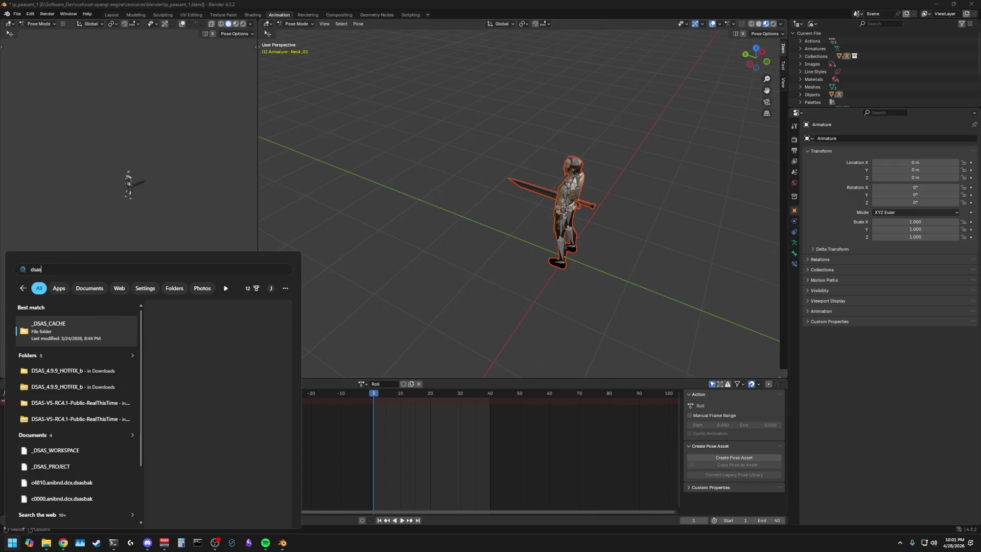
Step: Launch DS Anim Studio from the _DSAS_CACHE result, dismiss its splash, cancel Blender's close prompt and maximize it
left_click(70, 334)
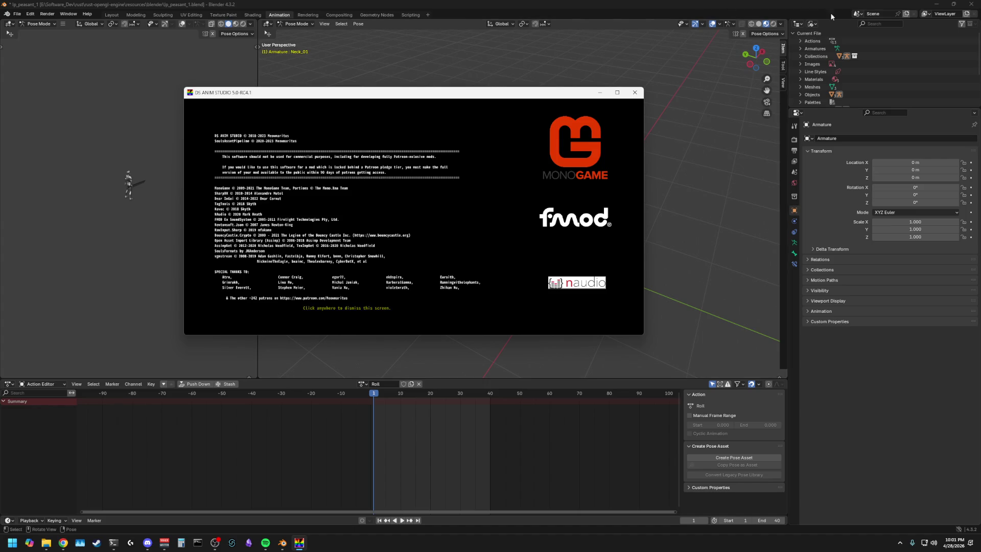
left_click(967, 4)
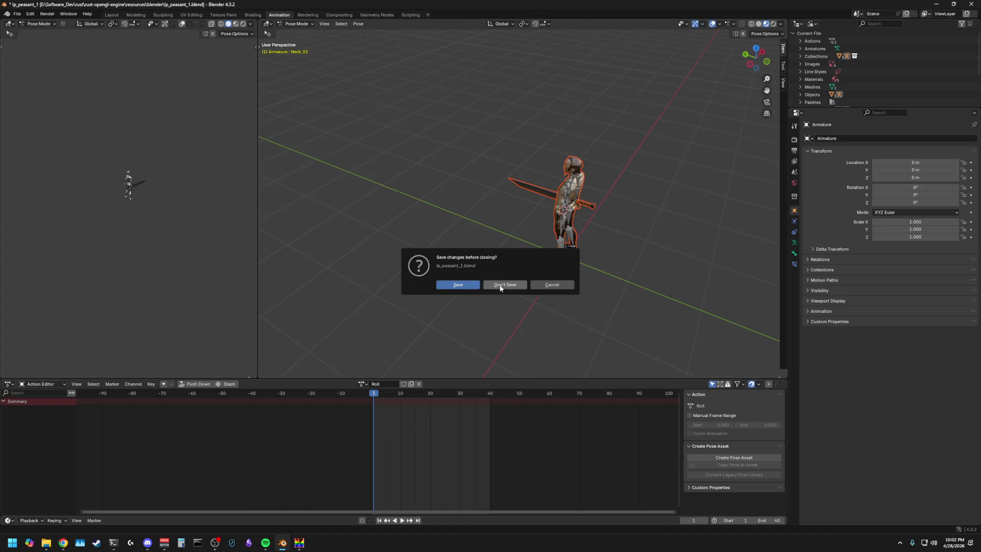
left_click(550, 284)
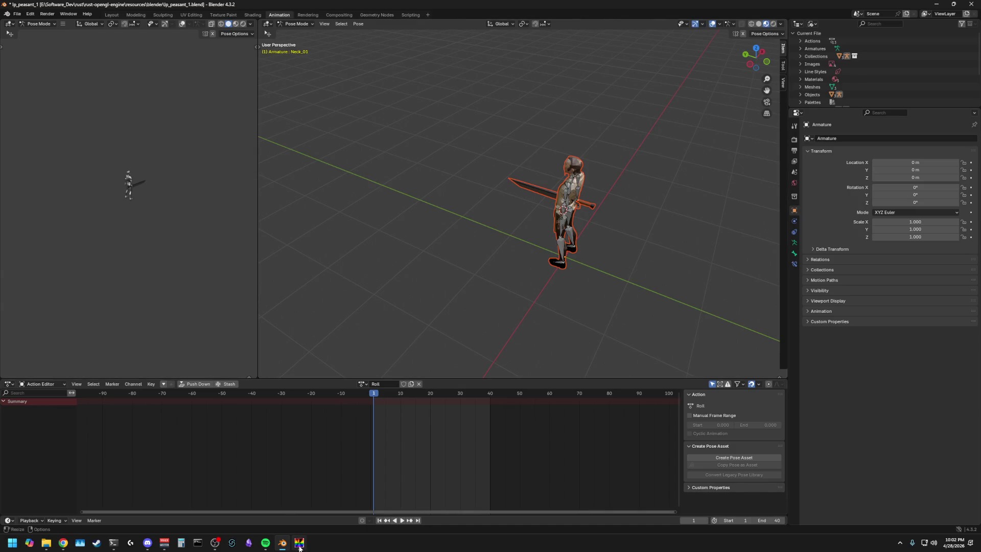
double_click(421, 93)
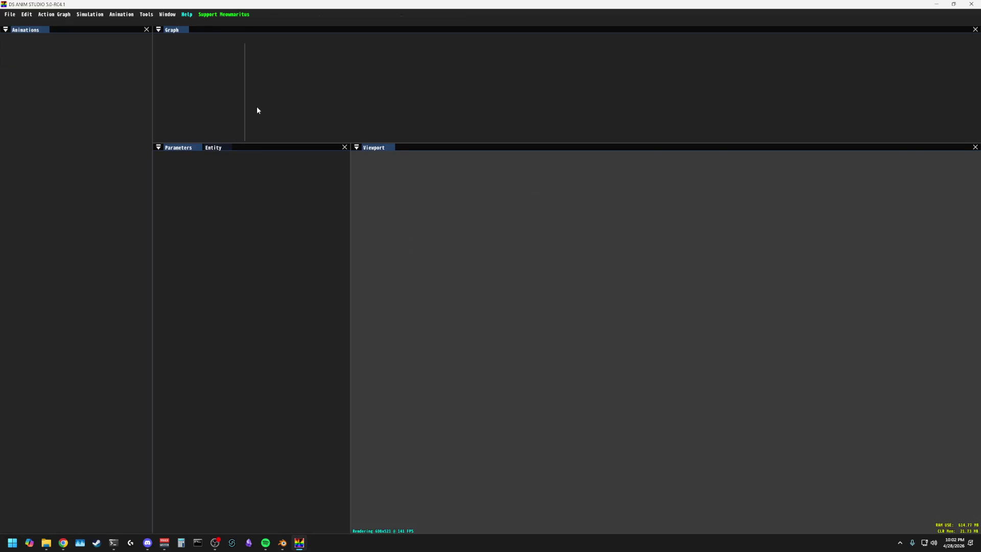
Step: Create a project from packed game archives with File Type set to Character (/chr)
left_click(10, 14)
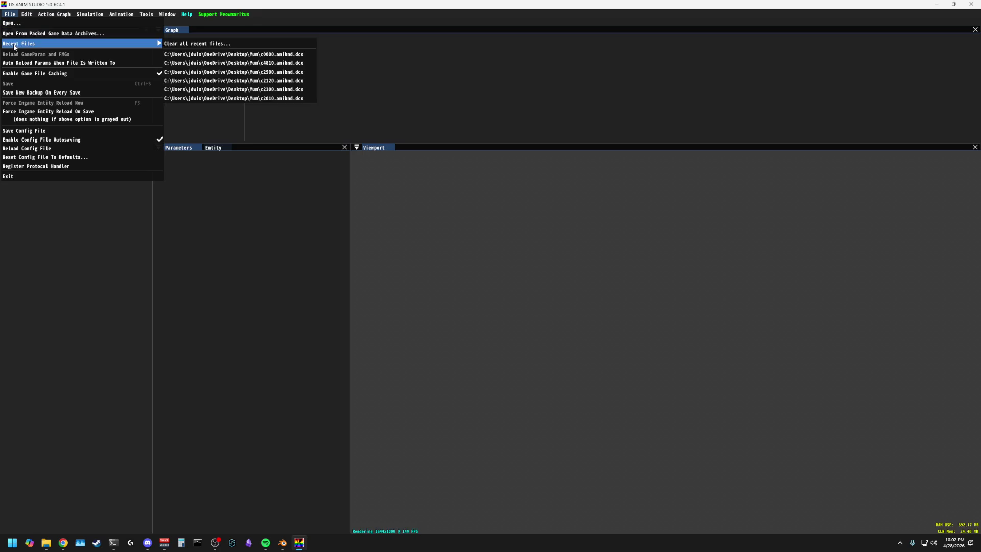
left_click(23, 35)
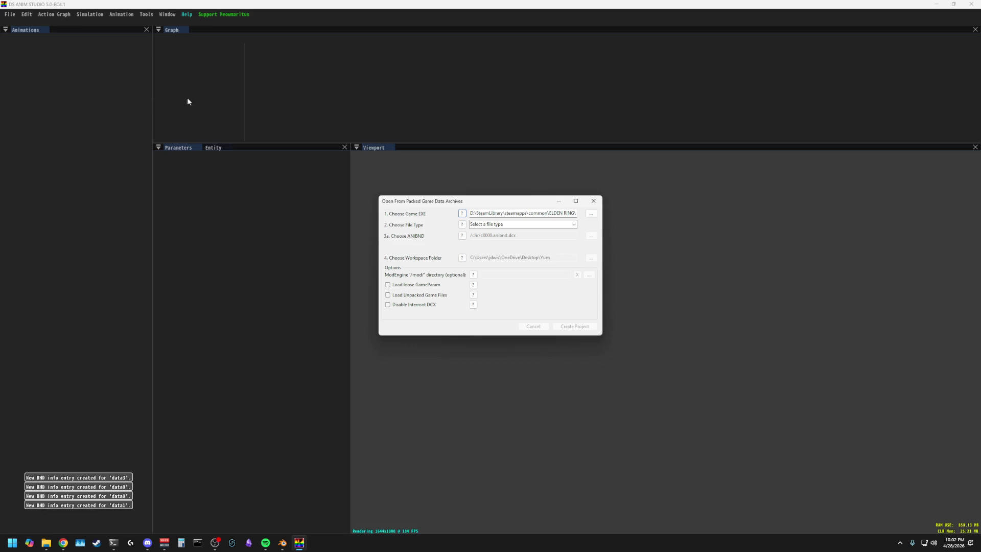
left_click(546, 225)
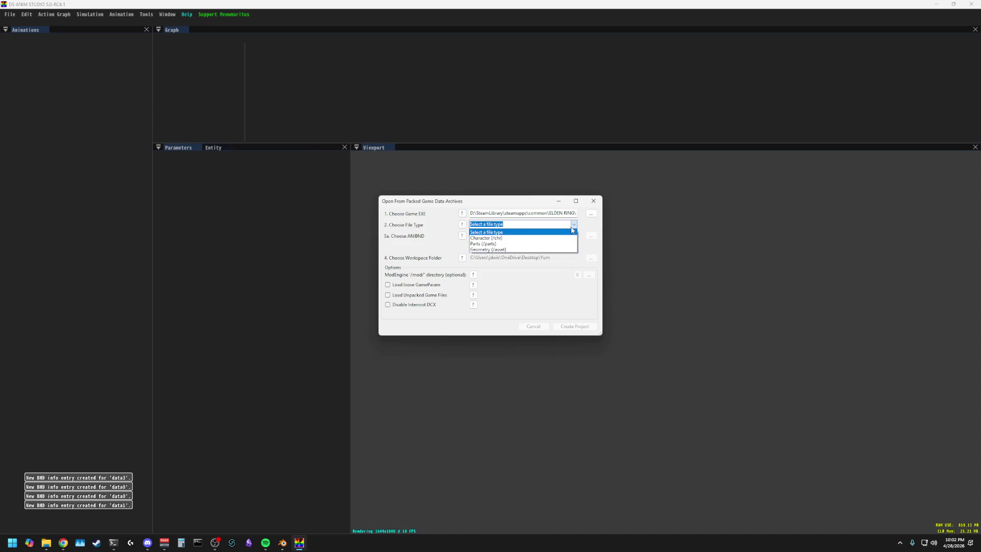
left_click(520, 235)
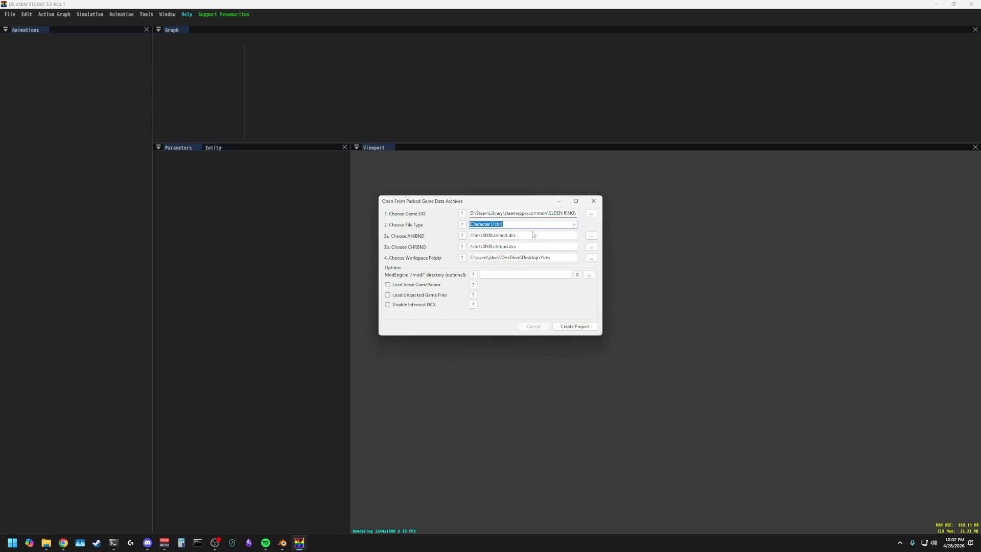
left_click(575, 326)
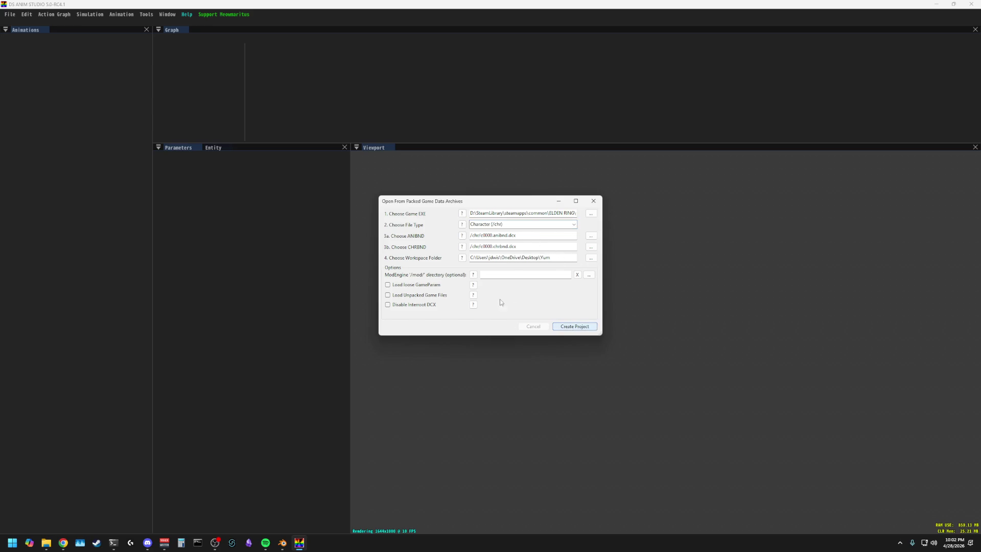
left_click(589, 305)
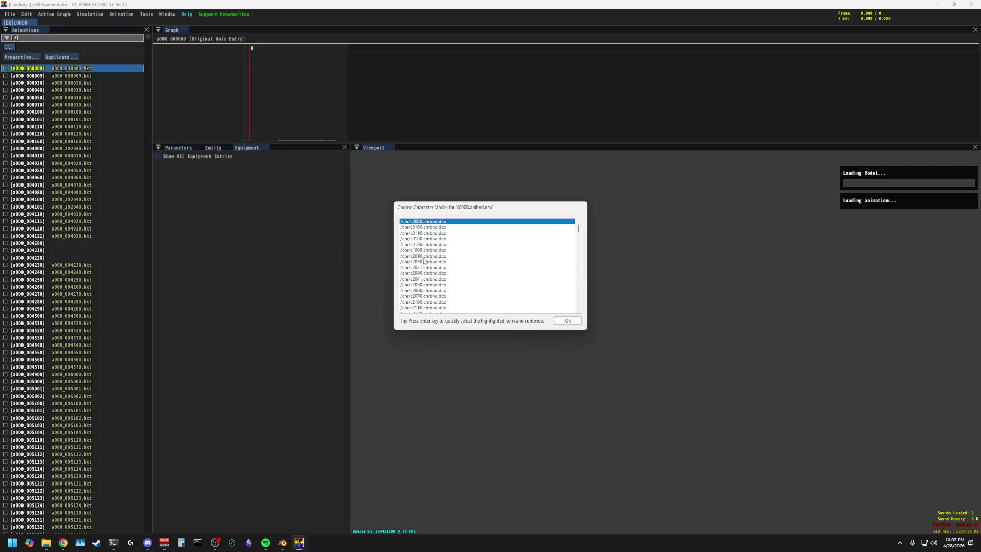
Step: Accept the default c0000 character model and orbit out to see the knight
left_click(568, 321)
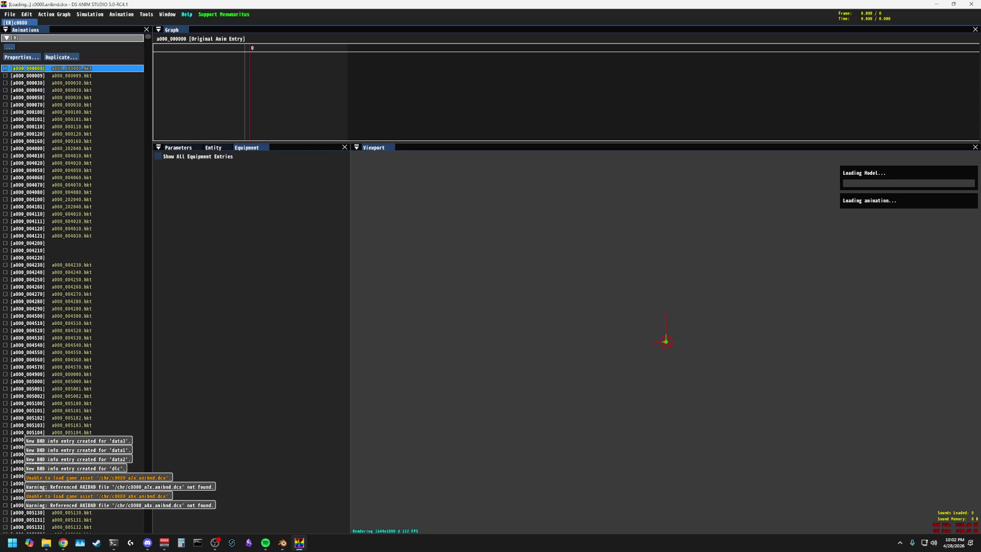
mouse_move(517, 256)
left_mouse_down()
mouse_move(598, 237)
mouse_move(515, 221)
mouse_move(538, 244)
mouse_move(529, 223)
mouse_move(511, 235)
left_mouse_up()
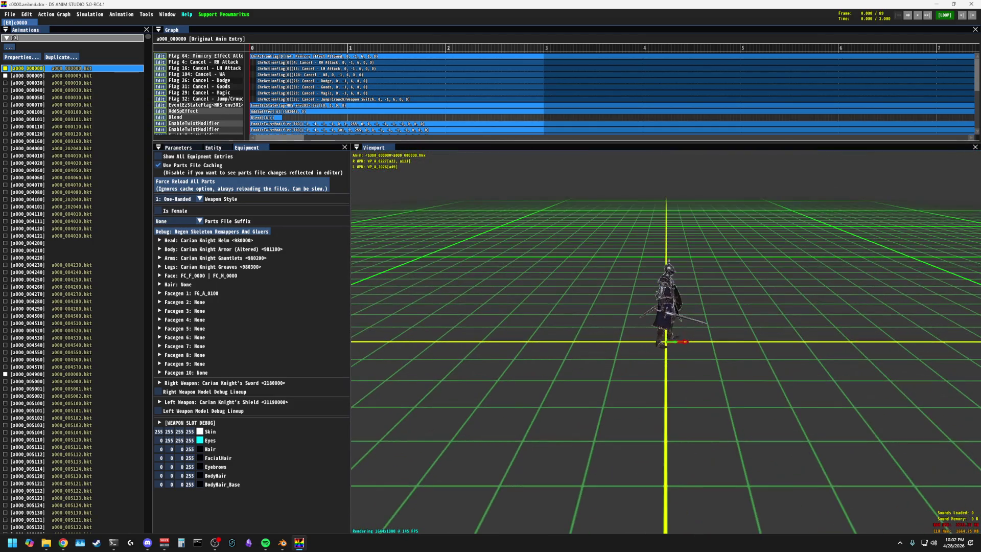
Step: Play the current animation and step through the list from a000_000050 to a000_004280
left_click_drag(511, 235, 491, 238)
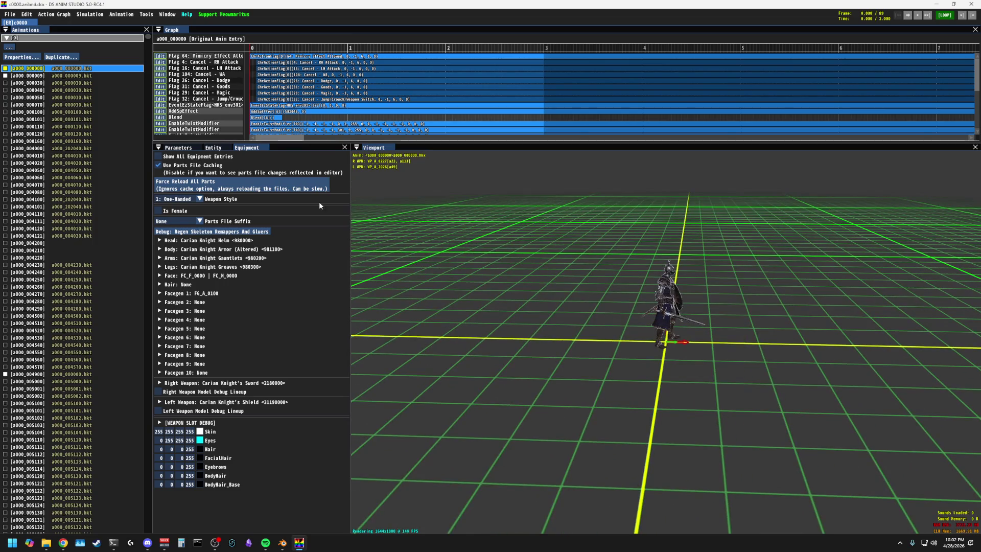
key("space")
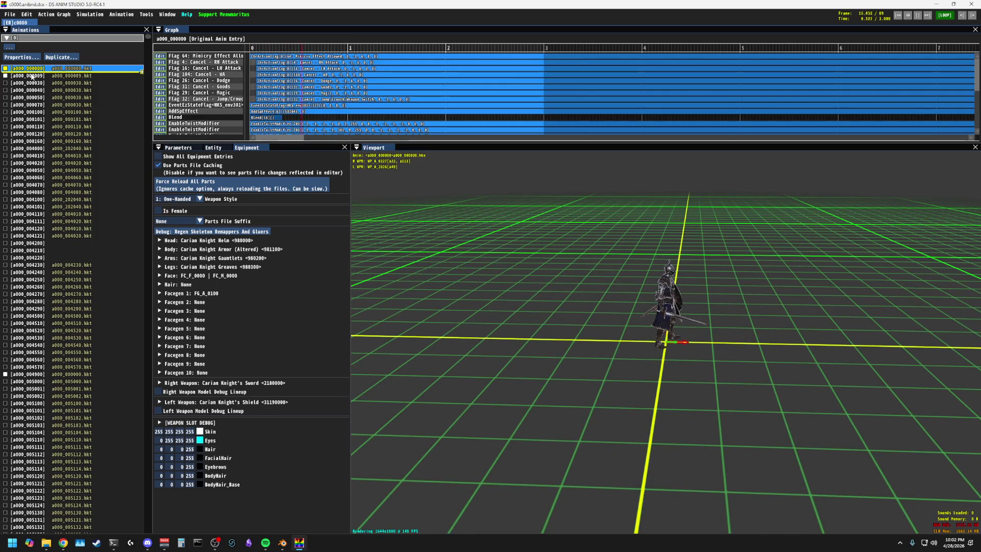
left_click(34, 75)
left_click(31, 90)
left_click(31, 97)
key("Down")
key("Down")
key("Down")
key("Down")
key("Down")
key("Down")
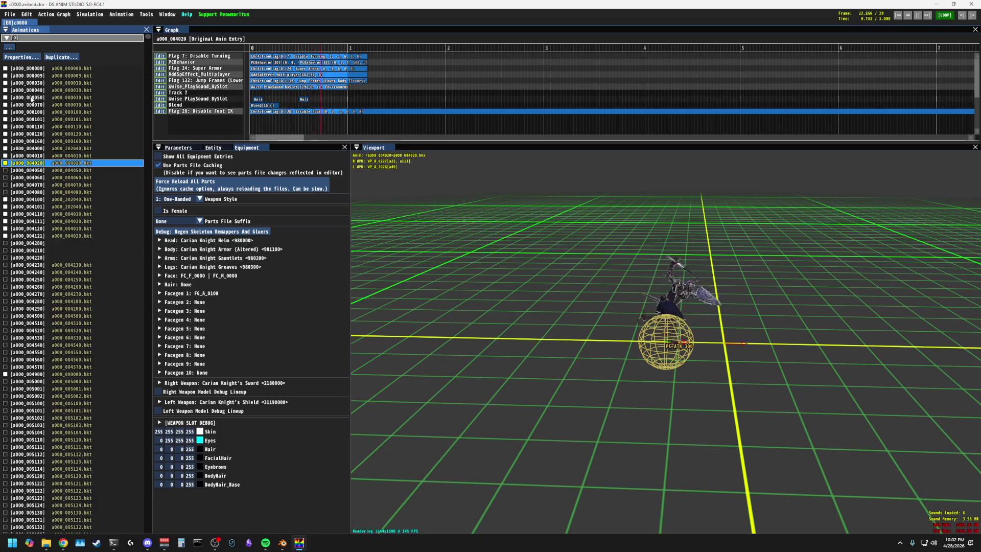
key("Down")
key("Down")
key("Down")
key("Down")
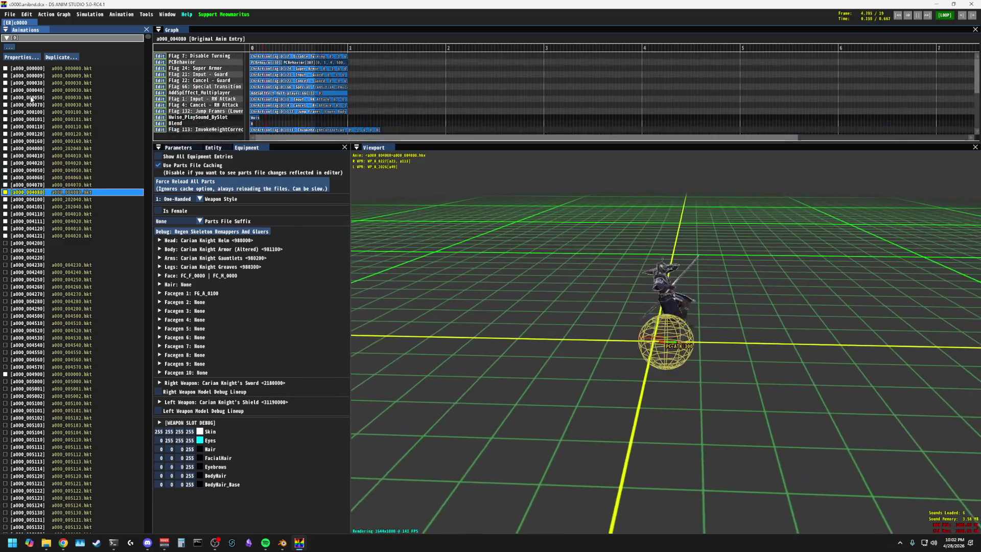
key("Down")
key("Down")
key("Down")
key("Down")
key("Down")
key("Down")
key("Down")
key("Down")
key("Down")
key("Down")
key("Down")
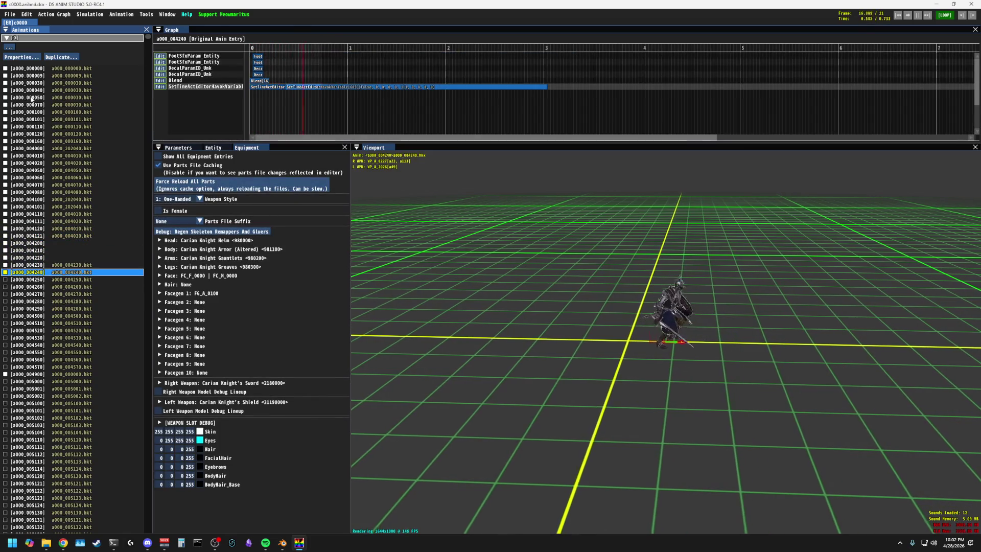
key("Down")
key("Down")
key("Down")
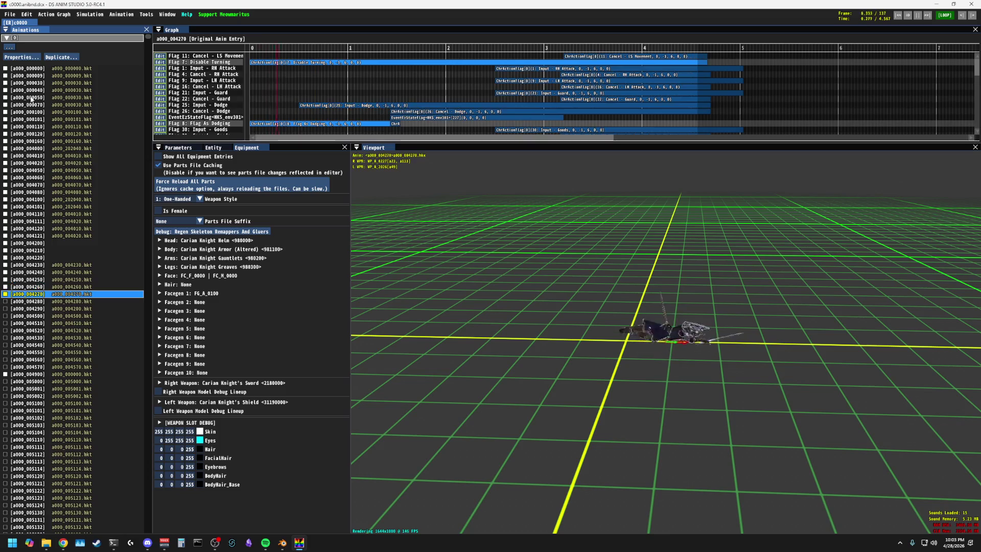
key("Down")
key("Down")
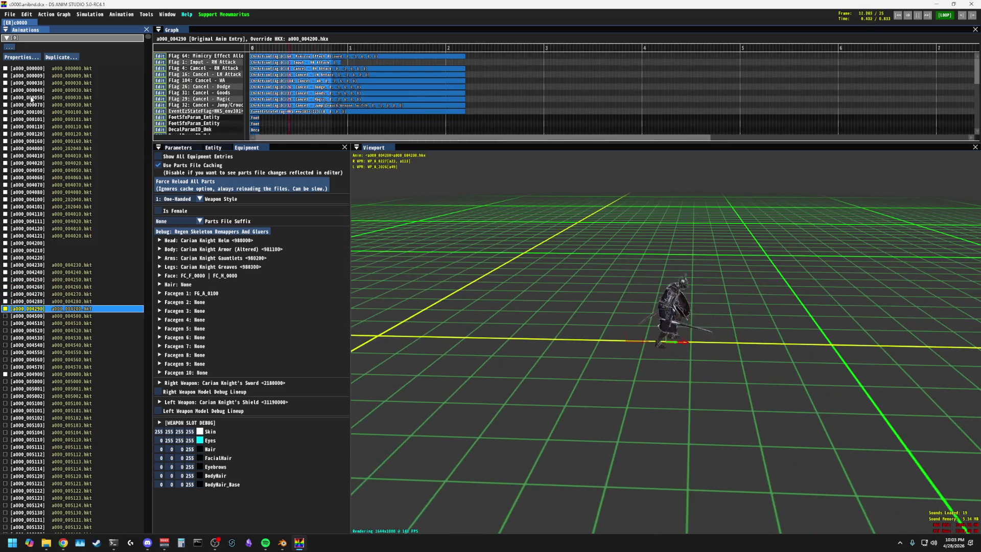
key("Up")
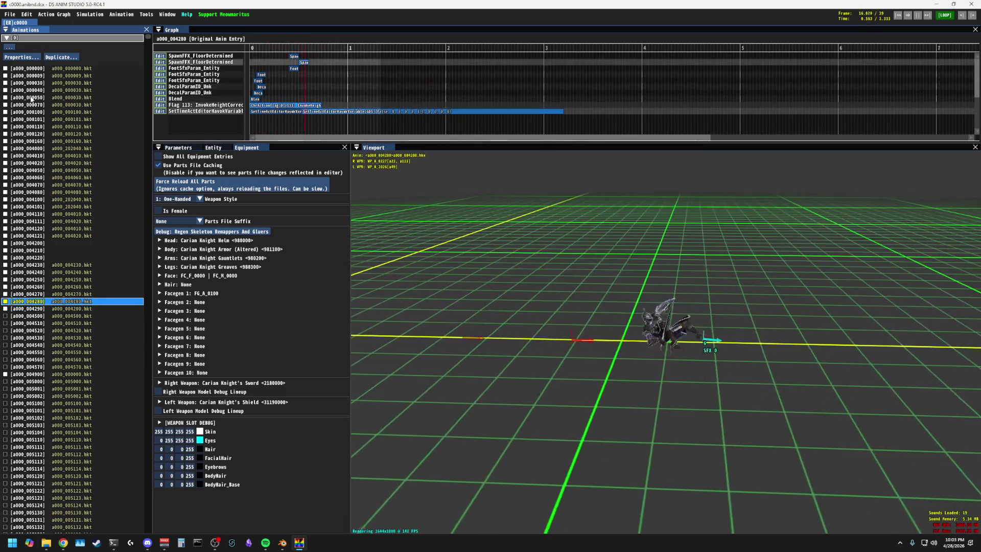
Step: Continue previewing animations a000_004510 through a000_005351, ending on a000_005550
key("Down")
key("Down")
key("Down")
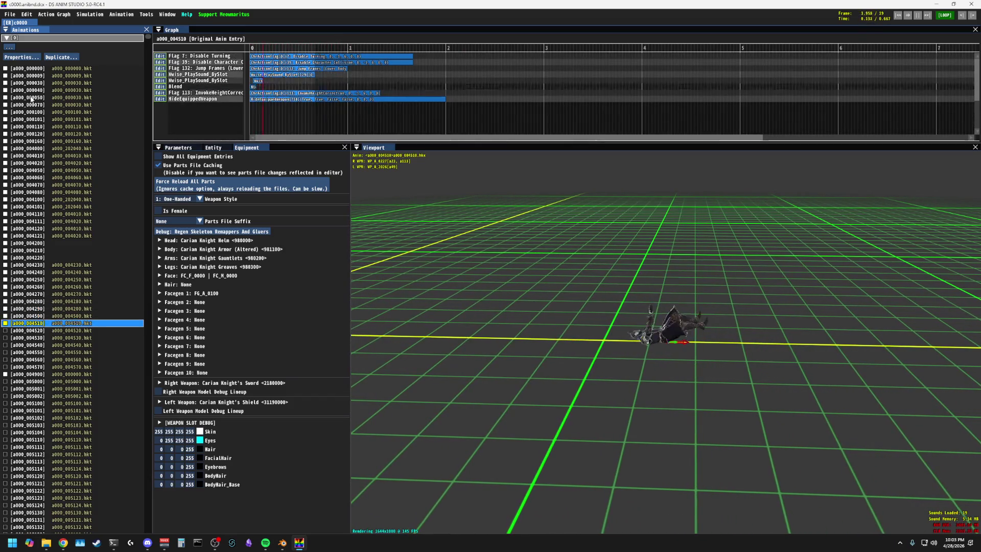
key("Down")
key("Down")
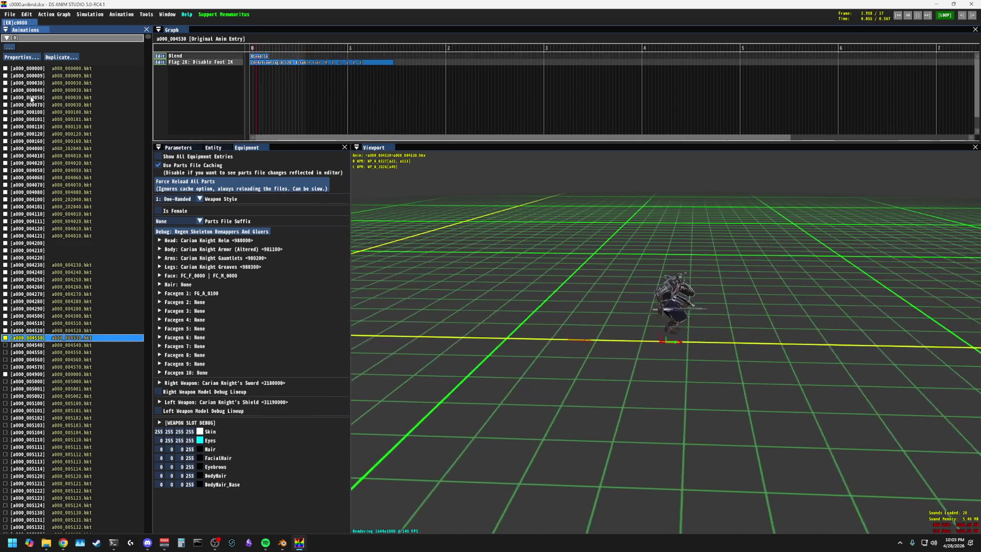
key("Down")
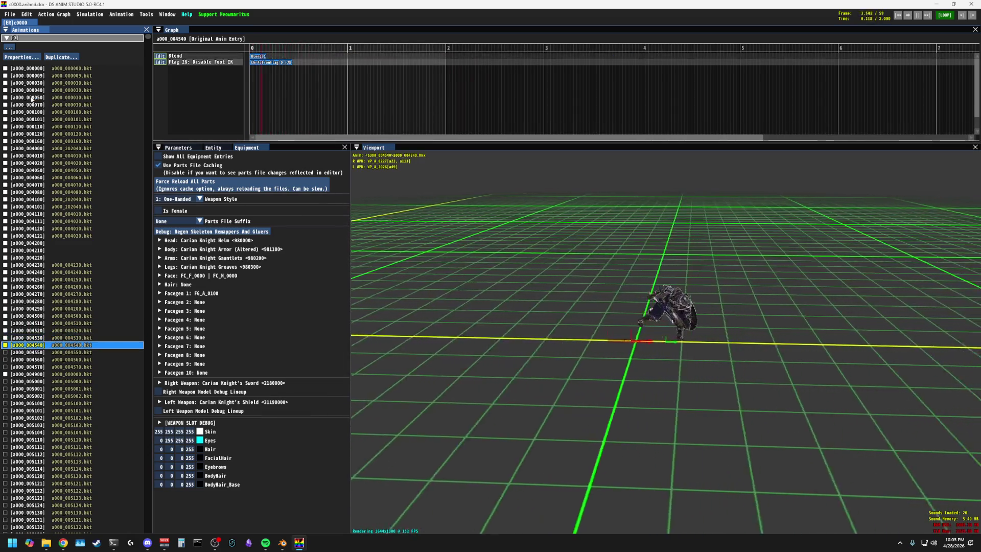
key("Down")
key("Down")
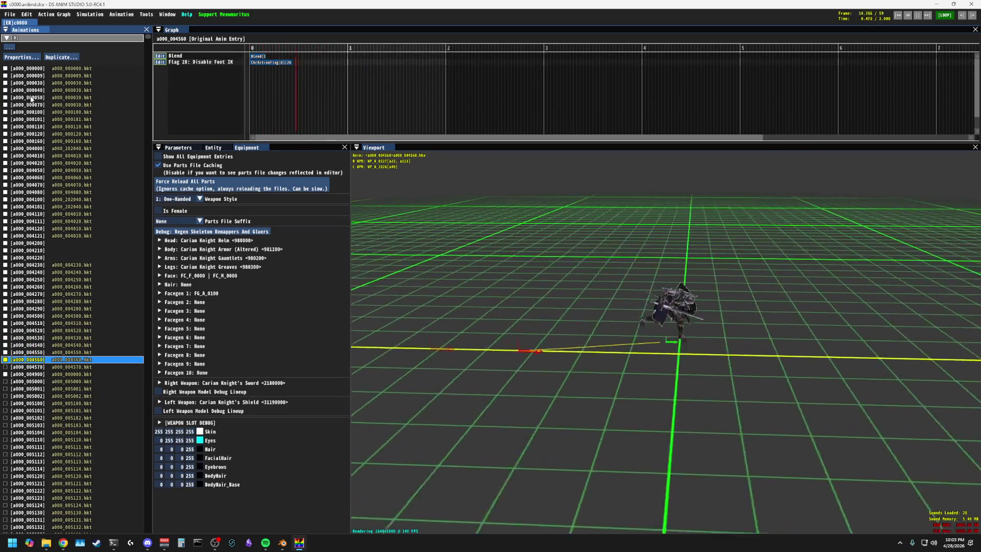
key("Down")
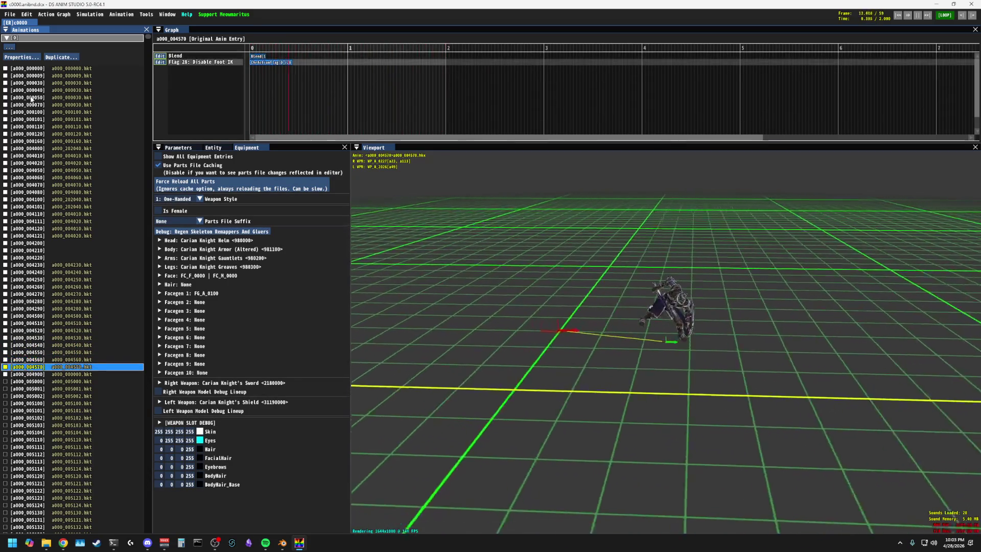
key("Down")
key("Down")
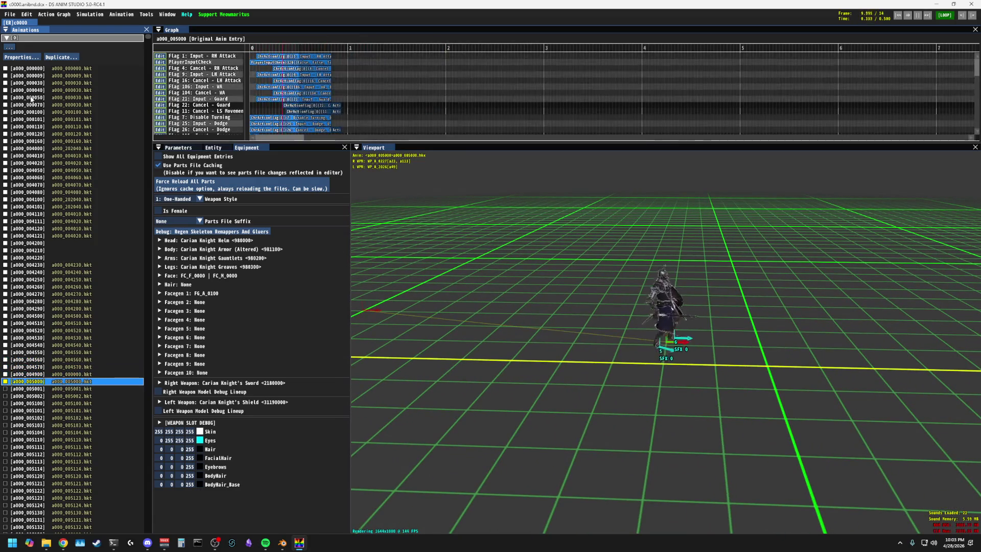
key("Down")
key("Down")
key("Down")
key("Down")
key("Down")
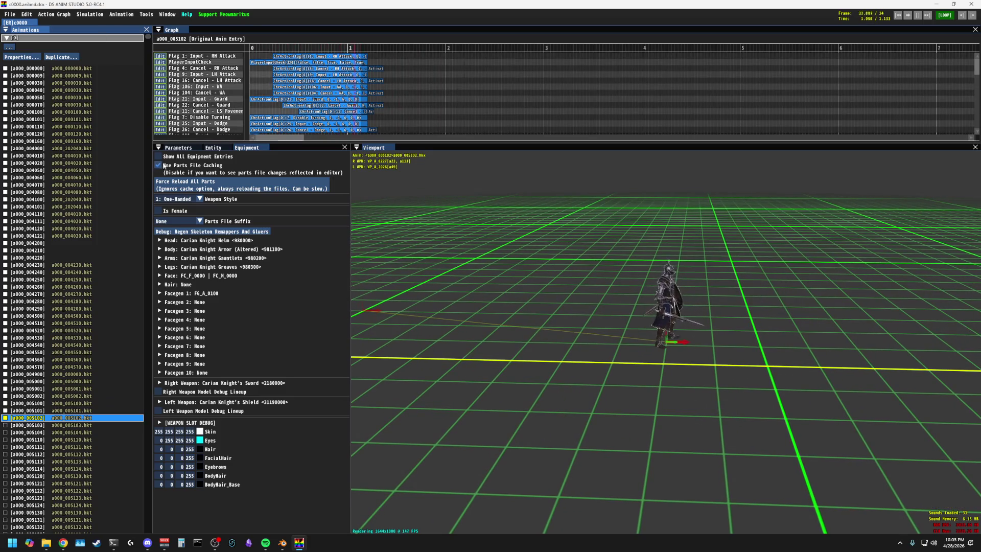
key("Down")
key("Down")
key("Down")
key("Down")
key("Down")
key("Down")
key("Down")
key("Down")
key("Down")
key("Down")
key("Down")
key("Down")
key("Down")
key("Down")
key("Down")
key("Down")
key("Down")
key("Down")
key("Down")
key("Down")
key("Down")
key("Down")
key("Down")
key("Down")
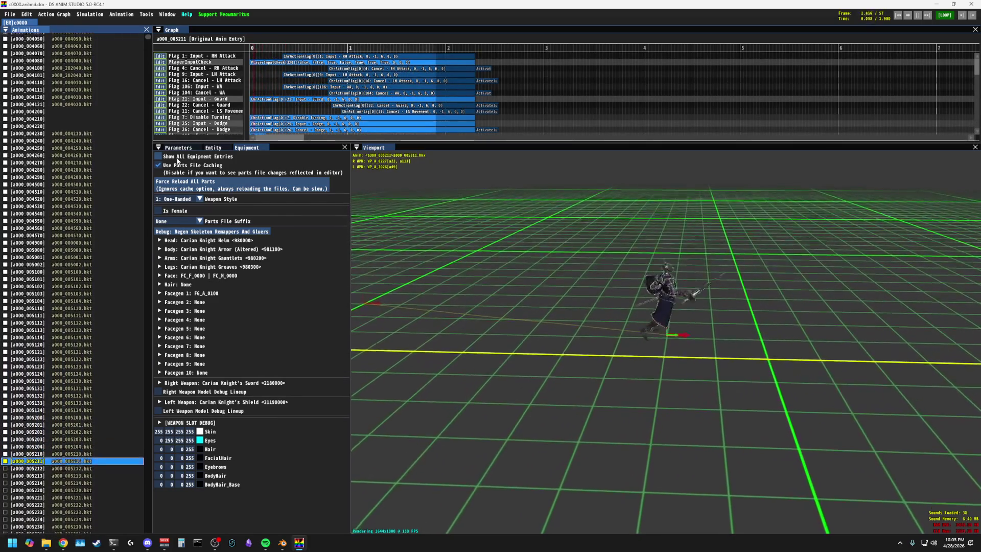
key("Down")
key("Down")
key("Down")
key("Down")
key("Down")
key("Down")
key("Down")
key("Down")
key("Down")
key("Down")
key("Down")
key("Down")
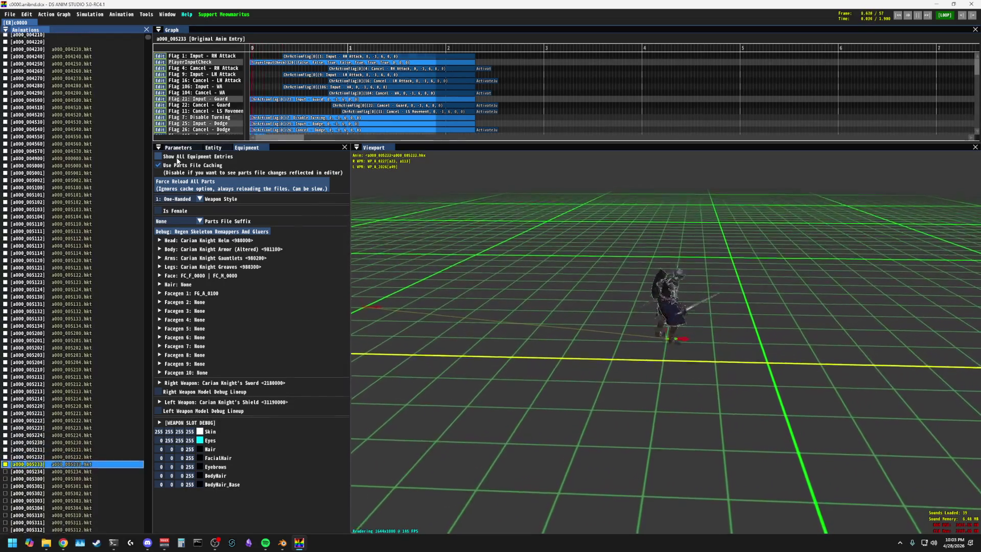
key("Down")
key("Down")
key("Down")
key("Down")
key("Down")
key("Down")
key("Down")
key("Down")
key("Down")
key("Down")
key("Down")
key("Down")
key("Down")
key("Down")
key("Down")
key("Down")
key("Down")
key("Down")
key("Down")
key("Down")
key("Down")
key("Down")
key("Down")
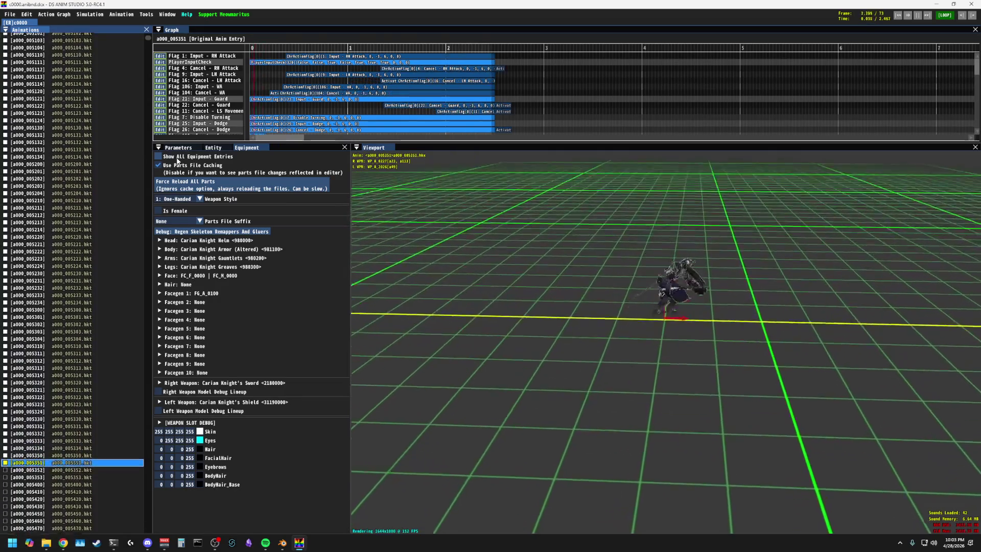
key("Down")
key("Down")
key("Down")
key("Down")
key("Down")
key("Down")
key("Down")
key("Down")
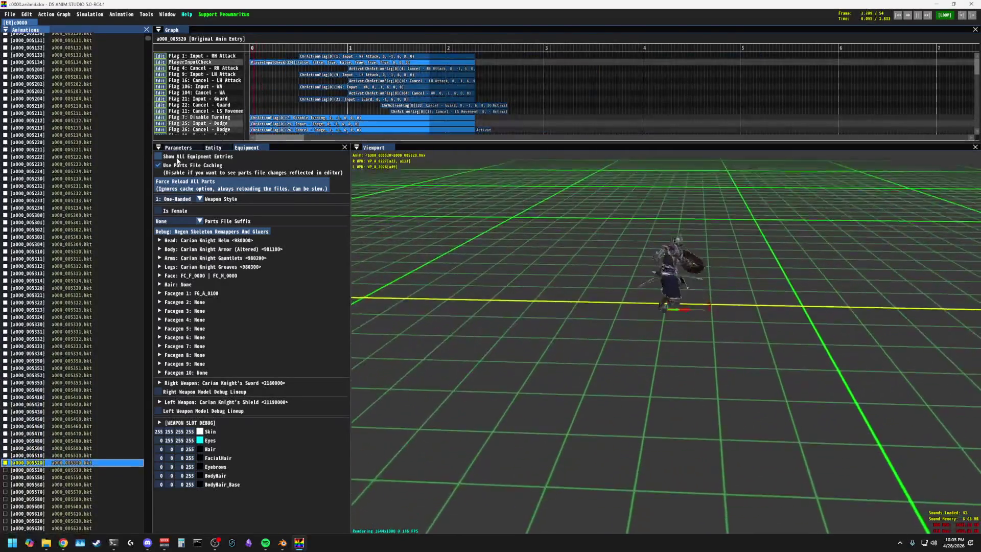
key("Down")
key("Down")
key("Down")
scroll(103, 297, "down", 10)
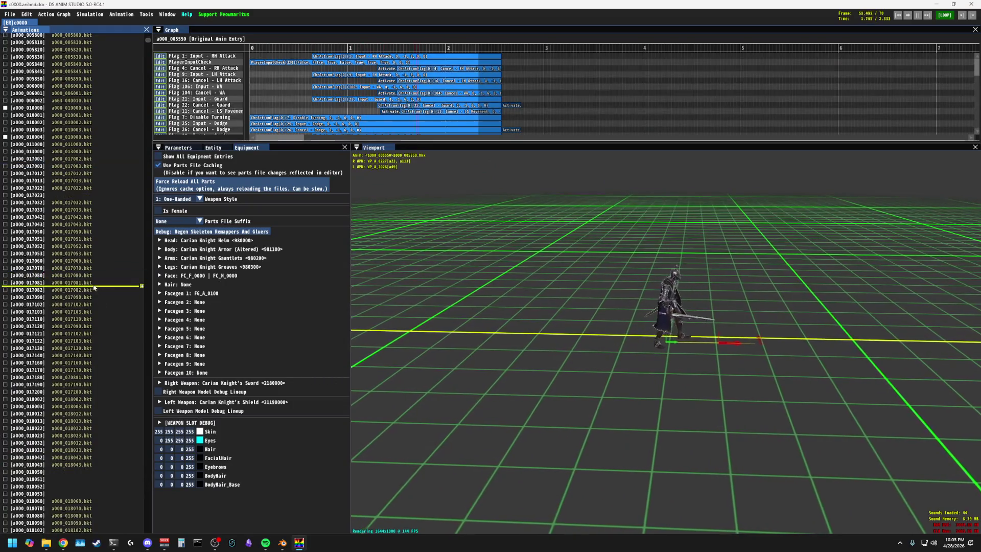
Step: Step down the a000 Animations list from a000_010001 through the 0170xx and 0180xx entries
left_click(45, 116)
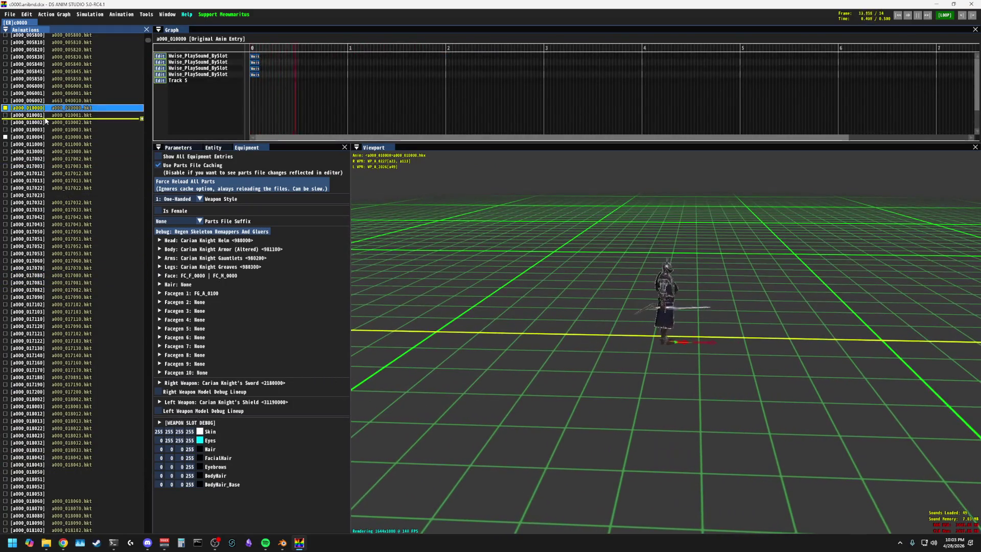
key("Down")
key("Down")
key("Down")
key("Down")
key("Down")
key("Down")
key("Down")
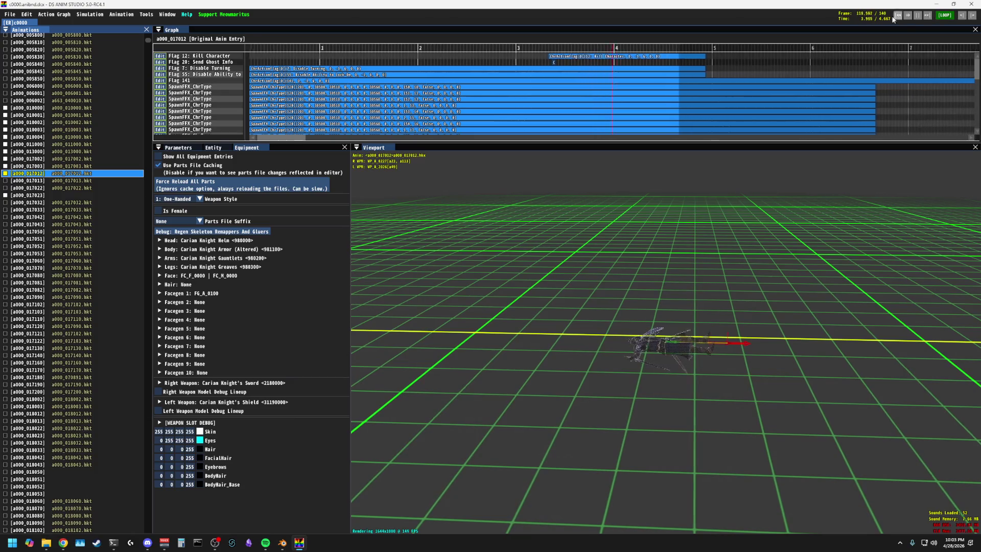
key("Down")
key("Down")
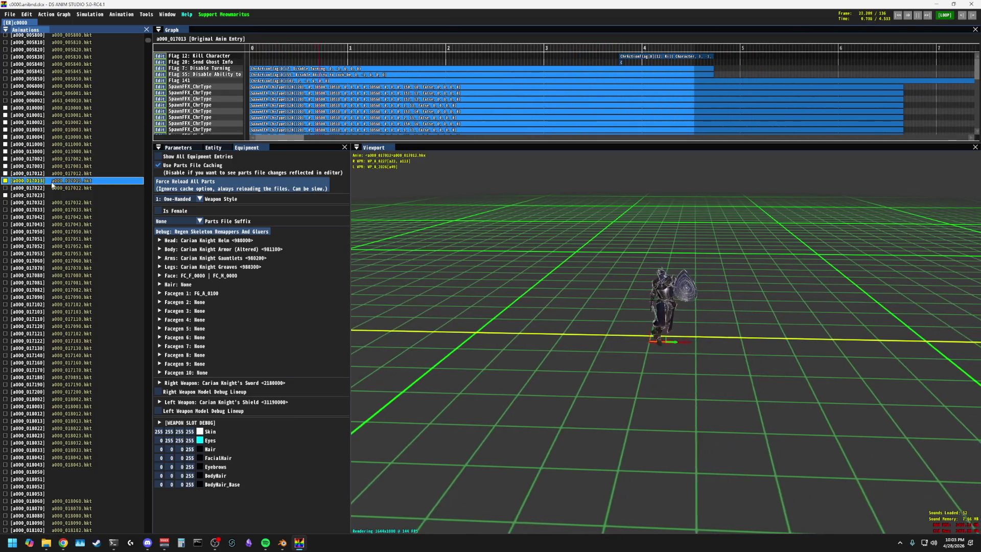
key("Down")
key("Down")
key("Down")
key("Down")
key("Down")
key("Down")
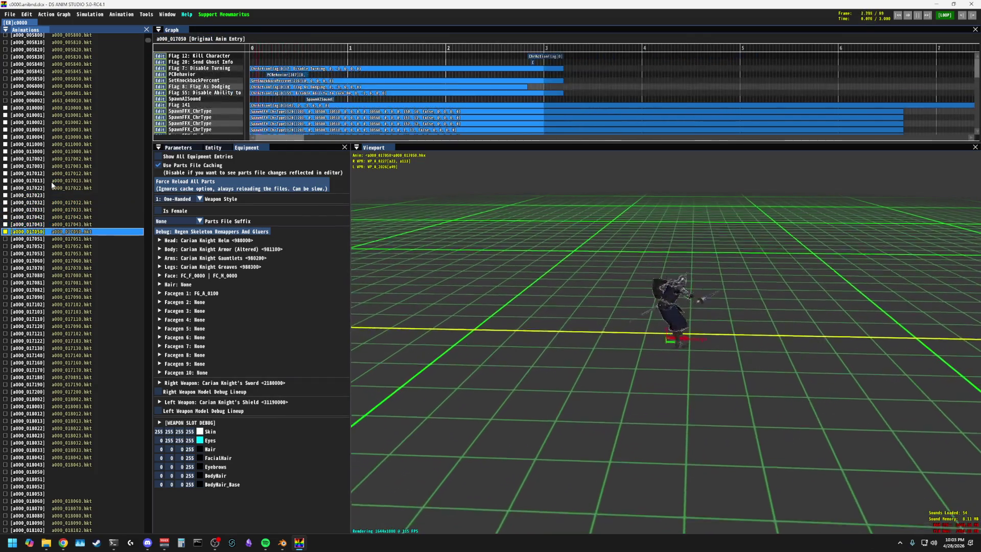
key("Down")
key("Down")
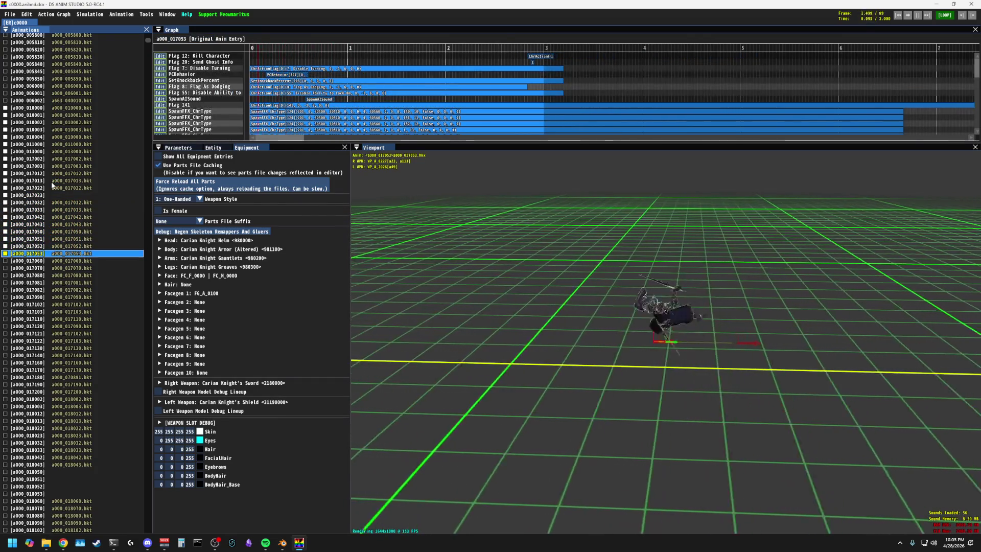
key("Down")
key("Down")
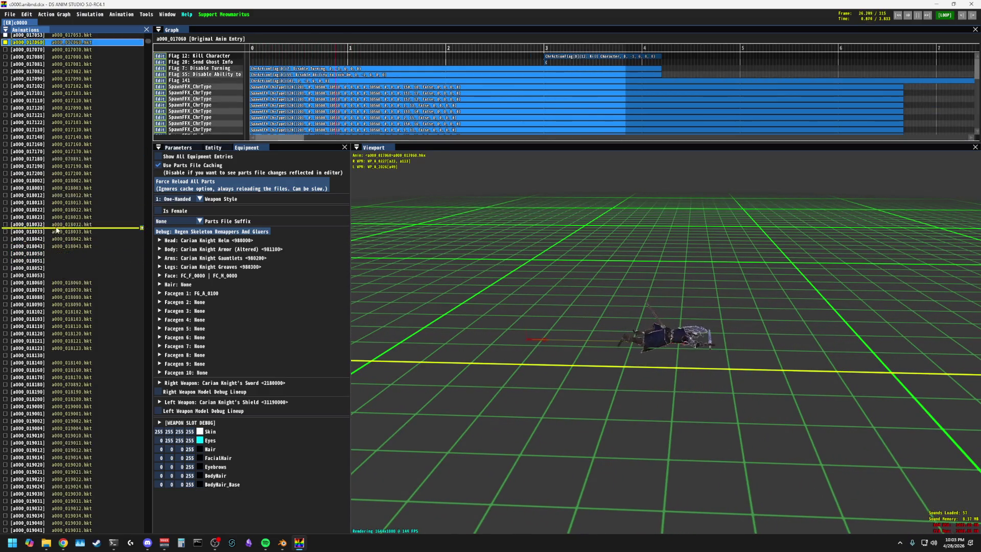
left_click(44, 56)
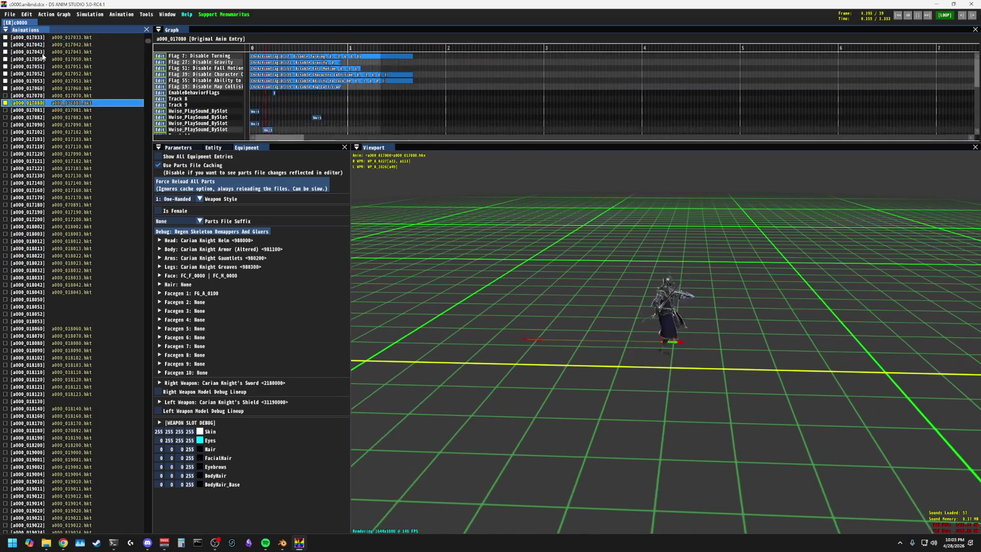
key("Down")
key("Down")
key("Down")
key("Down")
key("Down")
key("Down")
key("Down")
key("Down")
key("Down")
key("Down")
key("Down")
key("Down")
key("Down")
key("Down")
key("Down")
key("Down")
key("Down")
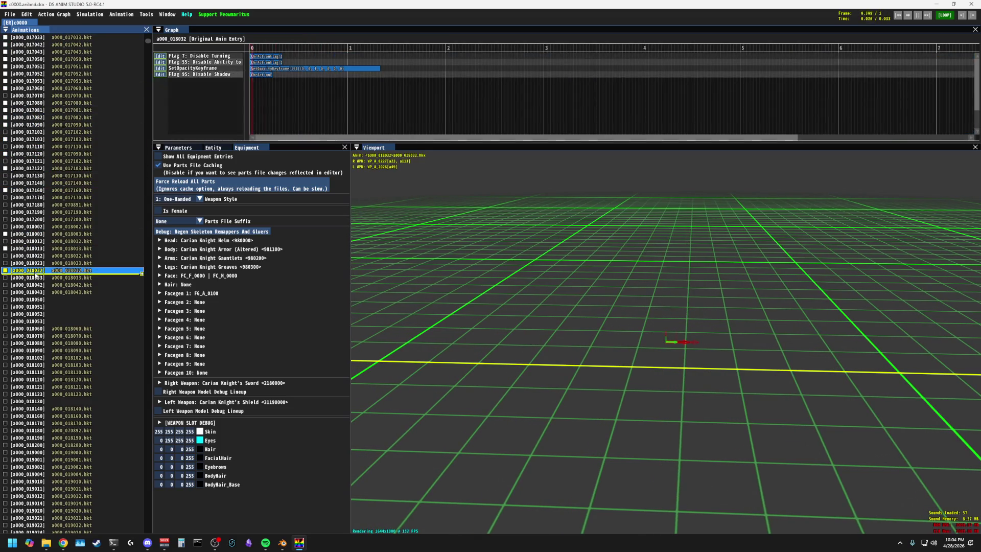
key("Down")
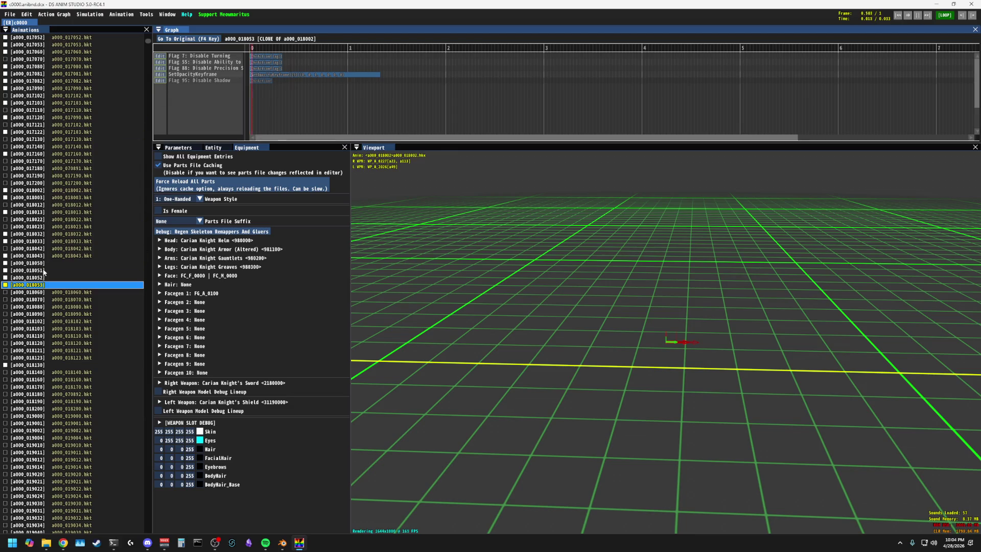
Step: Browse the a000_0190xx entries up and down, settling on a000_019210 with the knight mid-attack
left_click(31, 299)
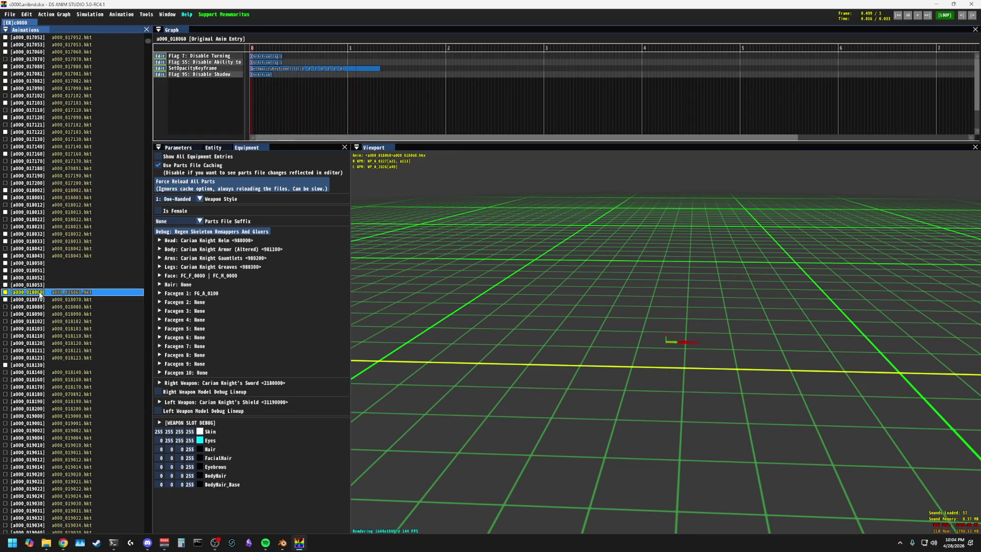
key("Down")
key("Down")
key("Down")
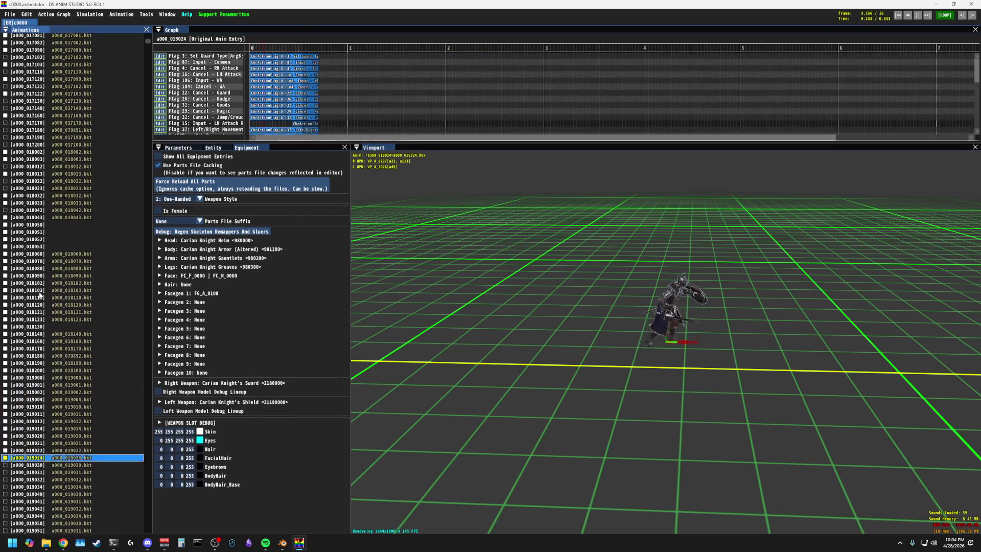
key("Up")
key("Up")
key("Up")
key("Up")
key("Up")
key("Up")
key("Up")
key("Up")
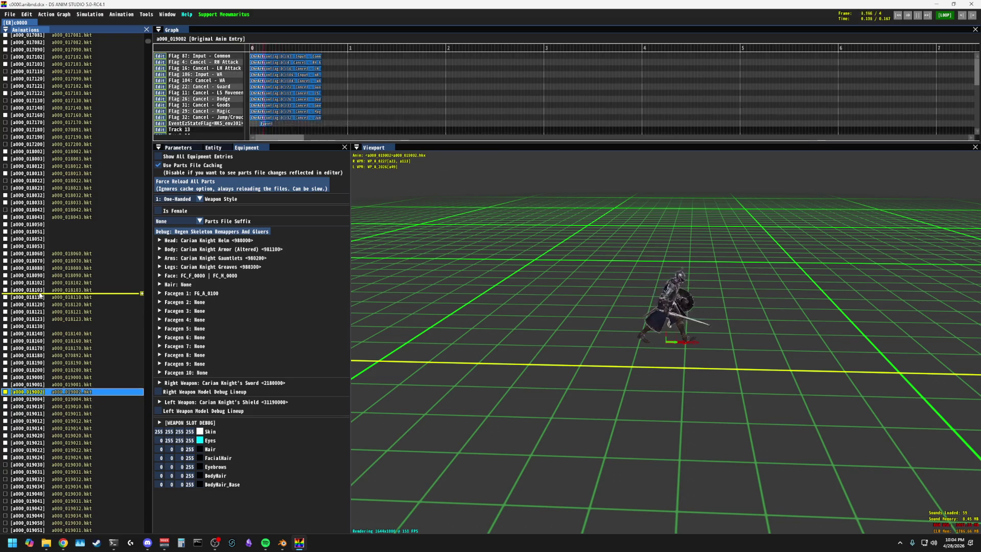
key("Up")
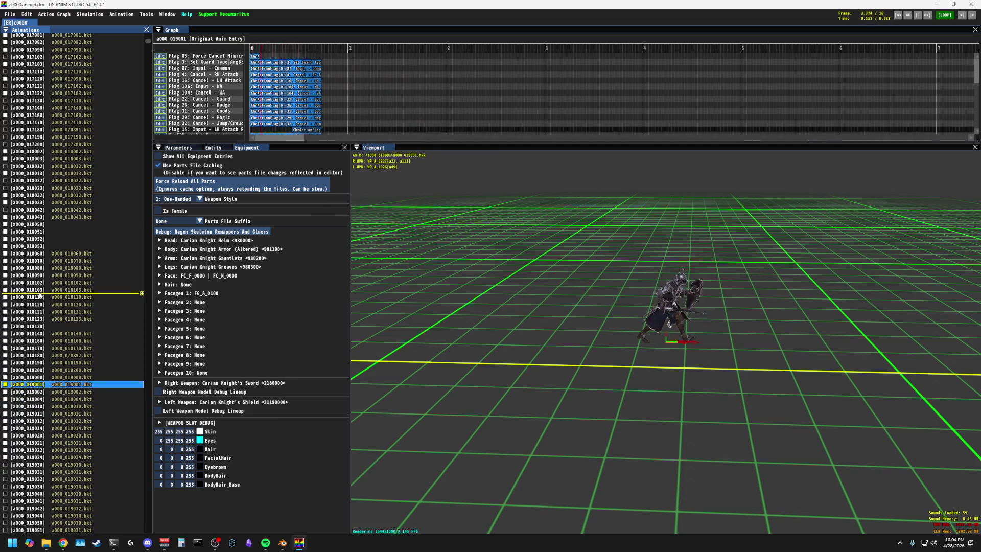
key("Up")
key("Up")
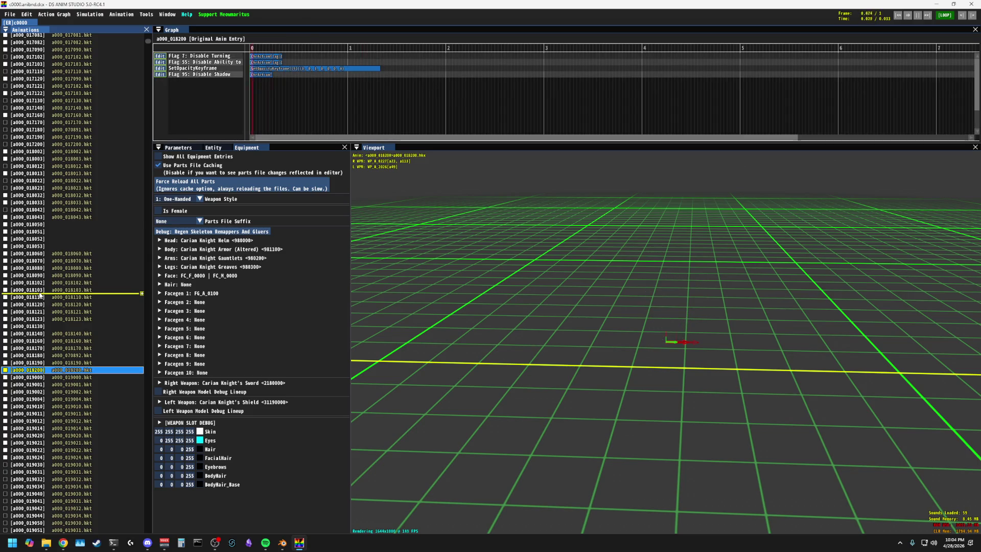
key("Up")
key("Up")
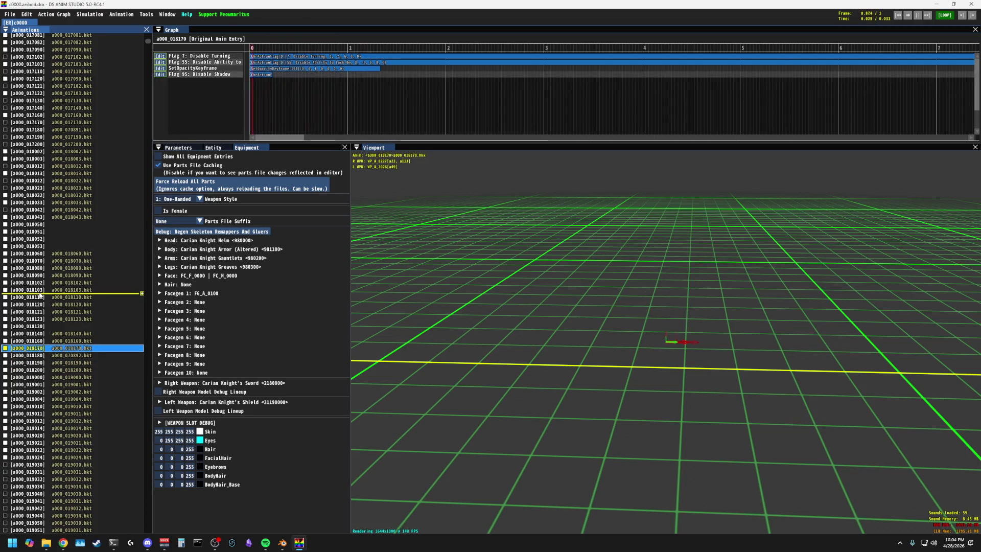
key("Up")
key("Up")
key("Down")
key("Down")
key("Down")
key("Down")
key("Down")
key("Down")
key("Down")
key("Down")
key("Down")
key("Down")
key("Down")
key("Down")
key("Down")
key("Down")
key("Down")
key("Down")
key("Down")
key("Down")
key("Down")
key("Down")
key("Down")
key("Down")
key("Down")
key("Down")
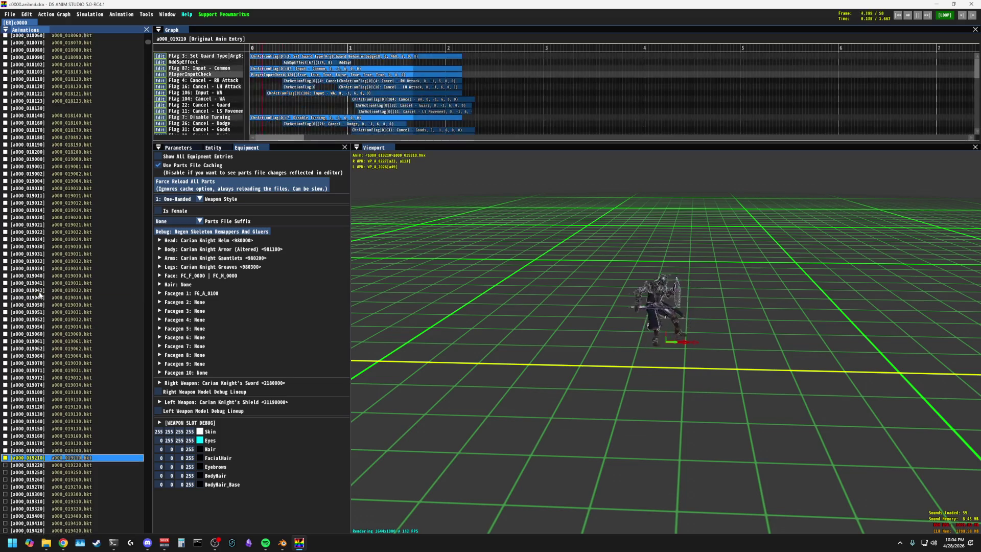
key("Down")
key("Down")
Step: Advance through a000_019450 and a000_019560 to reach the a000_019600 area
key("Down")
key("Down")
key("Down")
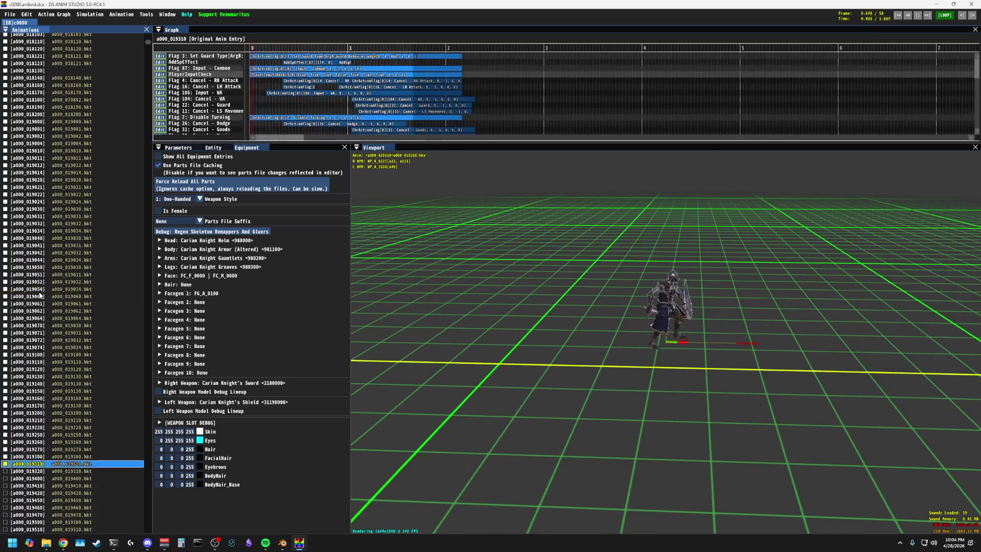
key("Down")
key("Down")
key("Down")
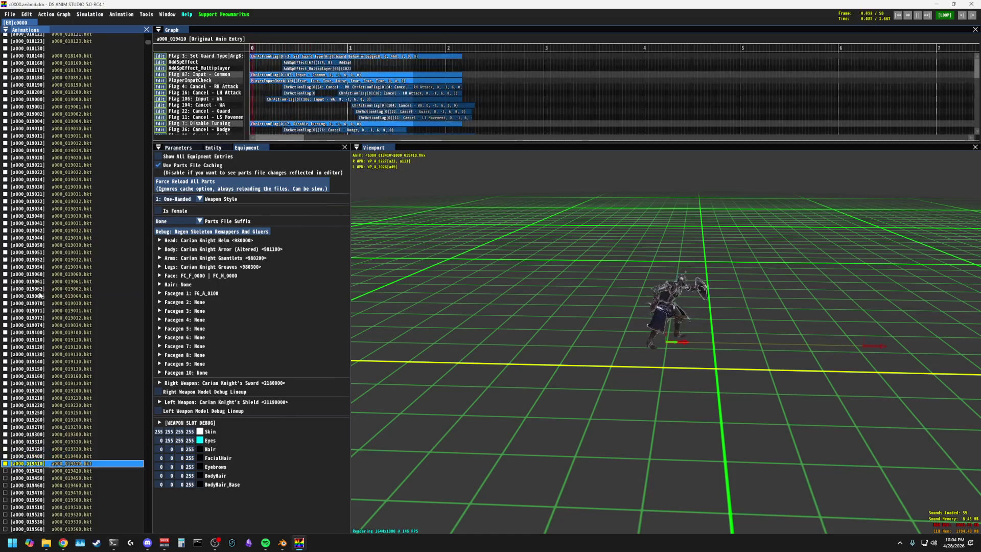
key("Down")
key("Down")
key("Down")
key("Down")
key("Down")
key("Down")
key("Down")
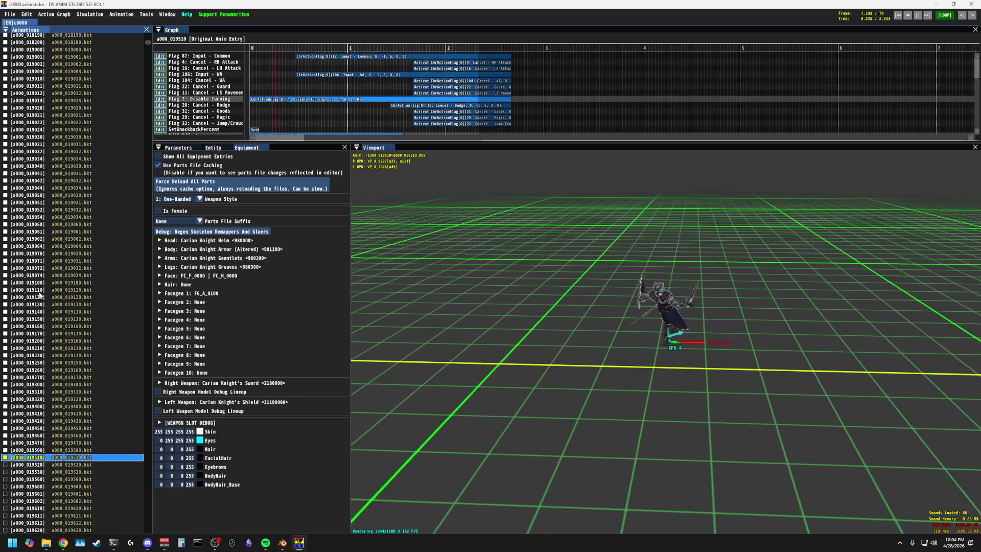
key("Down")
key("Down")
key("Down")
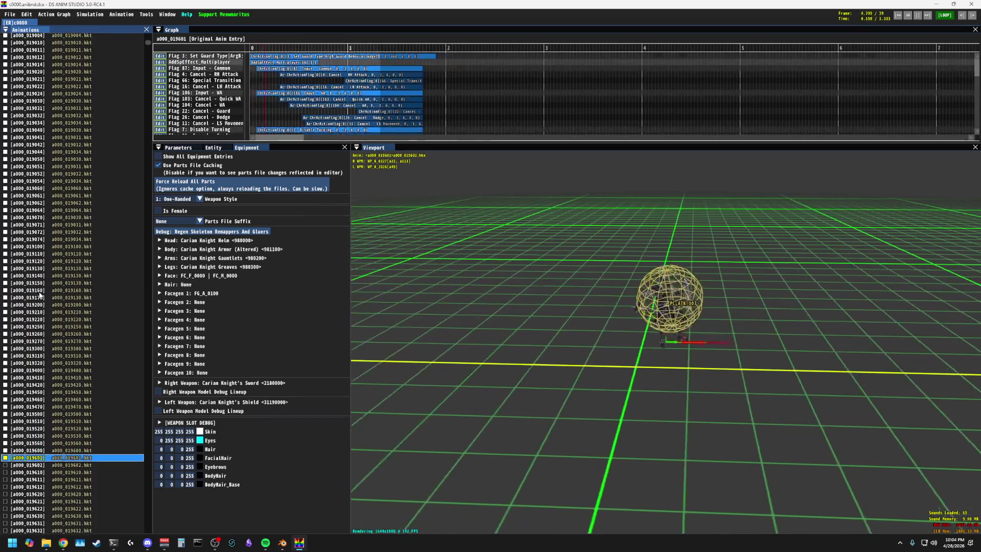
key("Down")
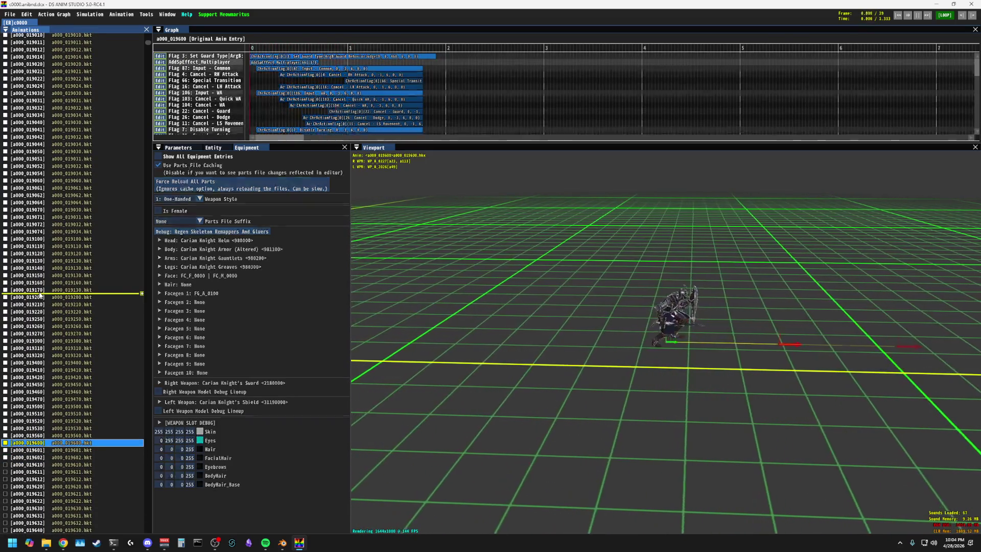
key("Up")
key("Up")
key("Down")
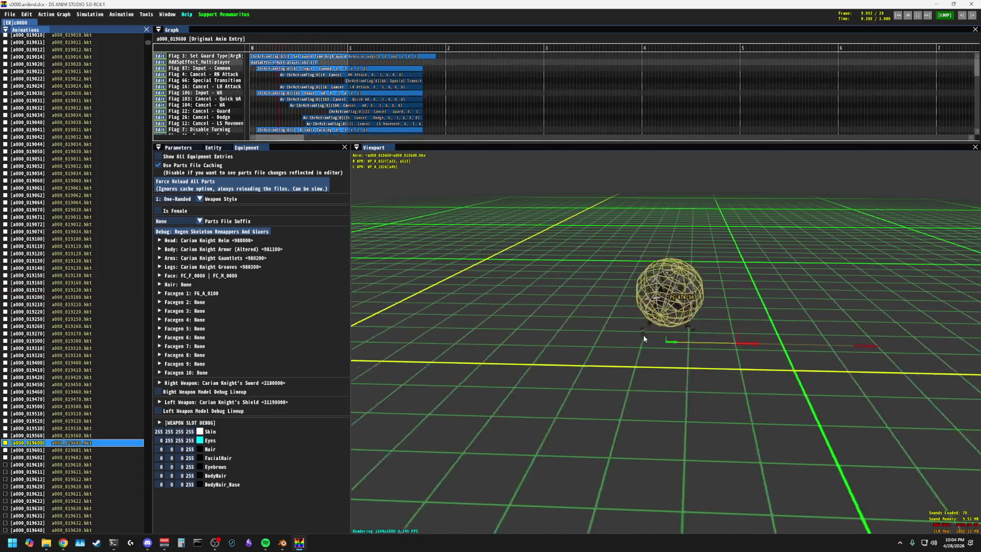
Step: Scrub playback to about 0.45 s, load a000_019601 and show its entity position, rotation and scale
left_click(264, 51)
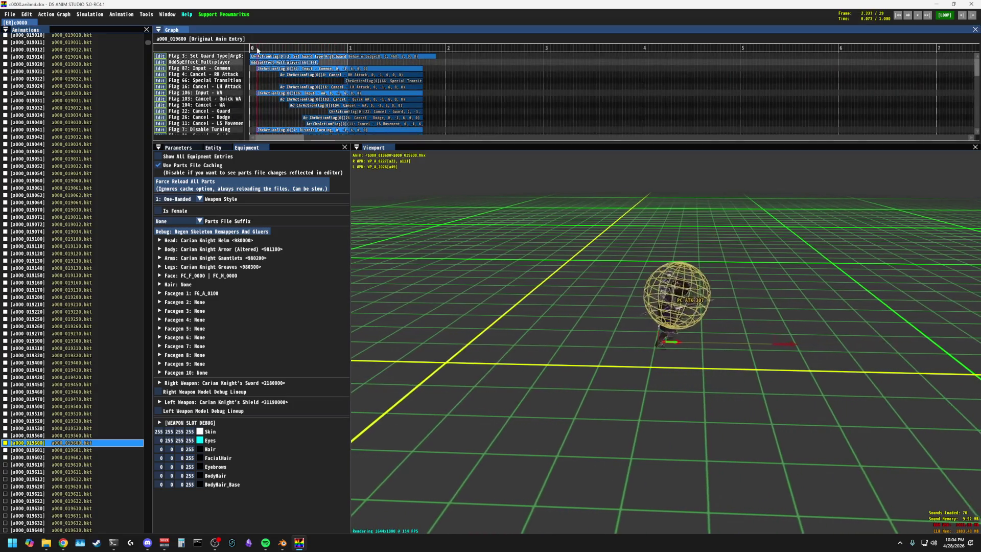
left_click_drag(262, 51, 305, 51)
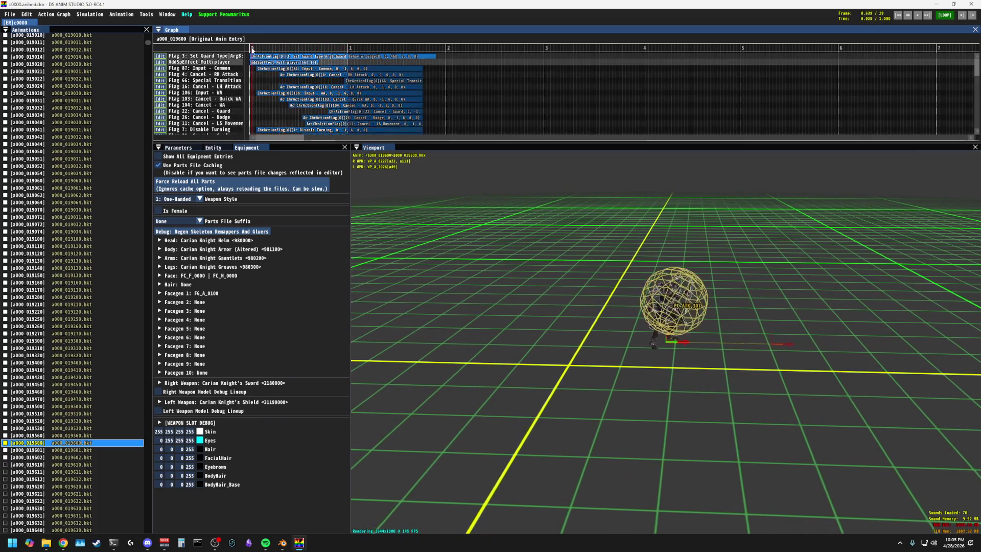
left_click(142, 448)
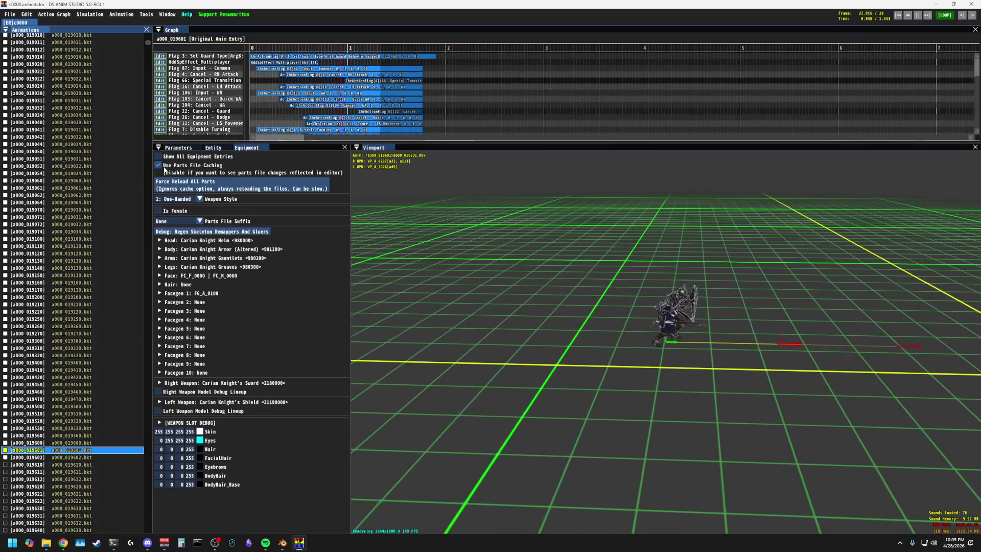
left_click(213, 147)
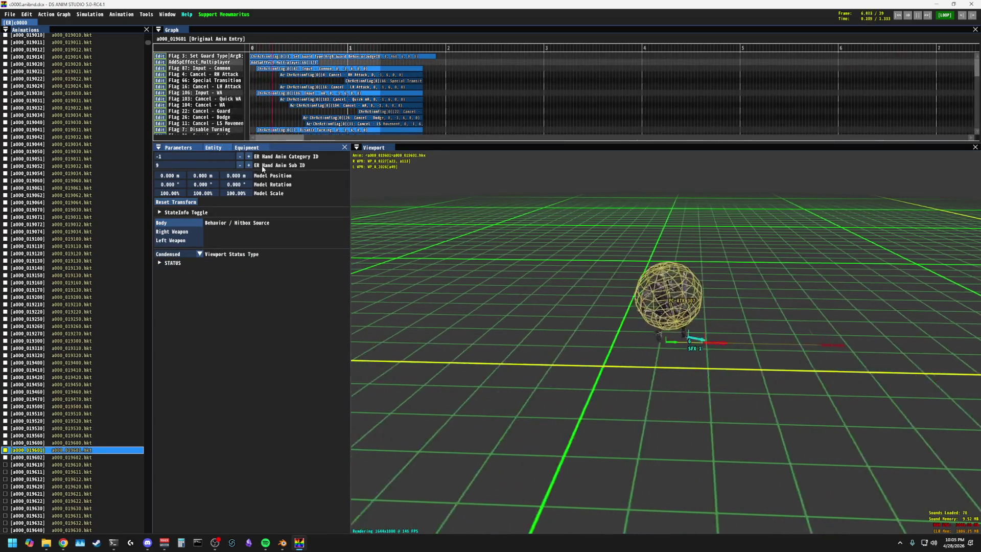
scroll(261, 77, "down", 5)
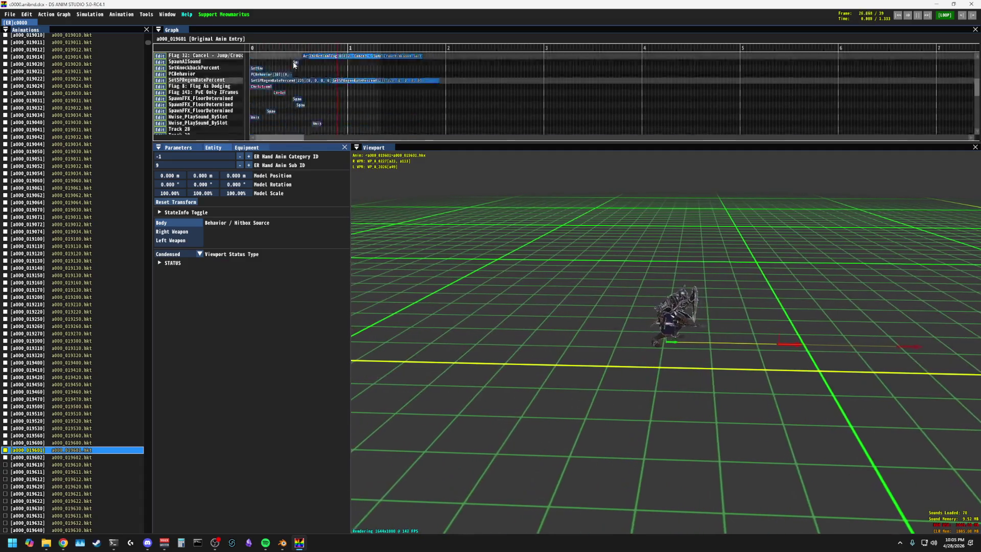
scroll(267, 88, "up", 2)
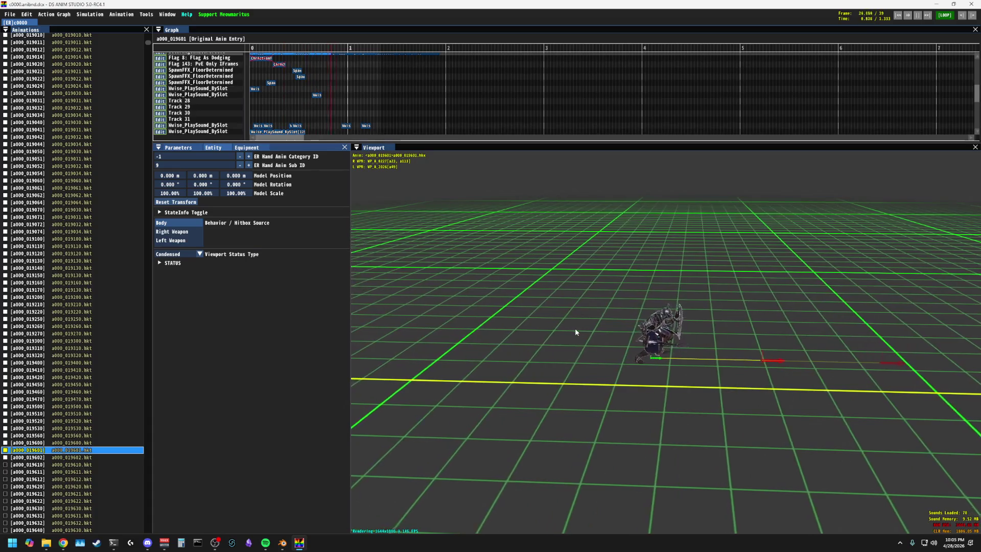
Step: Scrub a000_019601 from the start to the crouching pose, then load a000_019602
mouse_move(571, 328)
left_mouse_down()
mouse_move(636, 284)
mouse_move(562, 355)
left_mouse_up()
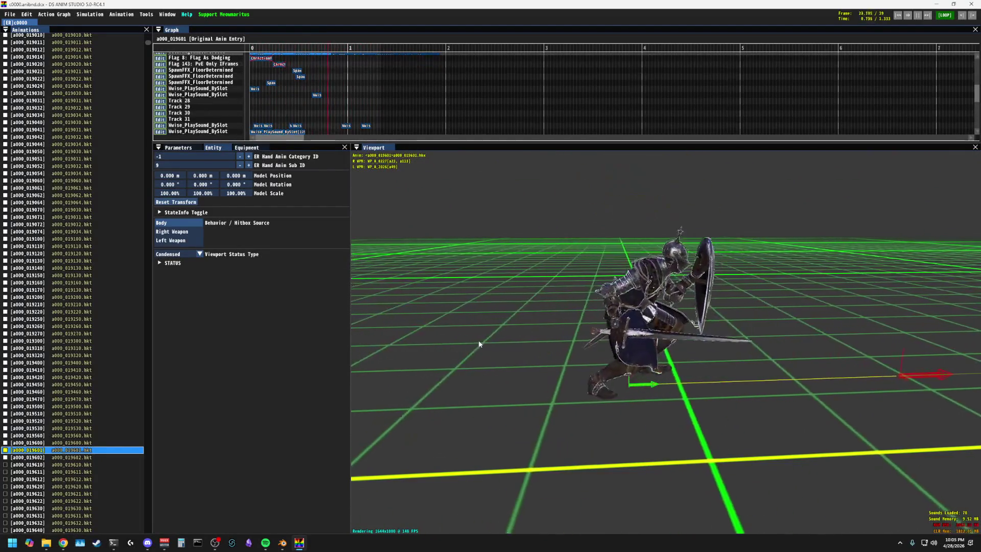
left_click(252, 50)
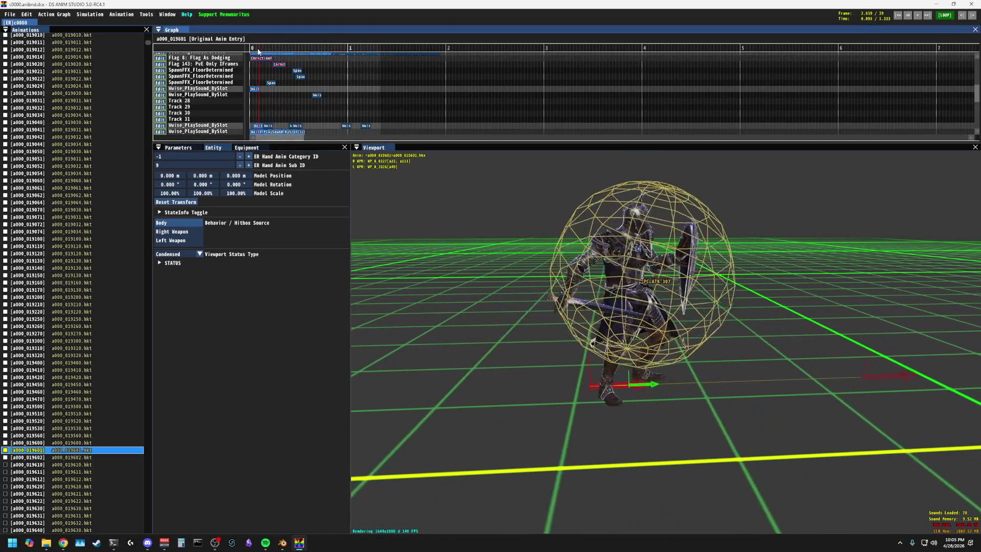
mouse_move(252, 51)
left_mouse_down()
mouse_move(379, 51)
mouse_move(260, 52)
left_mouse_up()
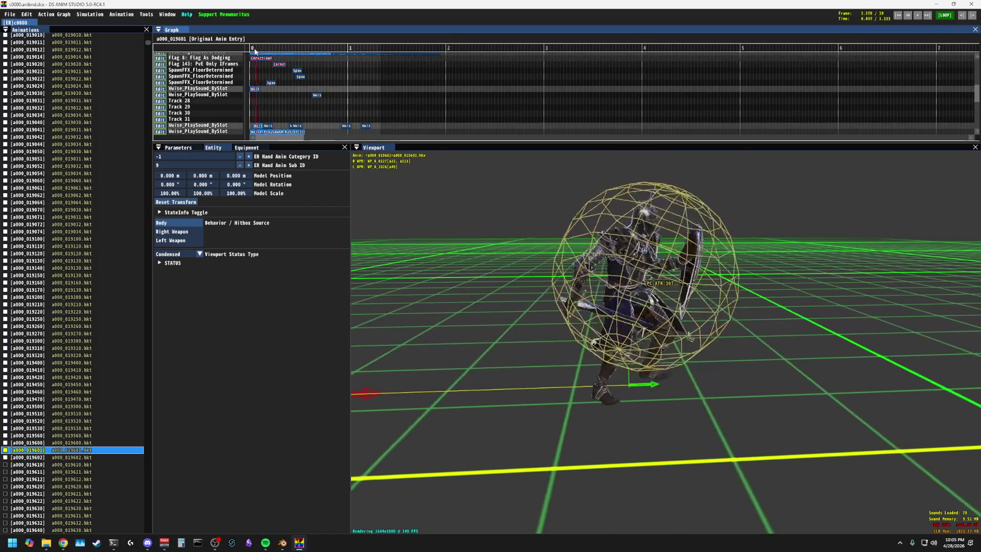
left_click_drag(260, 51, 327, 51)
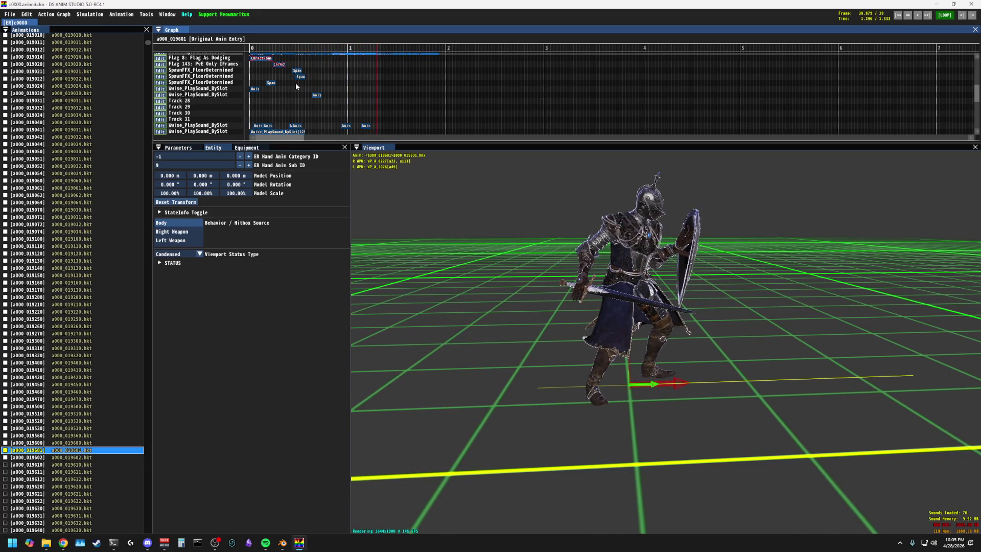
left_click(35, 461)
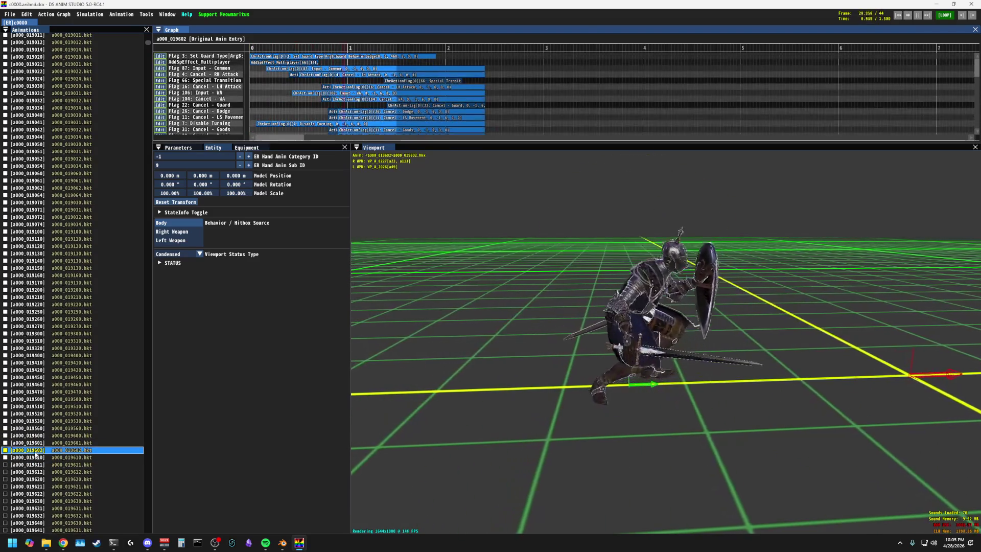
Step: Load the a000_0196xx animations in turn: 019611, 019630, 019641, 019652, 019672
left_click(34, 464)
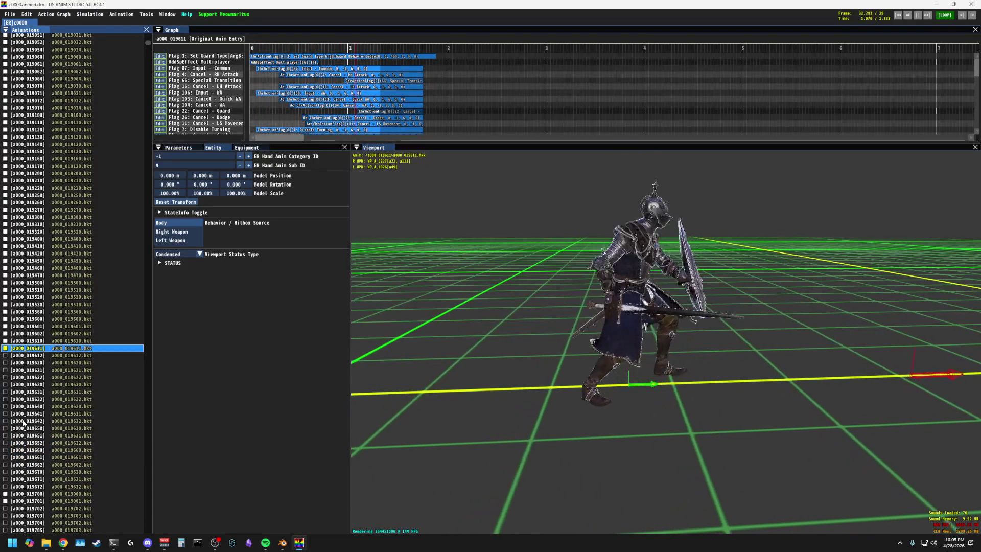
left_click(30, 362)
left_click(31, 383)
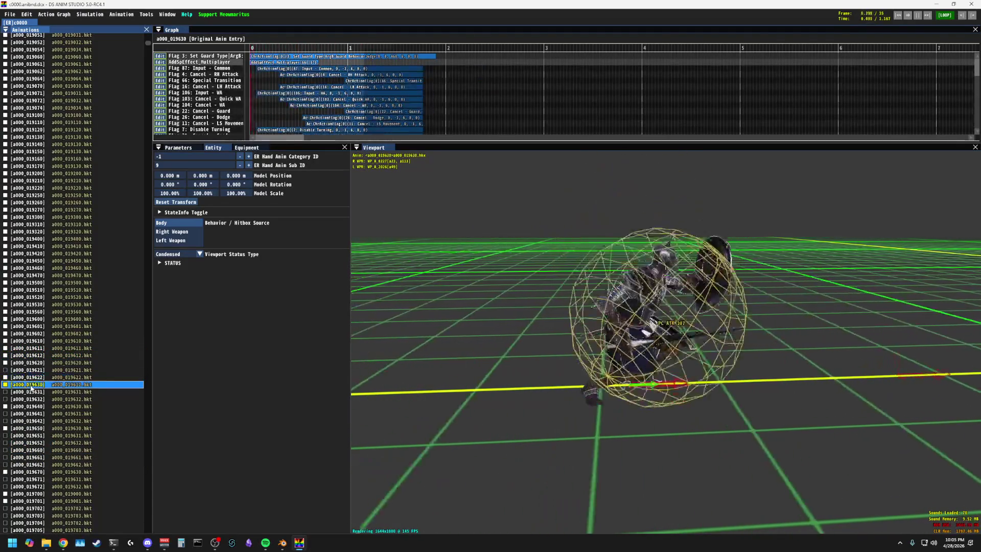
left_click(31, 406)
left_click(35, 435)
key("Down")
key("Down")
key("Down")
key("Down")
key("Down")
key("Down")
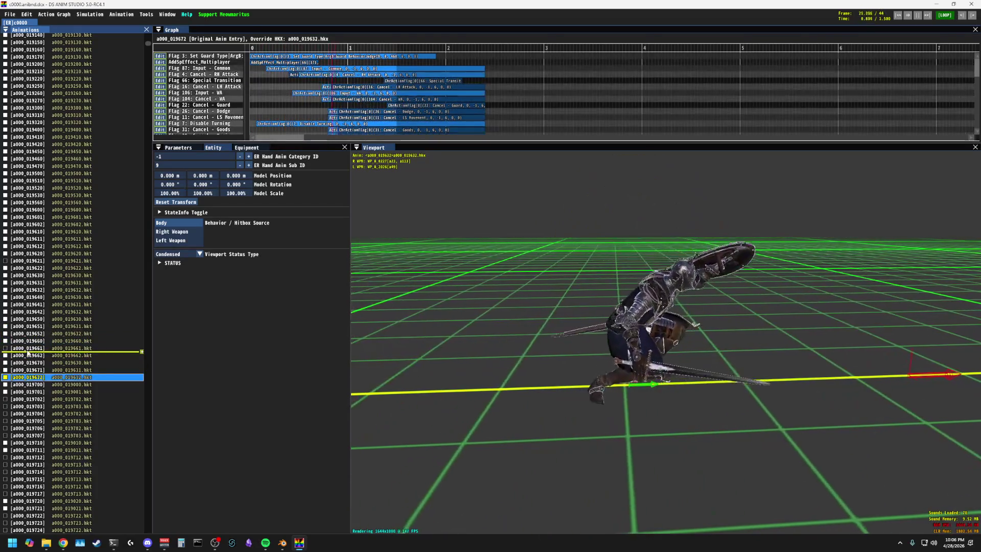
key("Down")
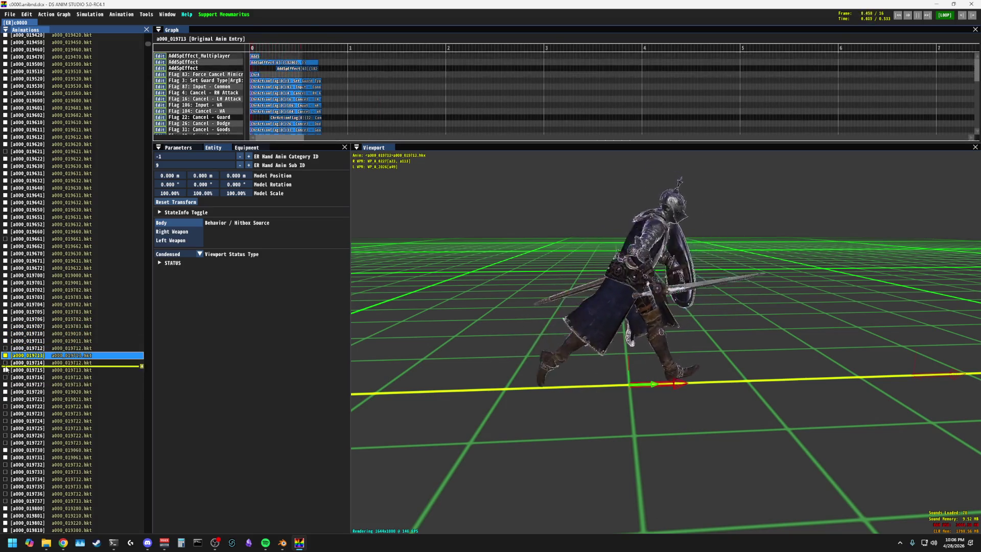
Step: Load a000_019721, 019725 and 019726, then switch to the Jira board in the browser
left_click(5, 399)
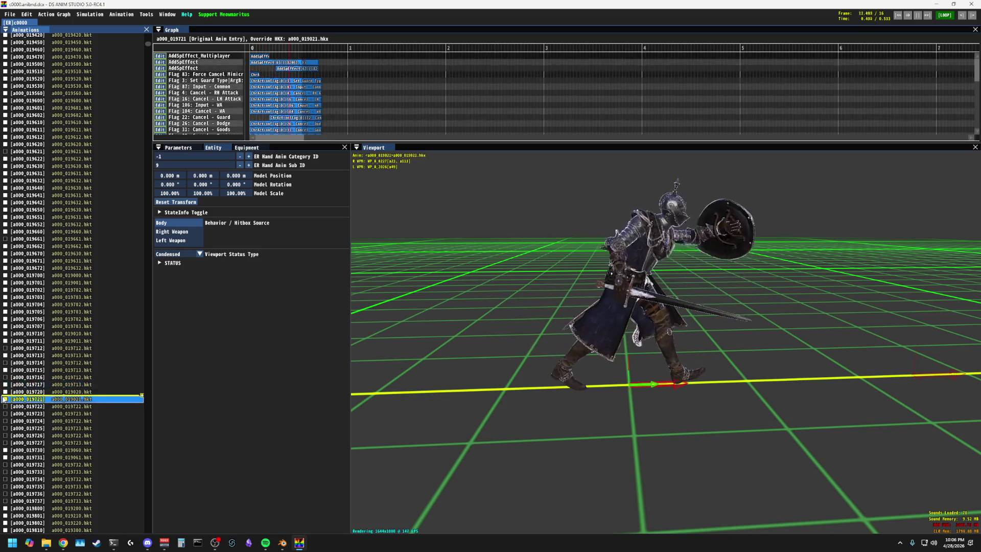
scroll(26, 349, "down", 5)
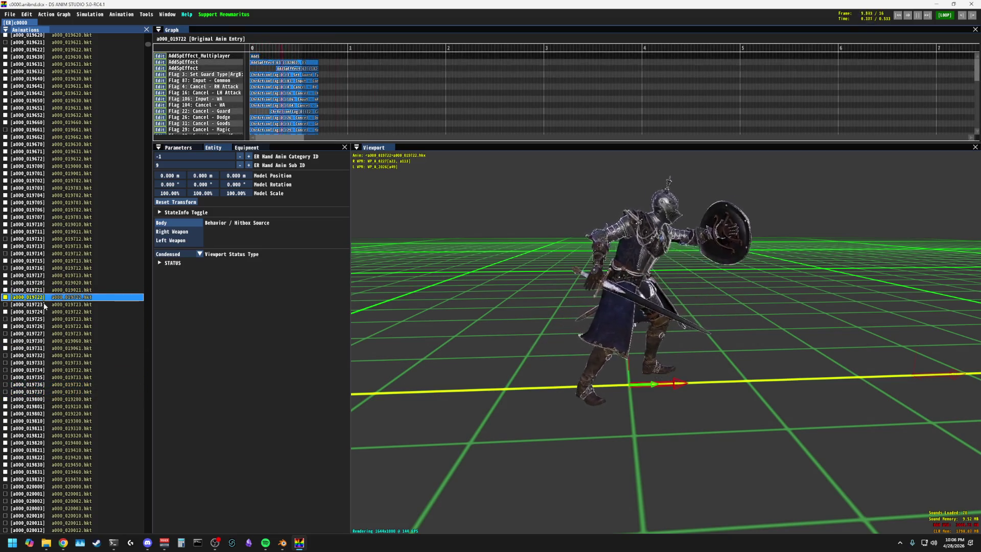
key("Down")
scroll(77, 230, "down", 20)
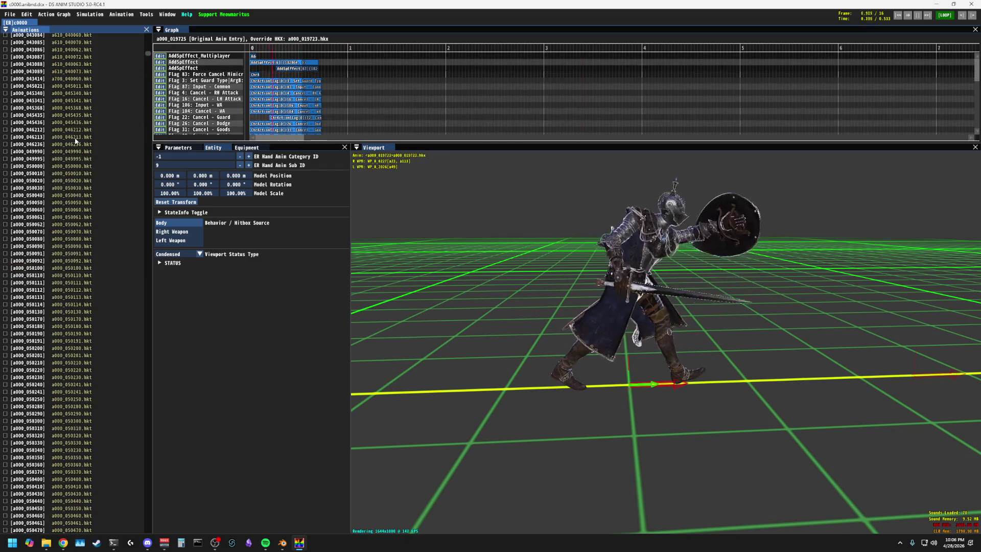
scroll(46, 150, "up", 20)
scroll(42, 155, "up", 1)
left_click(60, 220)
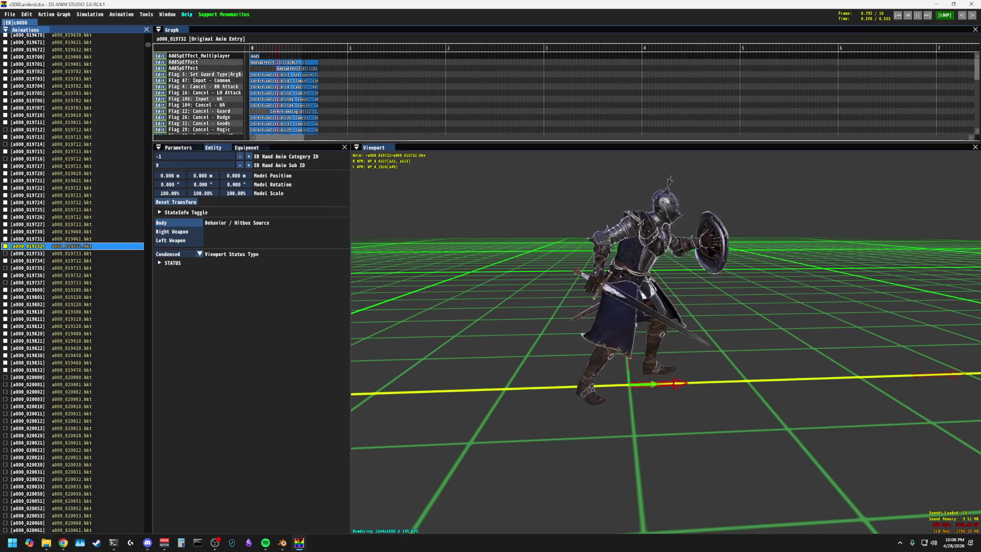
key("alt+Tab")
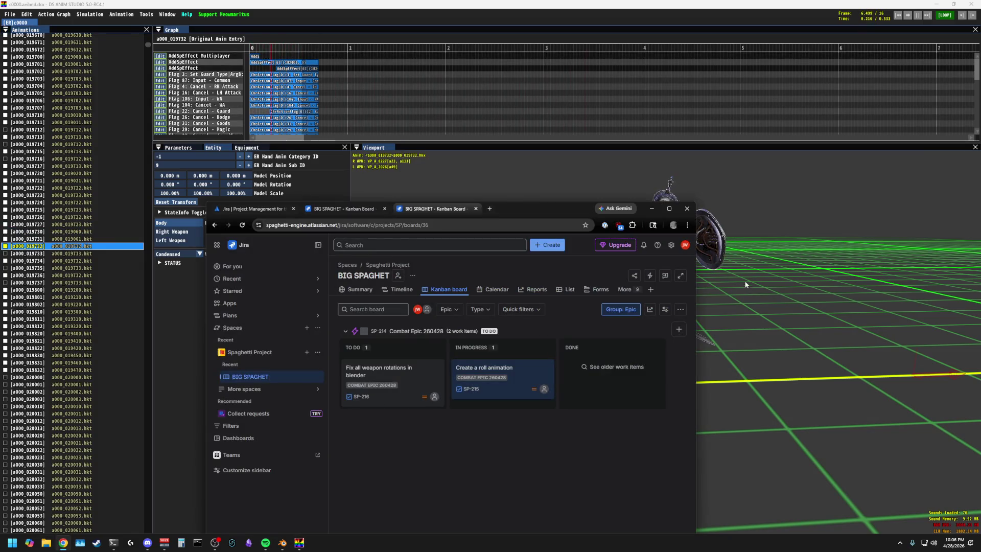
Step: Switch back from the Jira board to DS Anim Studio showing a000_019732
key("alt+Tab")
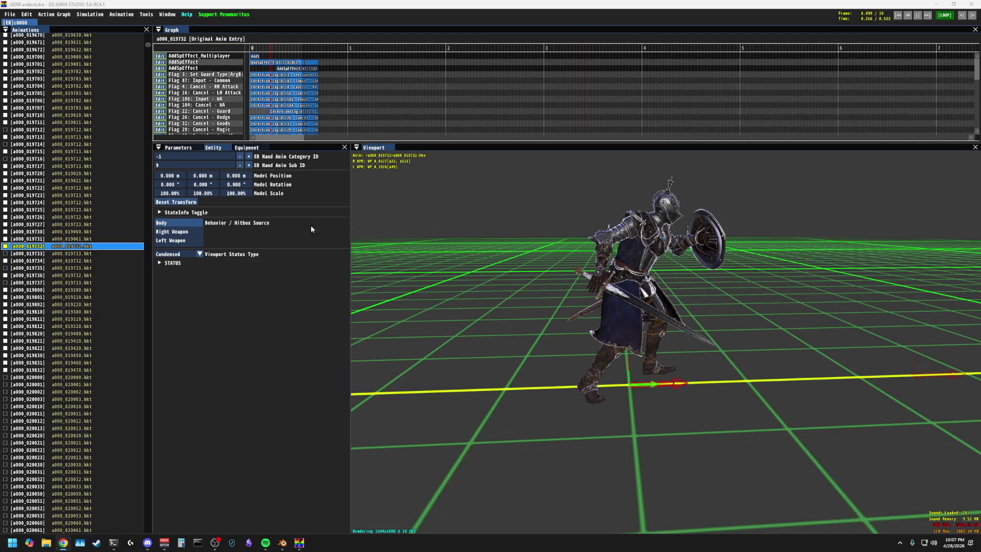
Step: Step down through a000_019735, 020022, 020023 and 020031 until a000_020050 loads
key("Down")
key("Down")
key("Down")
key("Down")
key("Down")
key("Down")
key("Down")
key("Down")
key("Down")
key("Down")
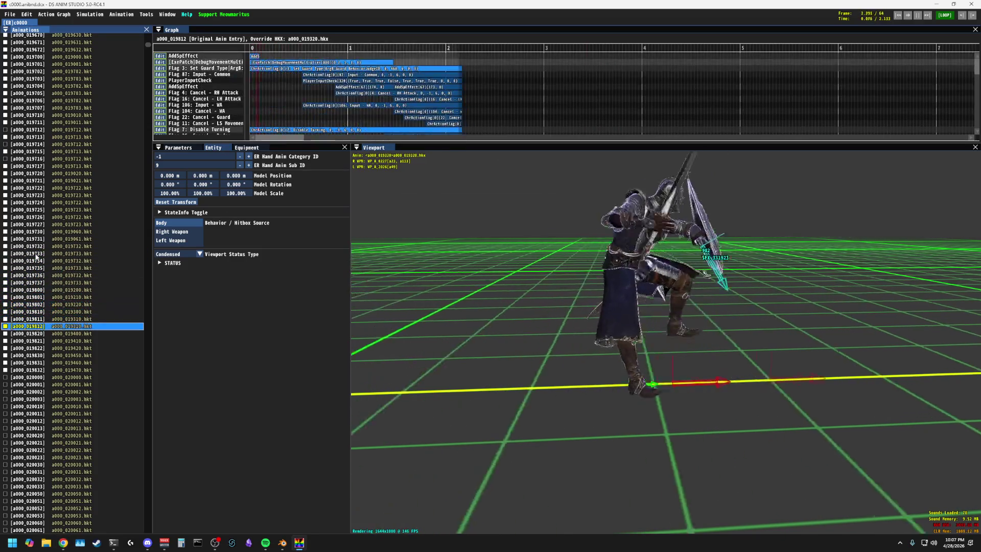
key("Down")
key("Down")
key("Down")
key("Down")
key("Down")
key("Down")
key("Down")
key("Down")
key("Down")
key("Down")
key("Down")
key("Down")
key("Down")
key("Down")
key("Down")
key("Down")
key("Down")
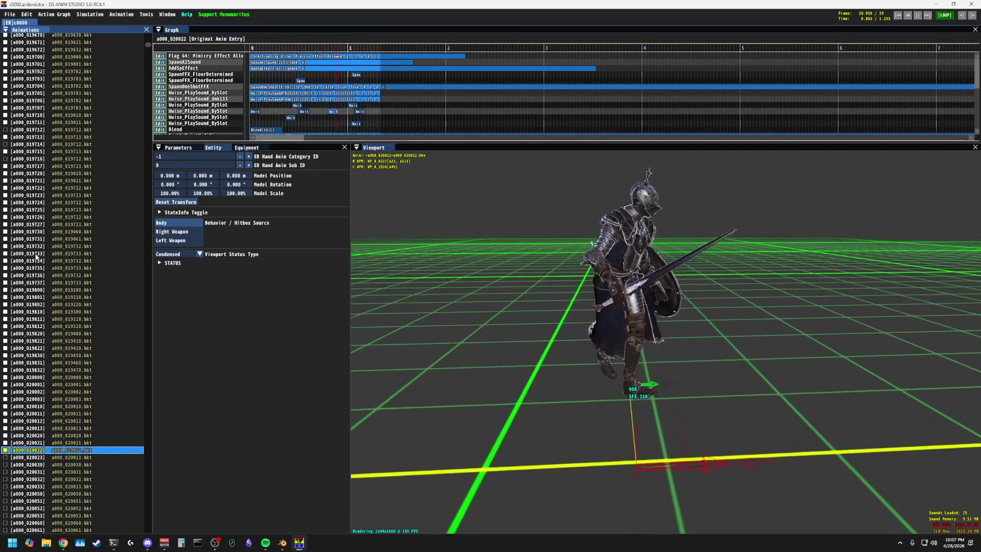
key("Down")
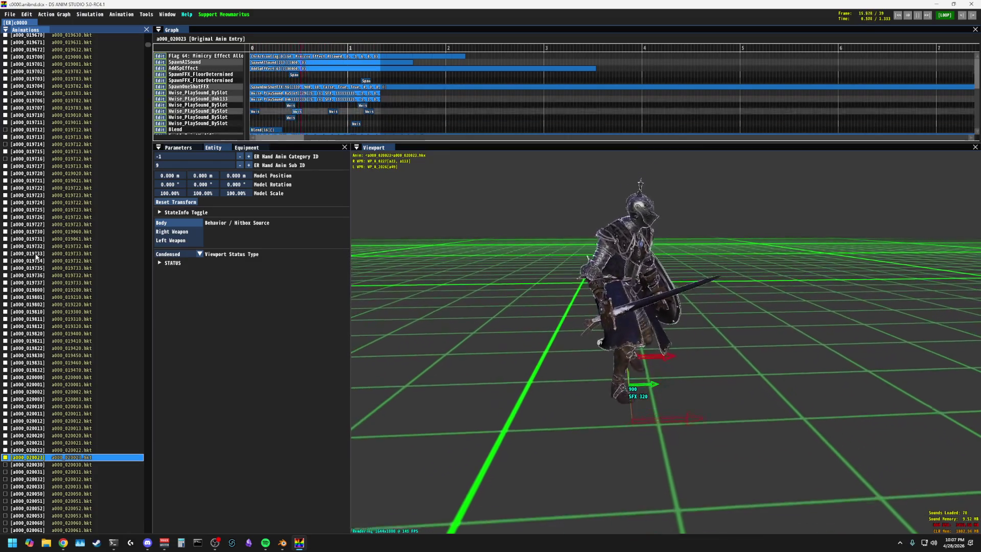
key("Down")
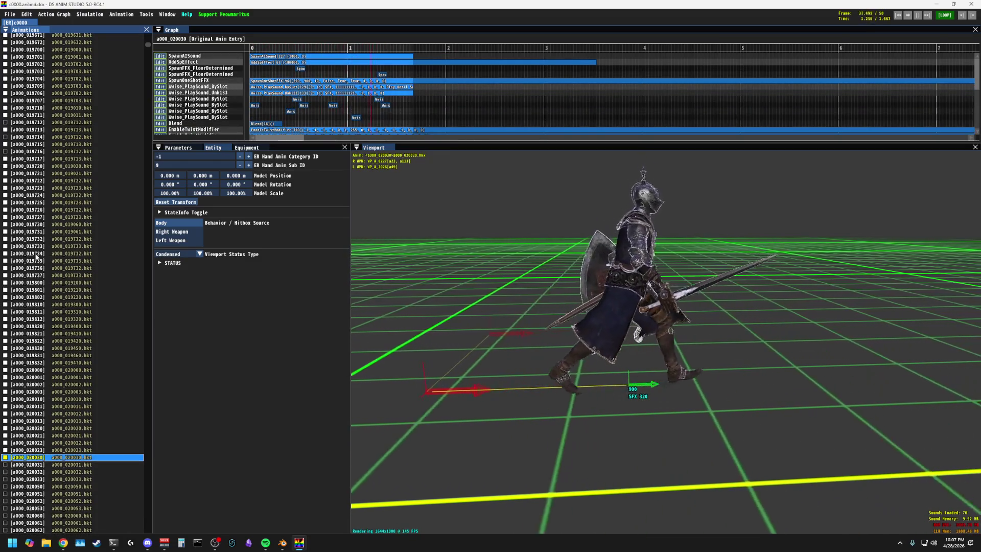
key("Down")
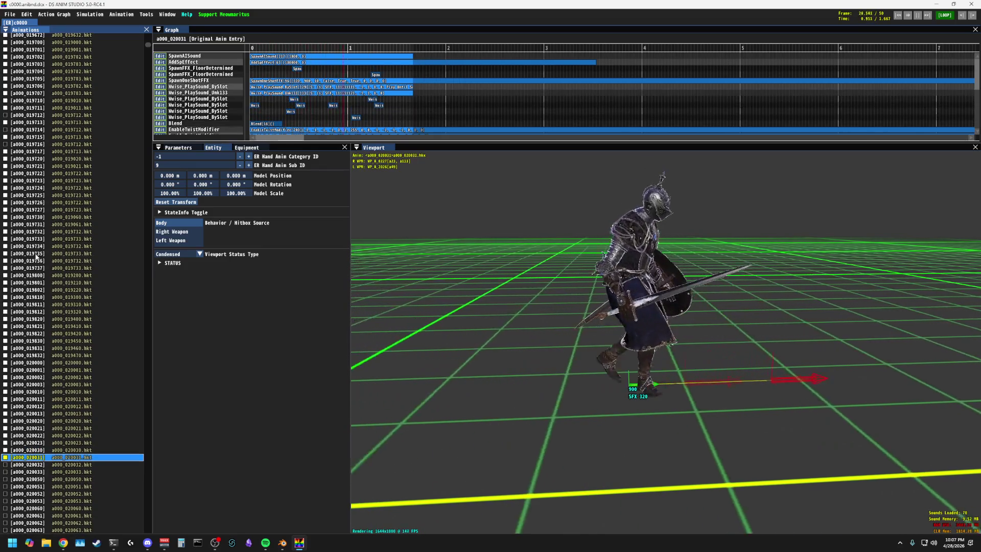
key("Down")
key("Down")
key("Down")
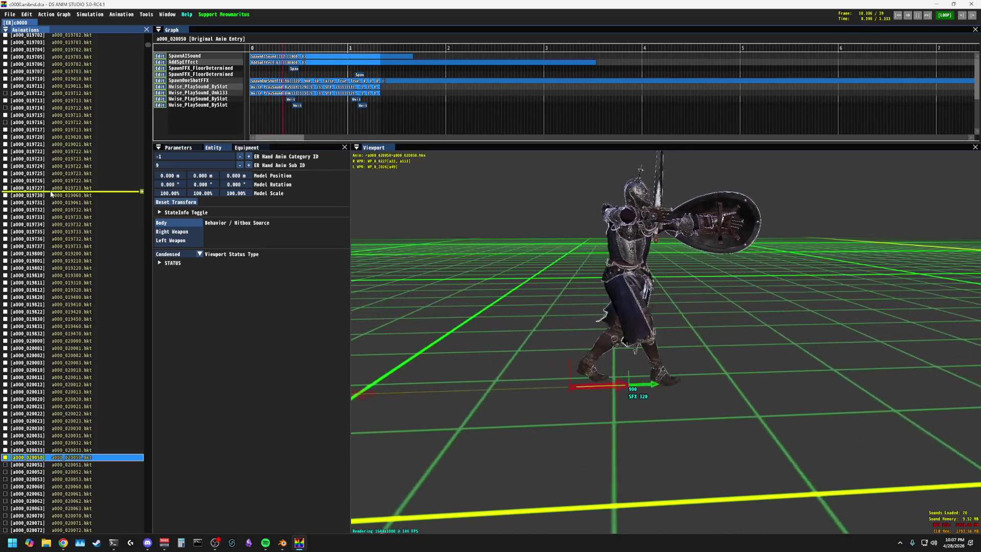
scroll(51, 196, "down", 5)
scroll(58, 195, "down", 2)
Step: Show the event search with Ctrl+F, load a000_027100 then the a000_027101 roll, and show its entity settings
key("ctrl+f")
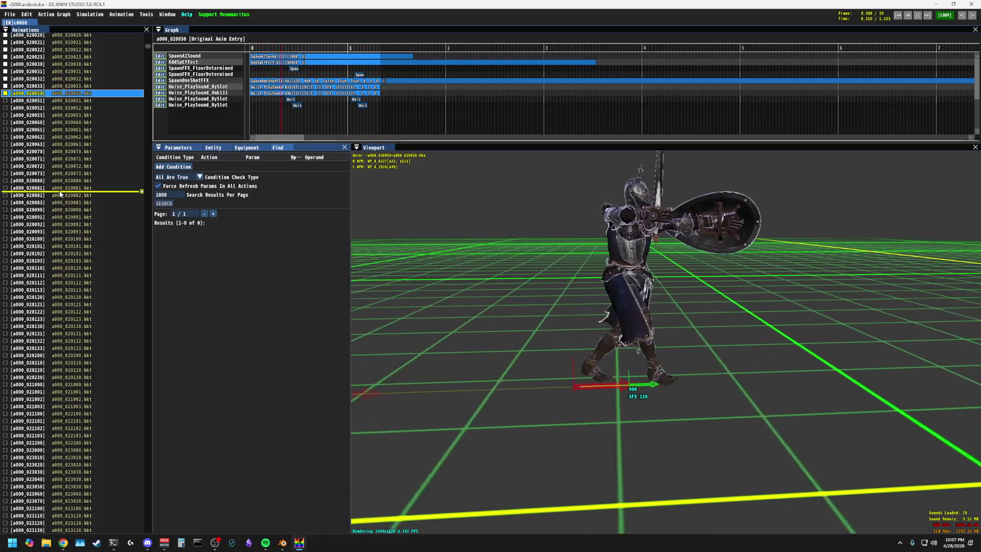
scroll(53, 223, "down", 6)
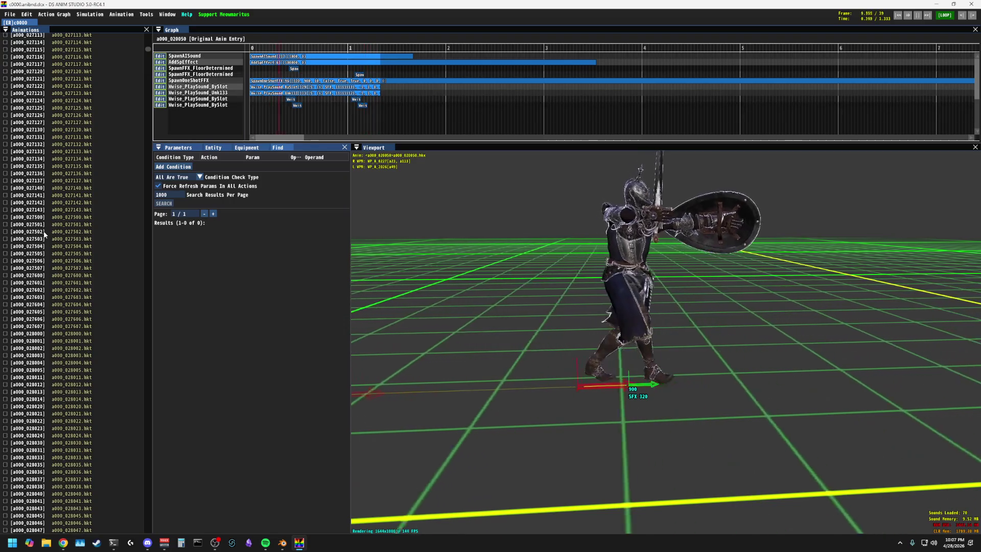
scroll(43, 222, "up", 1)
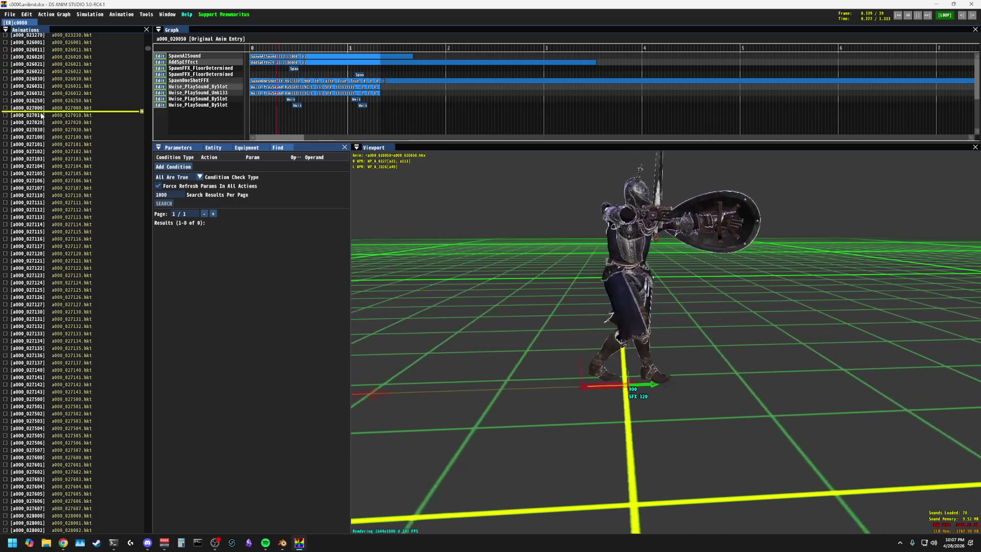
left_click(33, 137)
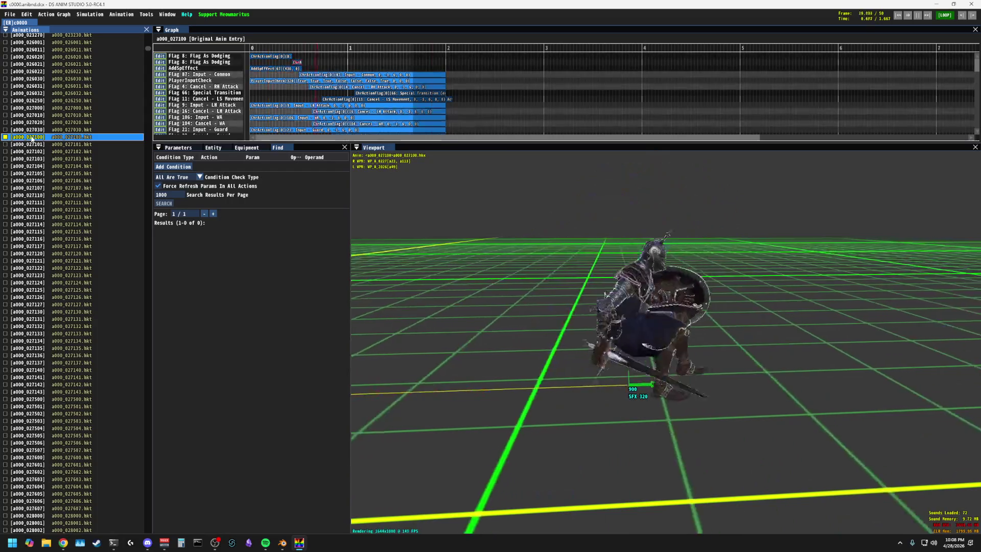
left_click(30, 145)
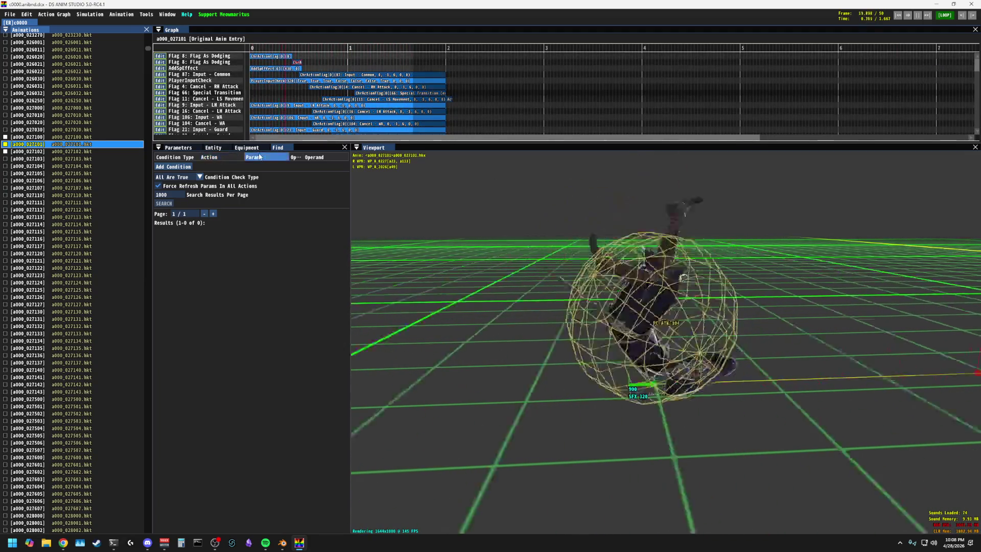
left_click(213, 148)
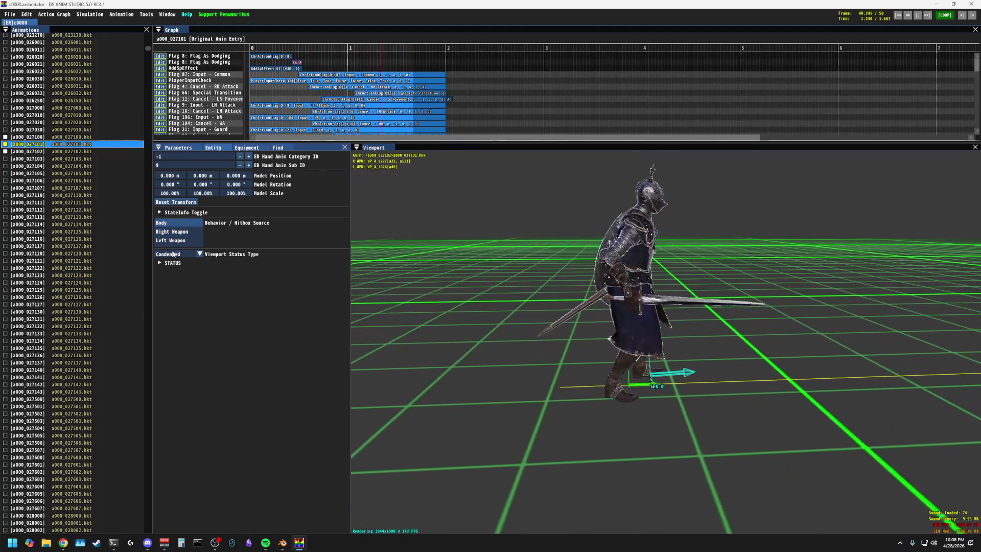
left_click(160, 264)
left_click(194, 254)
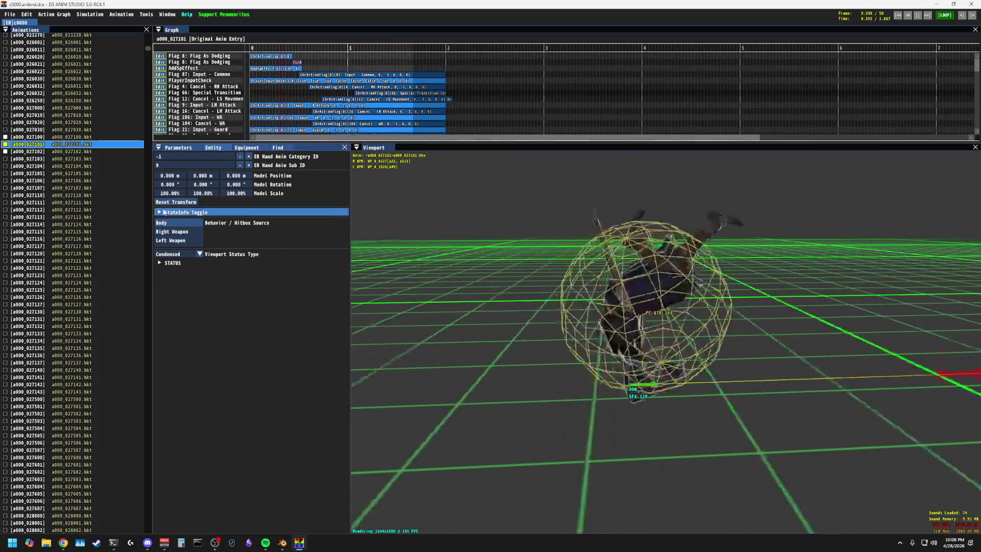
left_click(186, 212)
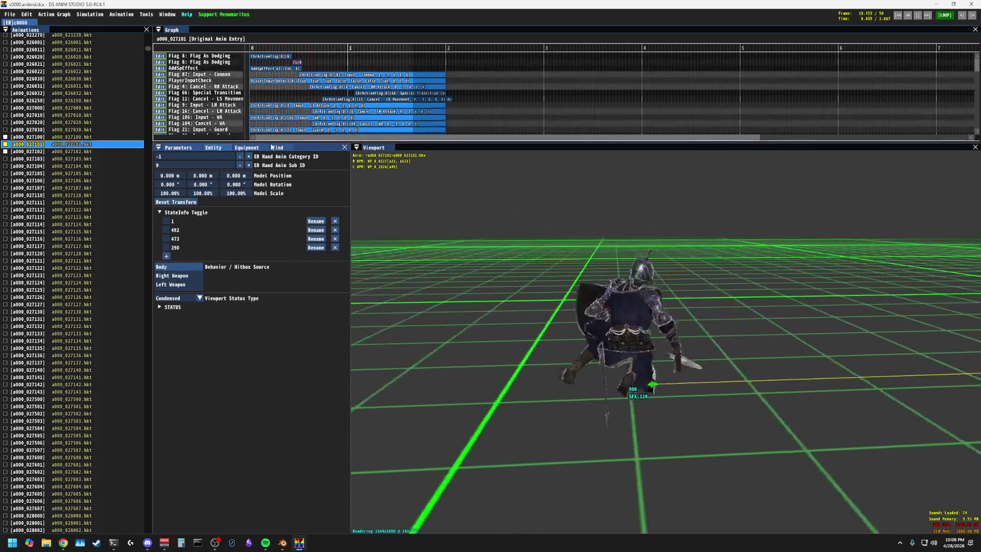
left_click(247, 147)
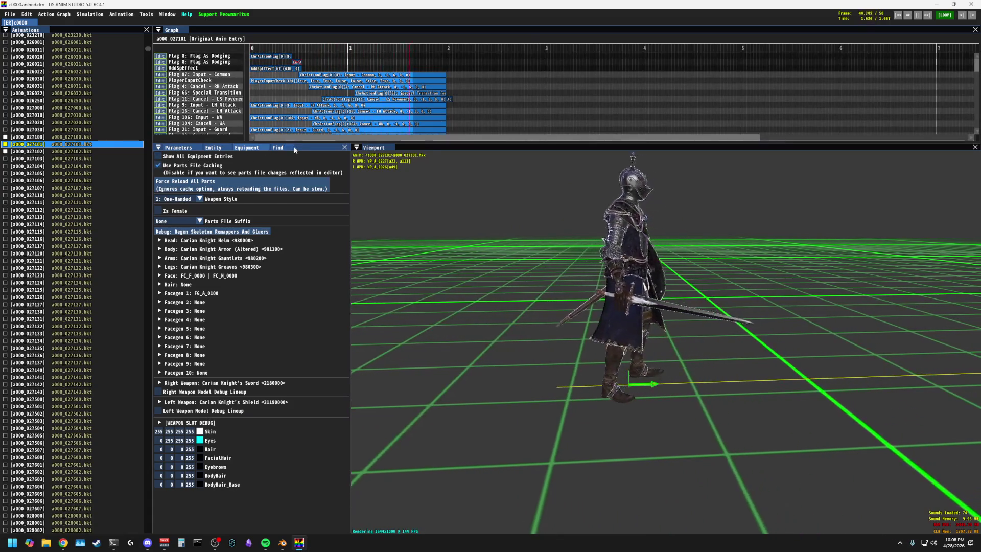
left_click(278, 147)
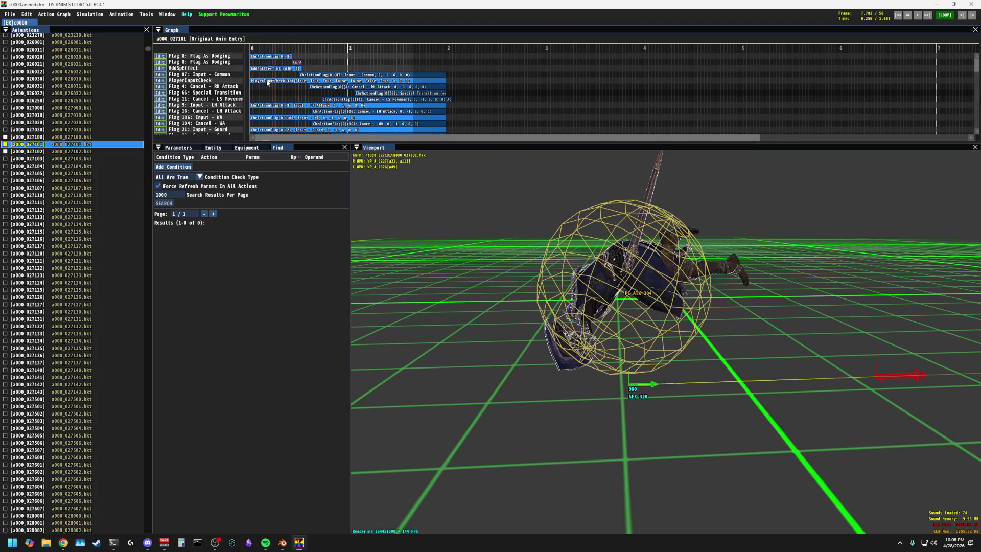
left_click_drag(286, 53, 293, 49)
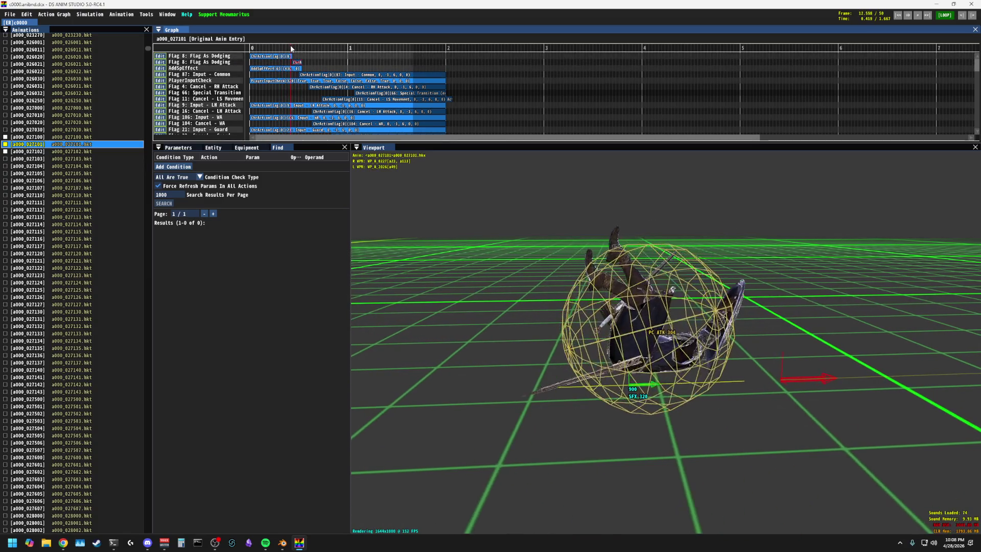
Step: Move a000_027101's first Flag 8 As Dodging event later, to around two seconds
left_click(272, 57)
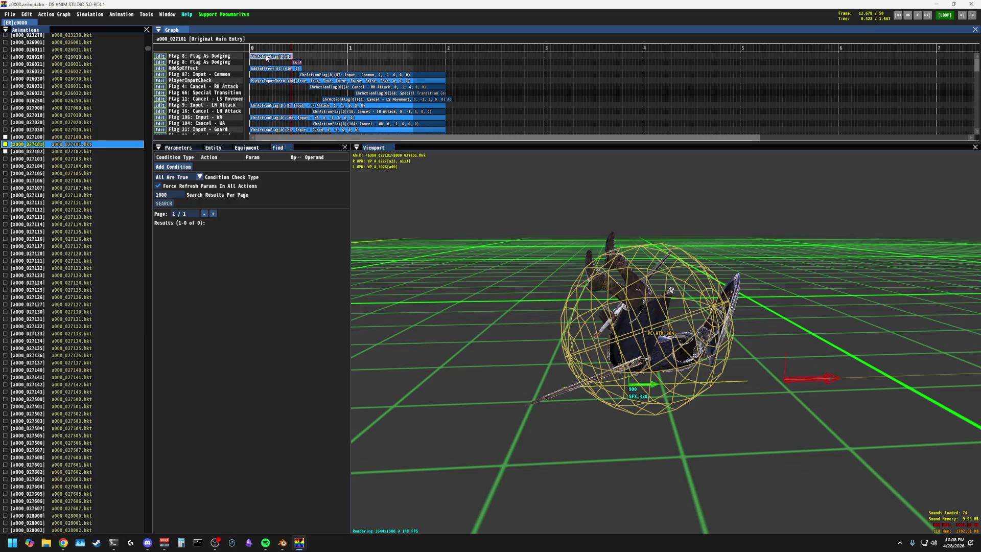
left_click_drag(267, 59, 259, 57)
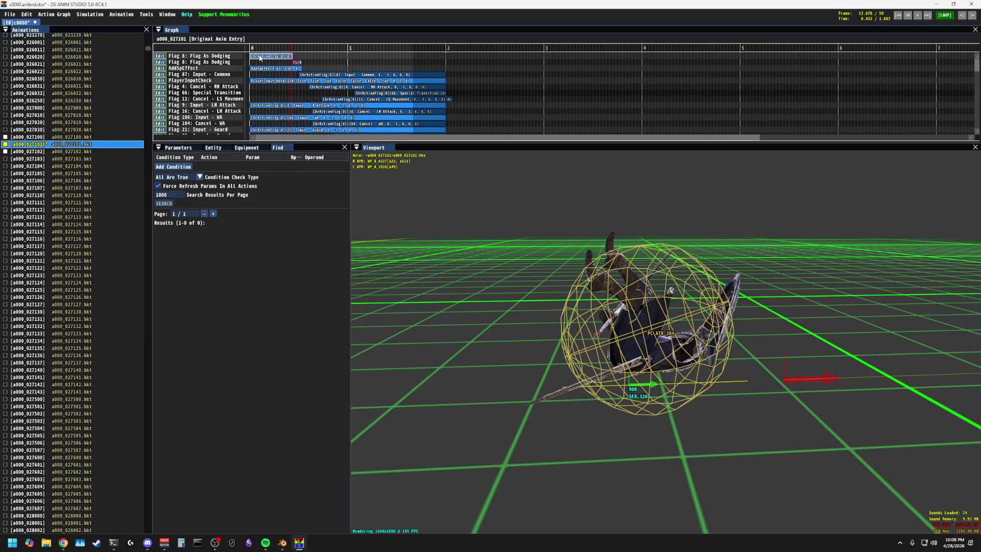
mouse_move(260, 57)
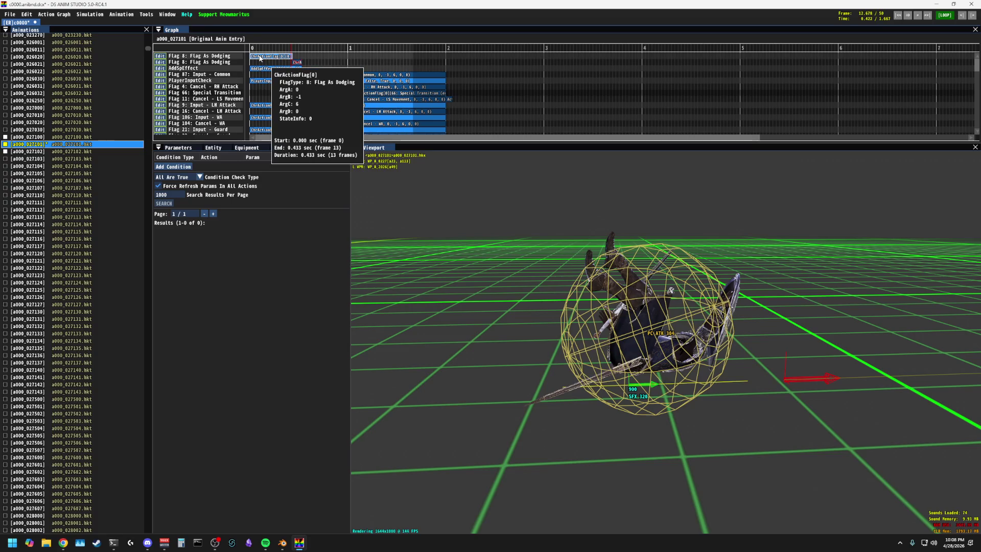
left_click_drag(259, 59, 297, 60)
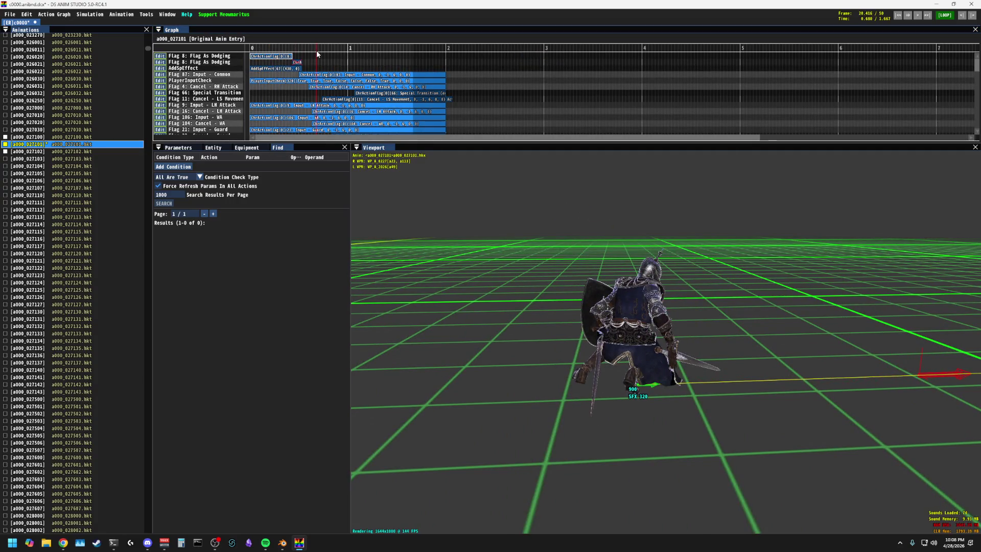
Step: Replay the roll from its start through the mid-roll pose, then load a000_027100
left_click_drag(318, 55, 295, 49)
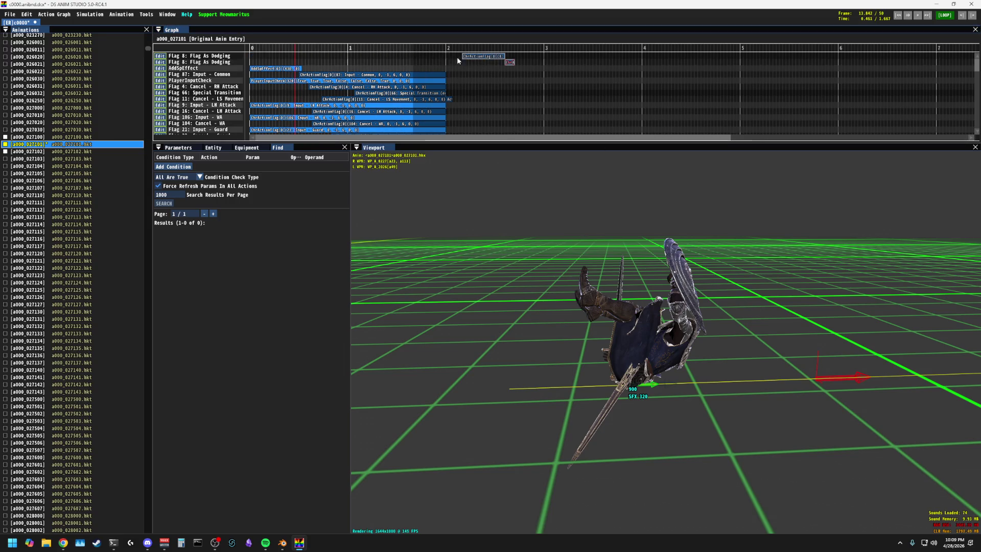
left_click(282, 50)
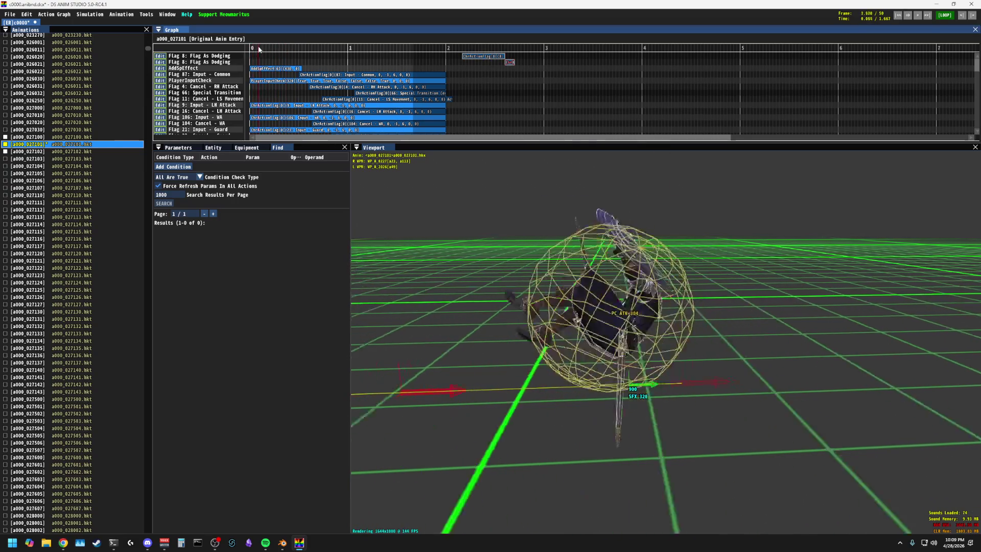
scroll(278, 112, "down", 3)
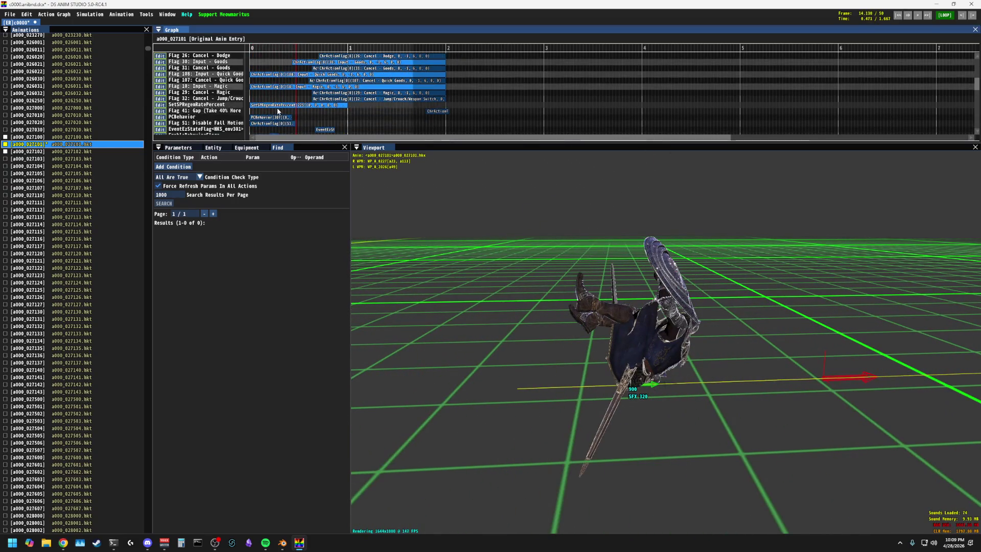
mouse_move(271, 117)
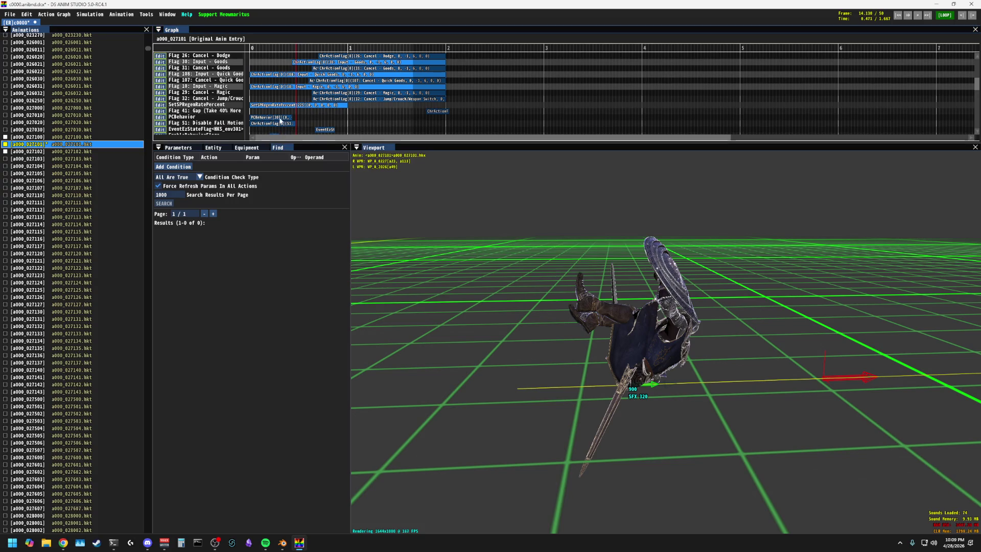
scroll(291, 115, "down", 3)
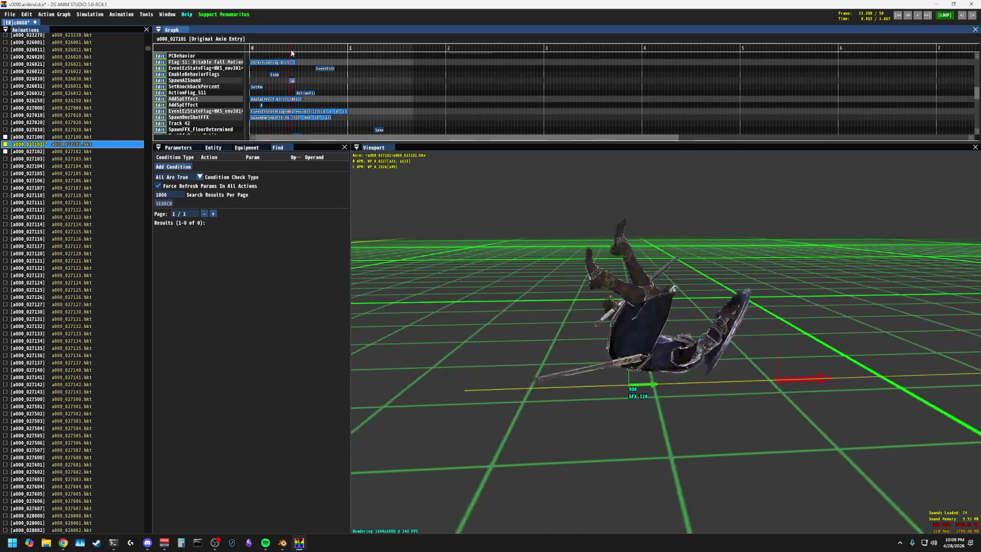
left_click(250, 53)
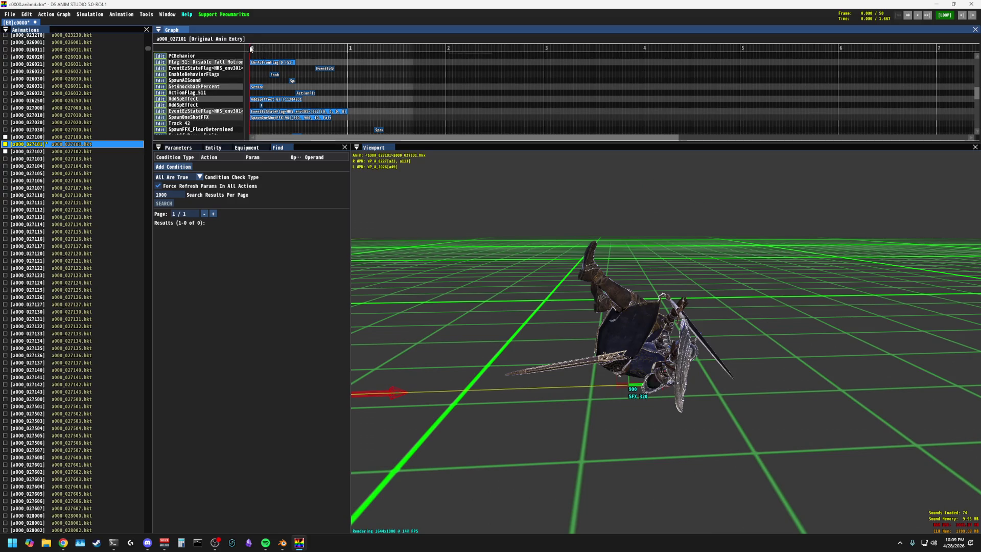
left_click_drag(250, 49, 379, 50)
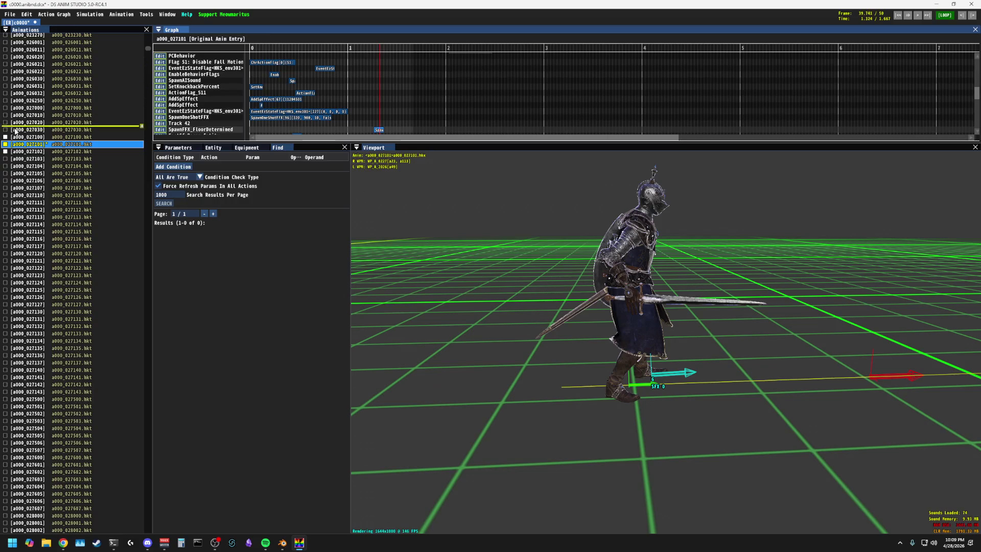
left_click(29, 137)
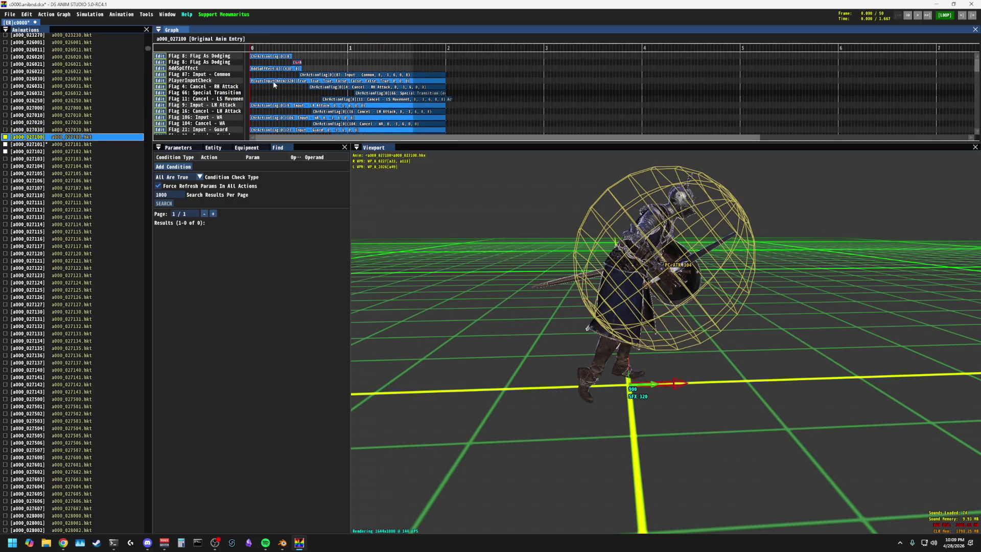
scroll(274, 85, "down", 3)
scroll(274, 85, "down", 3)
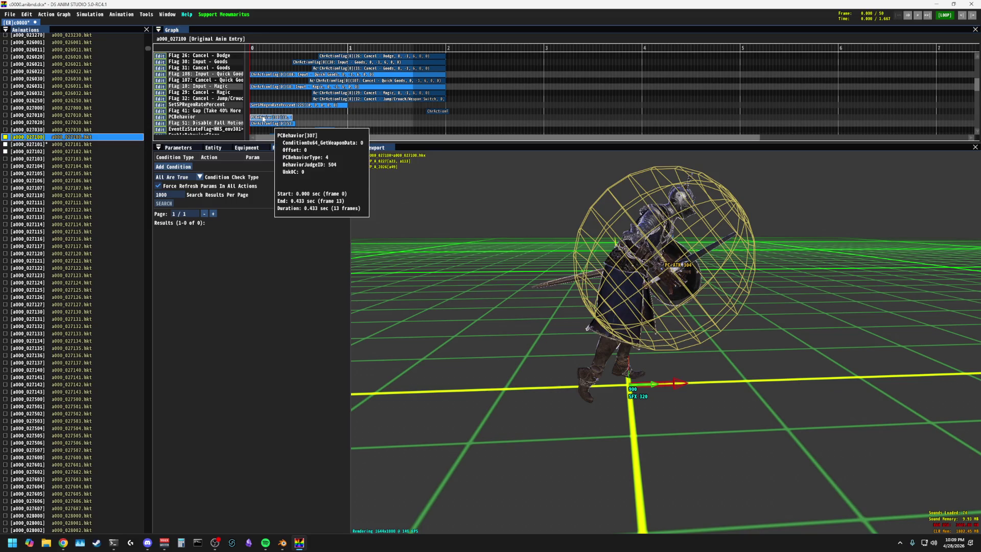
key("Delete")
left_click_drag(254, 49, 316, 50)
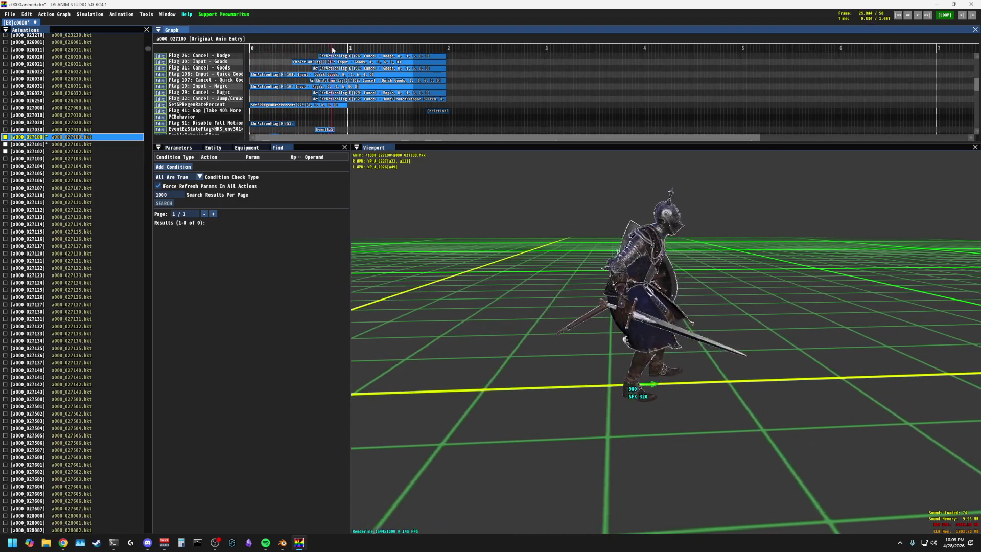
mouse_move(317, 50)
left_mouse_down()
mouse_move(250, 49)
mouse_move(367, 49)
mouse_move(286, 49)
left_mouse_up()
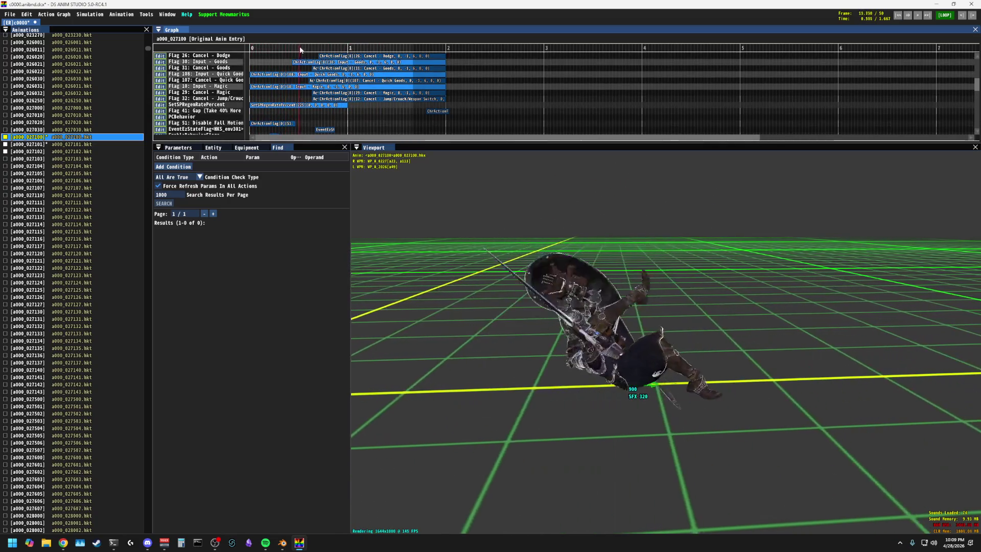
mouse_move(286, 50)
left_mouse_down()
mouse_move(252, 49)
mouse_move(321, 49)
mouse_move(254, 49)
left_mouse_up()
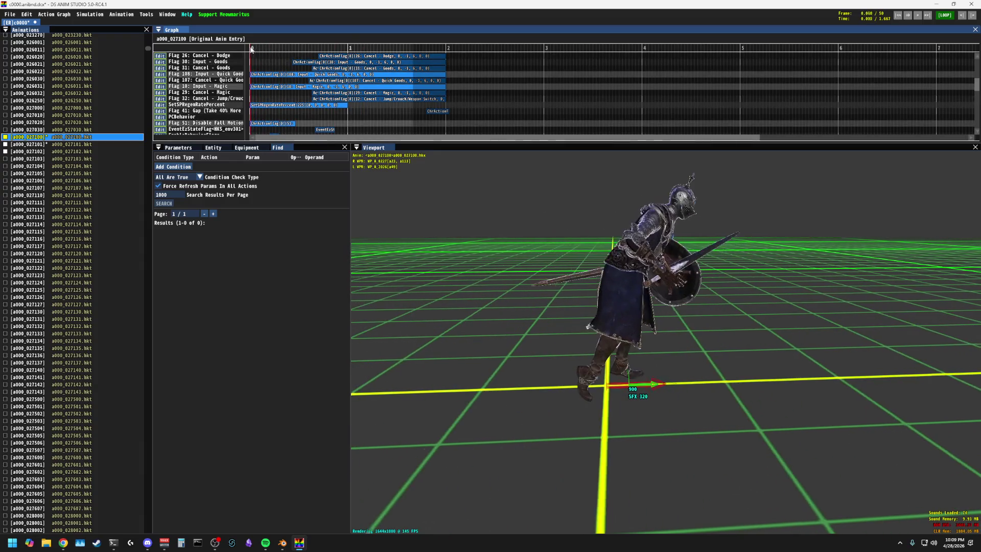
left_click_drag(254, 49, 314, 47)
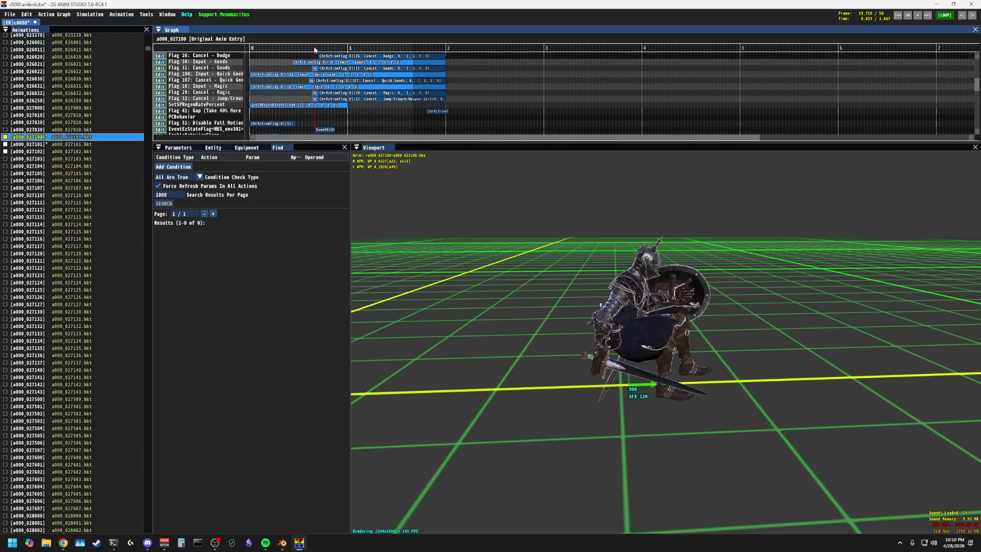
left_click_drag(313, 49, 251, 50)
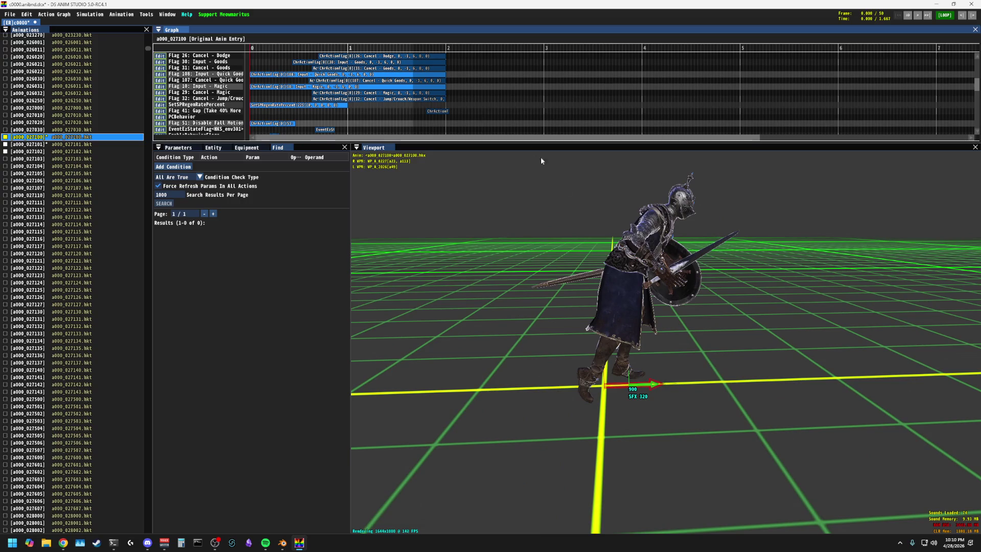
left_click_drag(540, 157, 540, 157)
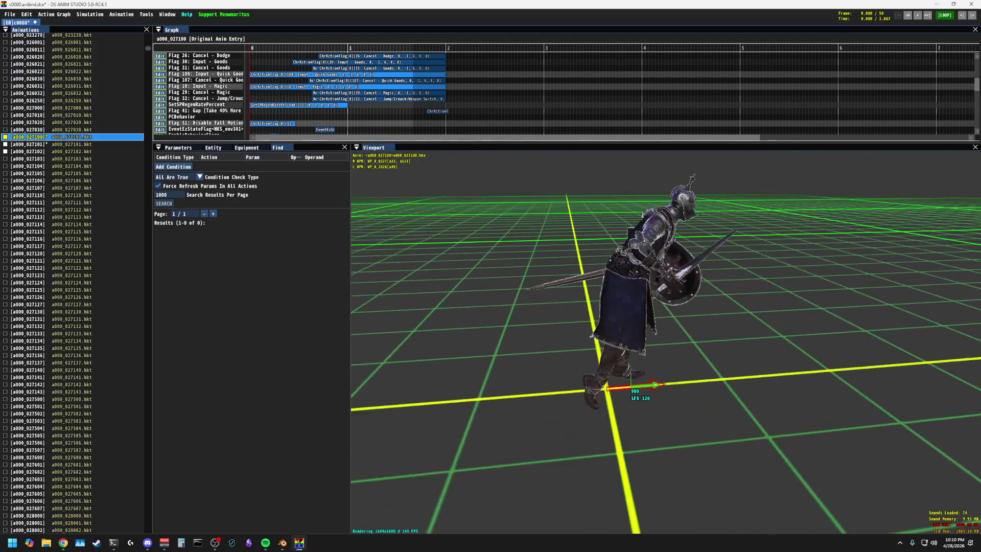
left_click_drag(259, 55, 279, 50)
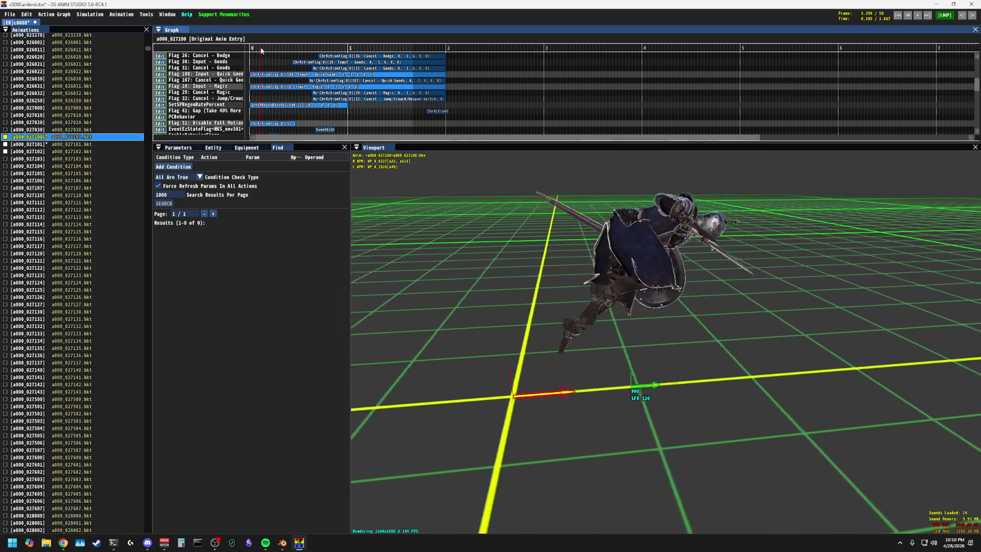
mouse_move(287, 50)
left_mouse_down()
mouse_move(413, 51)
mouse_move(321, 51)
left_mouse_up()
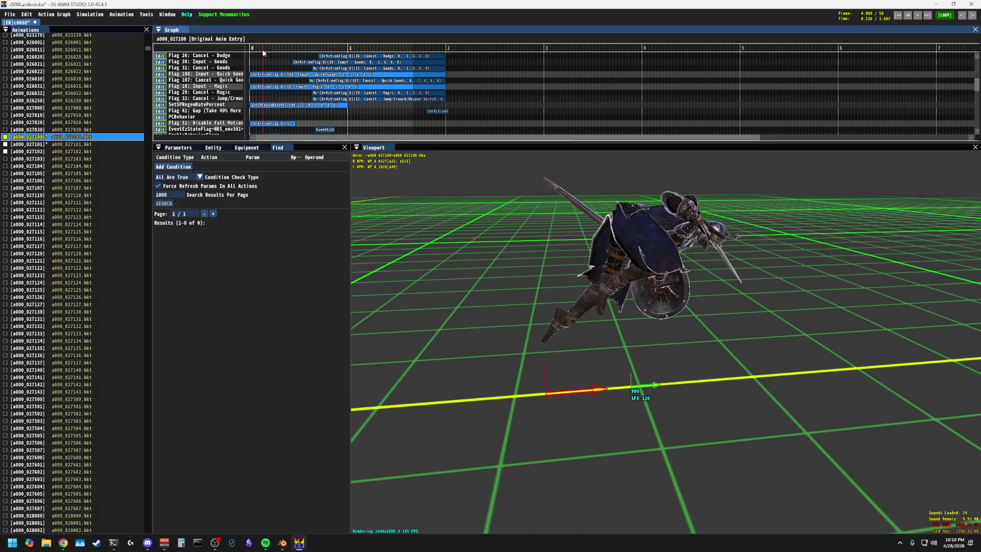
left_click_drag(262, 52, 406, 51)
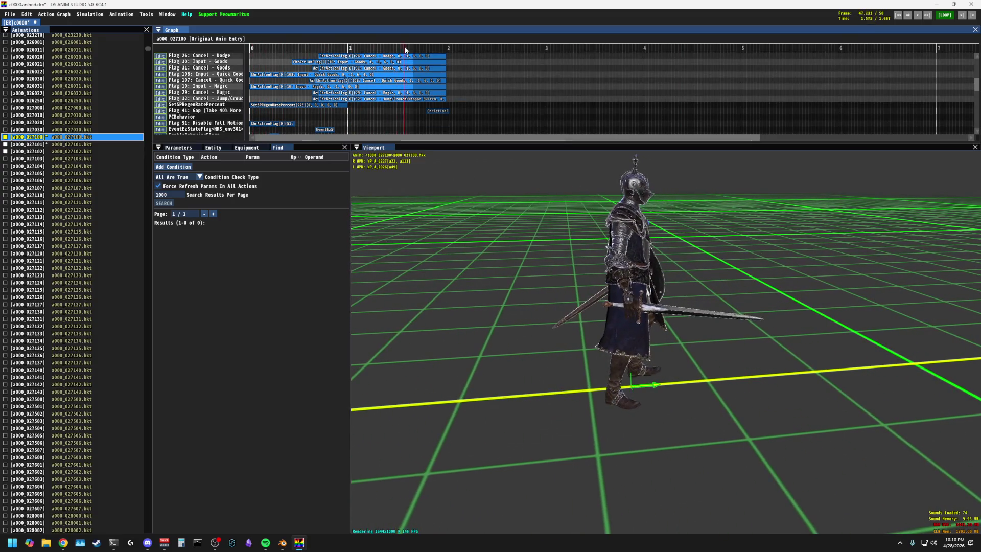
mouse_move(405, 50)
left_mouse_down()
mouse_move(251, 50)
mouse_move(413, 51)
left_mouse_up()
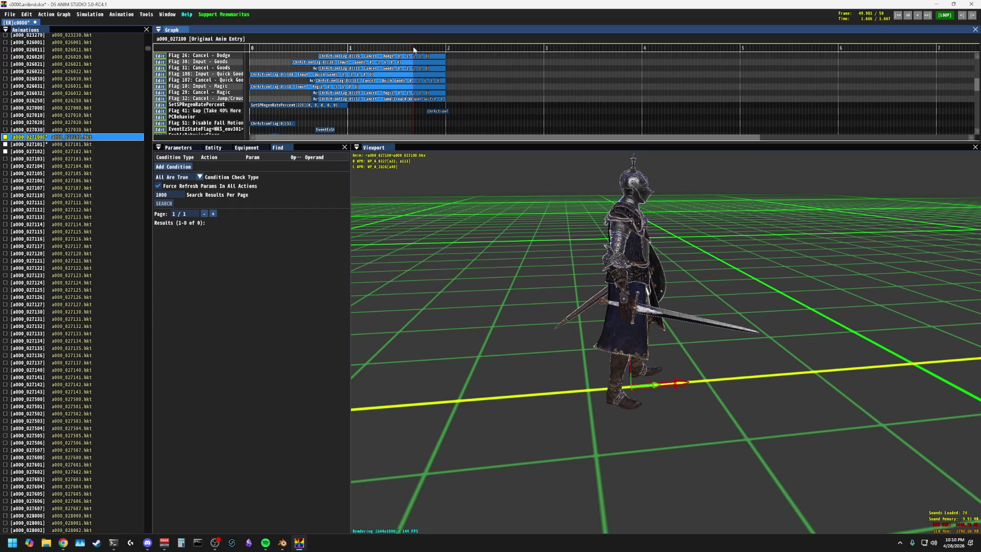
left_click_drag(413, 50, 310, 50)
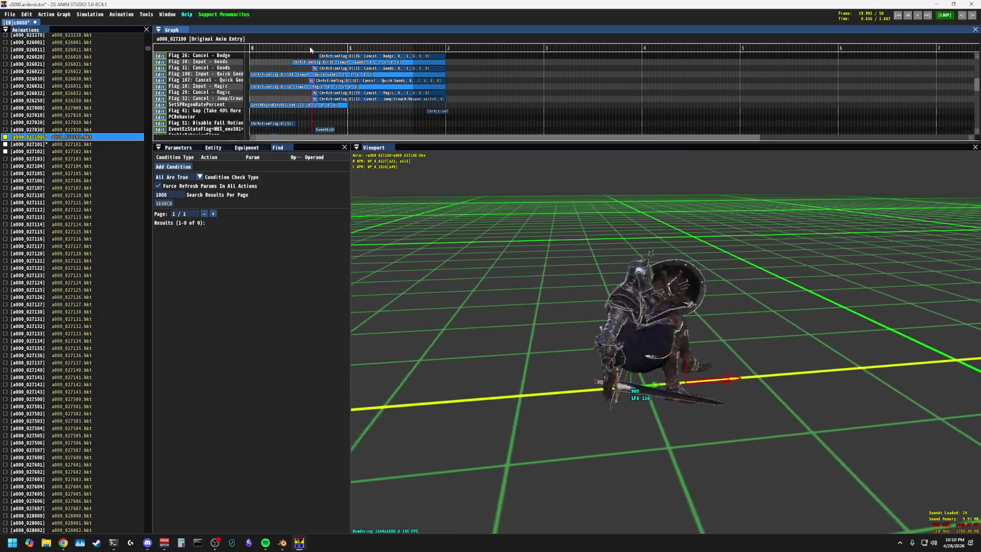
mouse_move(311, 50)
left_mouse_down()
mouse_move(251, 50)
mouse_move(385, 49)
left_mouse_up()
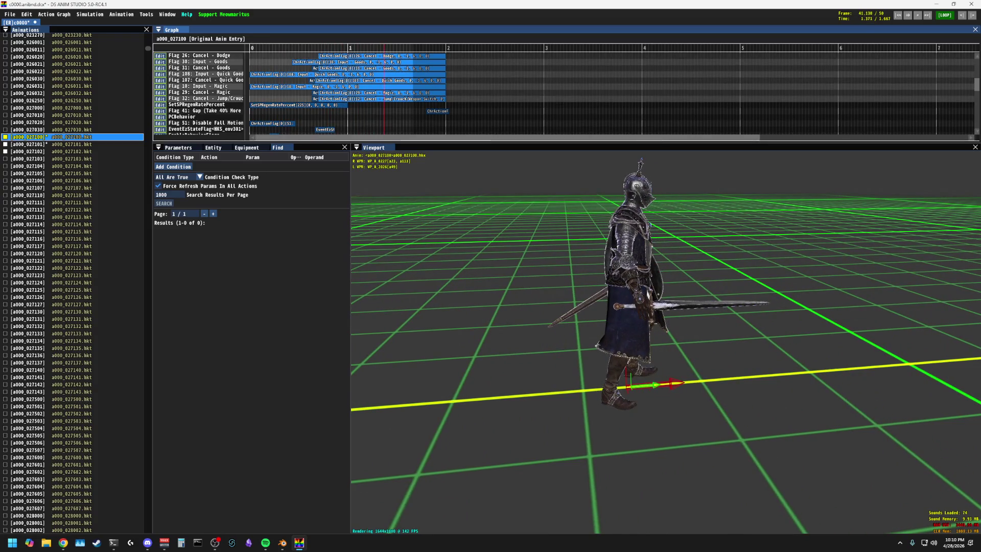
left_click(63, 543)
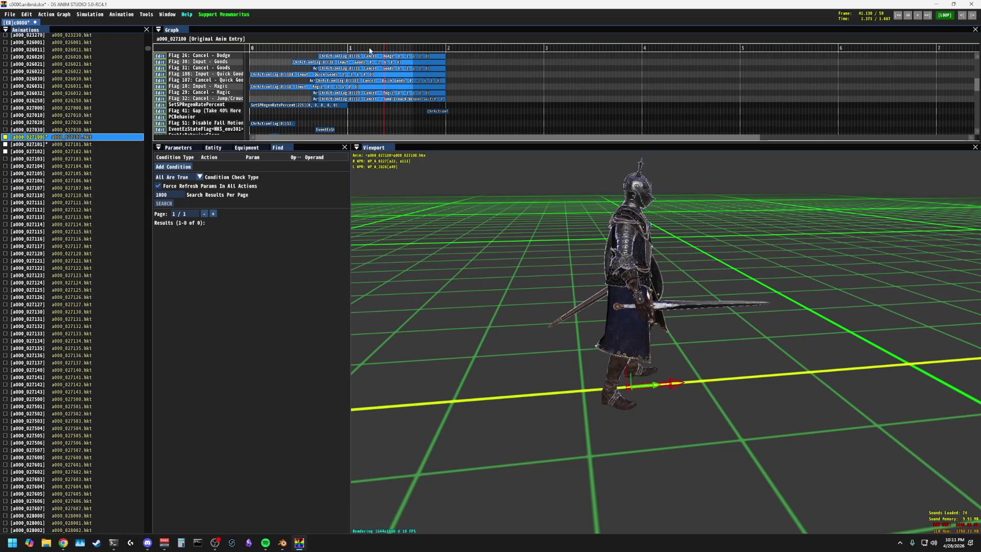
left_click_drag(397, 49, 367, 49)
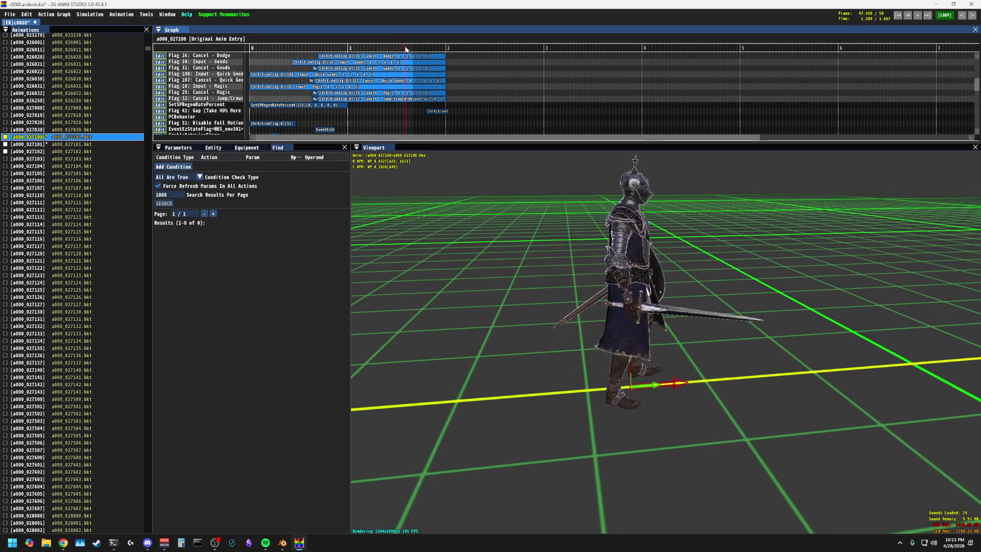
left_click_drag(367, 49, 252, 49)
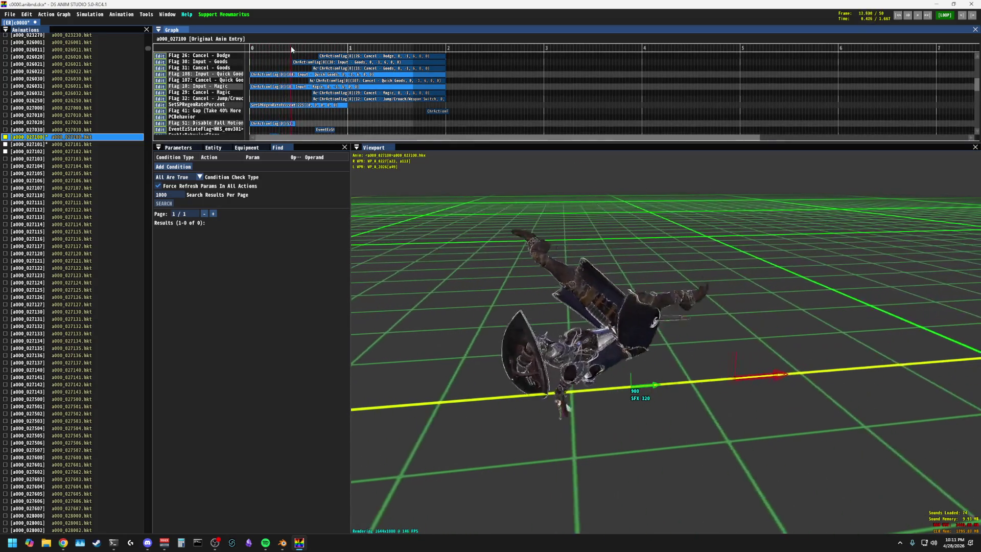
left_click(325, 49)
Step: Scrub the roll reference back and forth between frame 0, the early rolling pose near frame 8-10 and mid-roll
left_click_drag(325, 50, 397, 49)
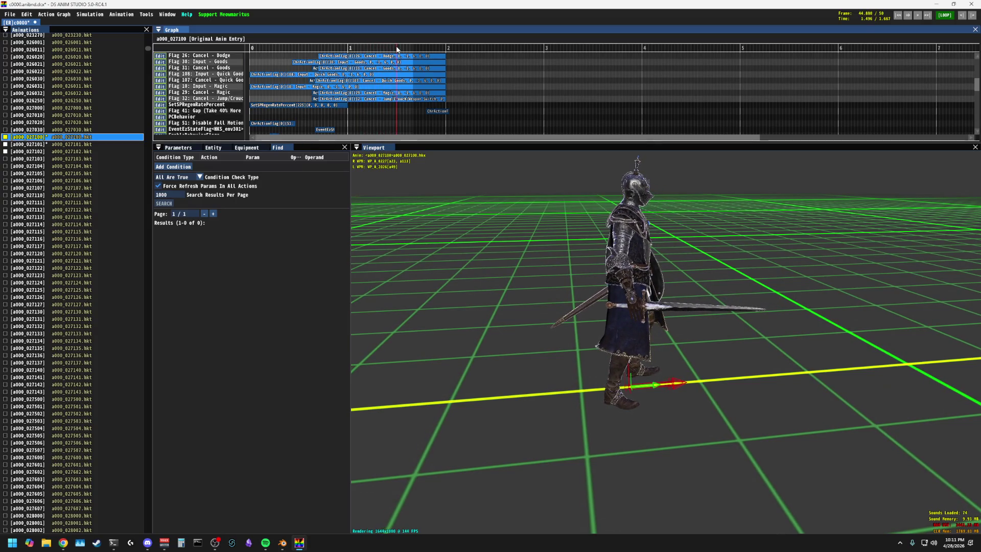
left_click_drag(397, 49, 274, 49)
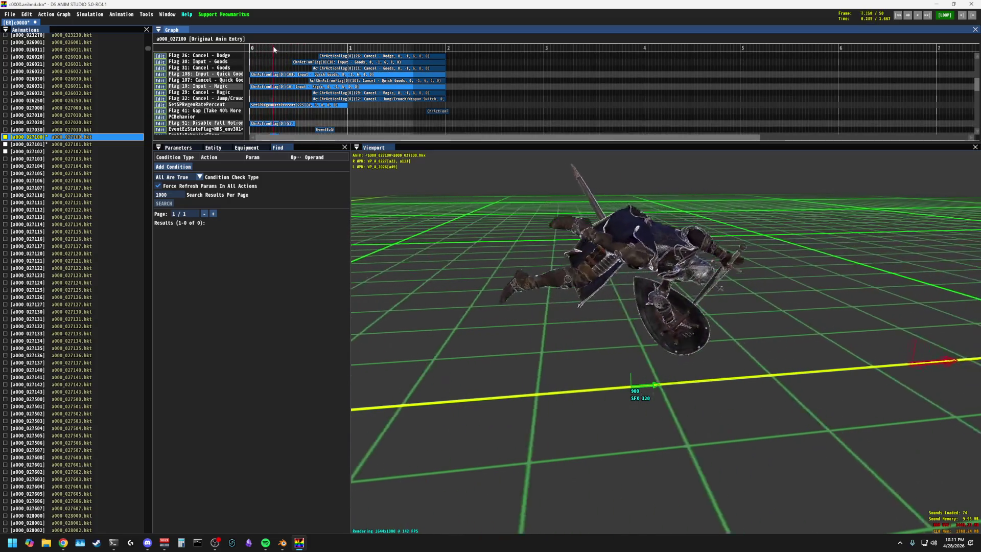
mouse_move(274, 49)
left_mouse_down()
mouse_move(335, 49)
mouse_move(270, 49)
left_mouse_up()
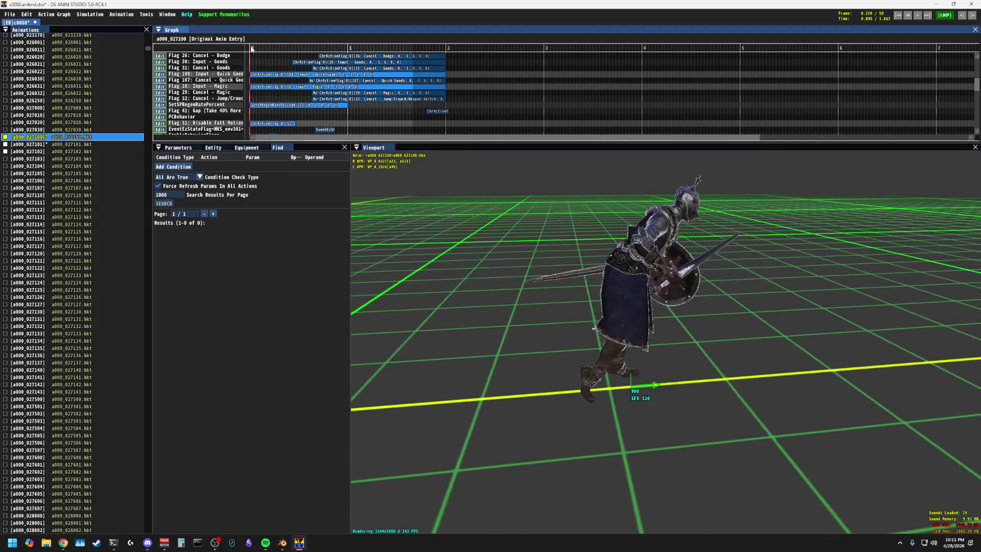
left_click_drag(269, 50, 266, 49)
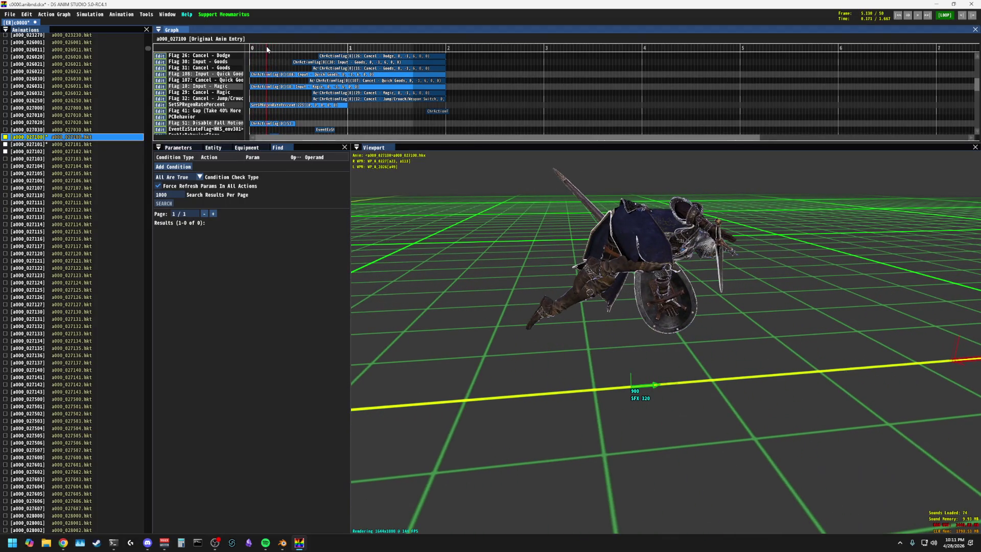
mouse_move(267, 49)
left_mouse_down()
mouse_move(251, 49)
mouse_move(324, 49)
left_mouse_up()
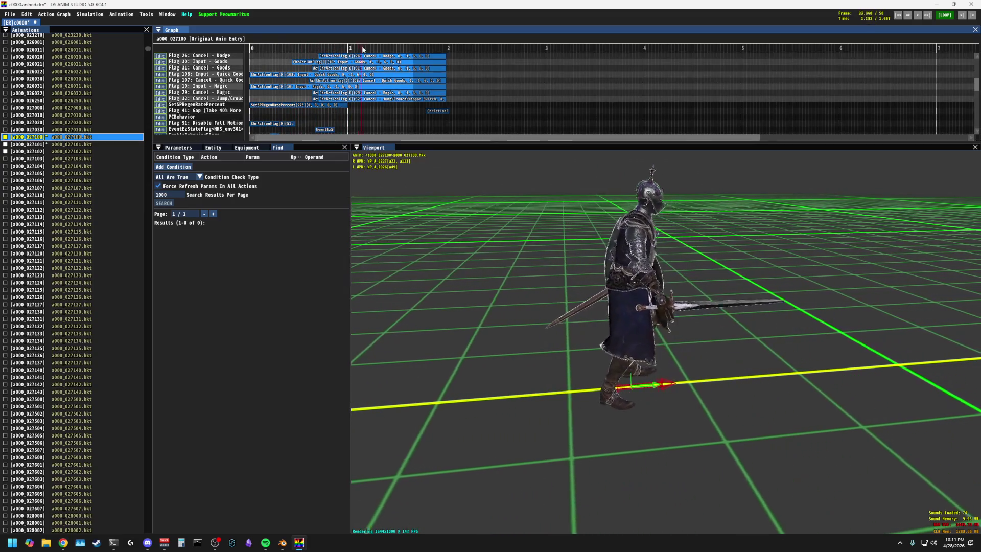
left_click_drag(324, 49, 251, 50)
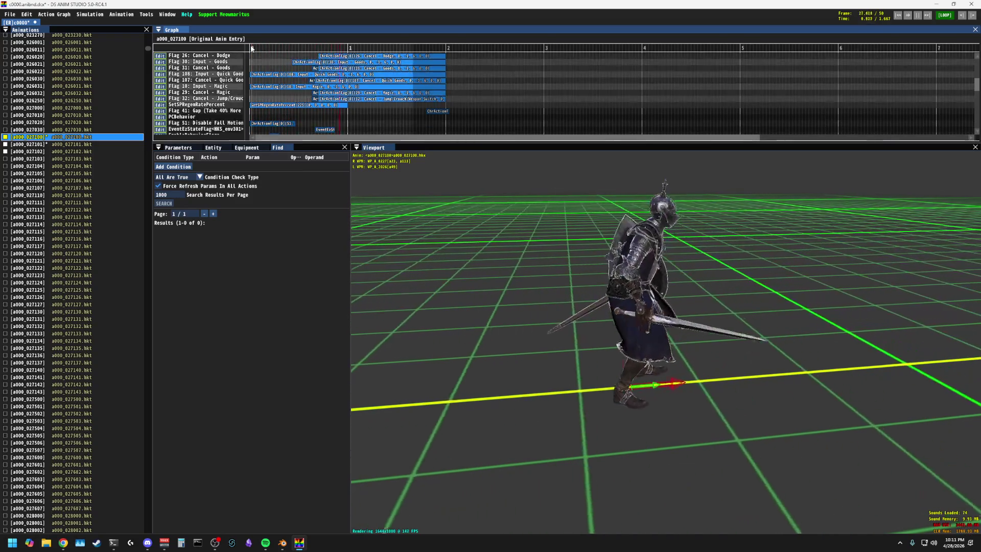
left_click_drag(256, 47, 269, 47)
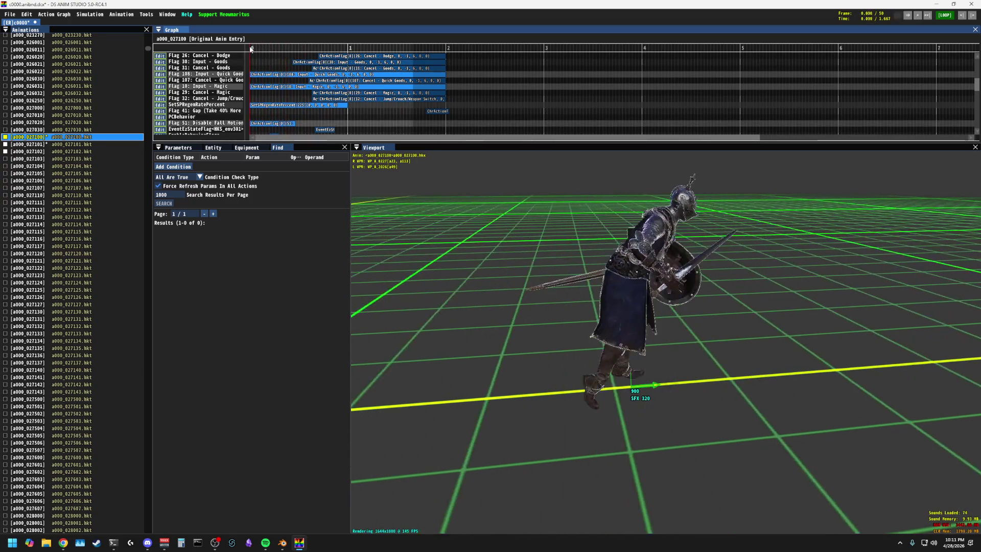
mouse_move(269, 47)
left_mouse_down()
mouse_move(314, 50)
mouse_move(288, 49)
left_mouse_up()
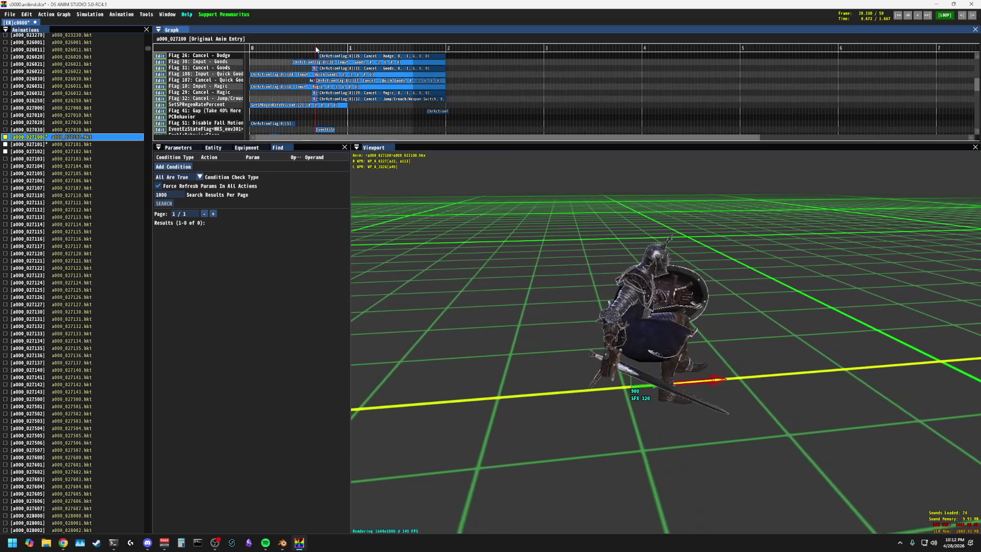
mouse_move(287, 49)
left_mouse_down()
mouse_move(251, 49)
mouse_move(283, 49)
left_mouse_up()
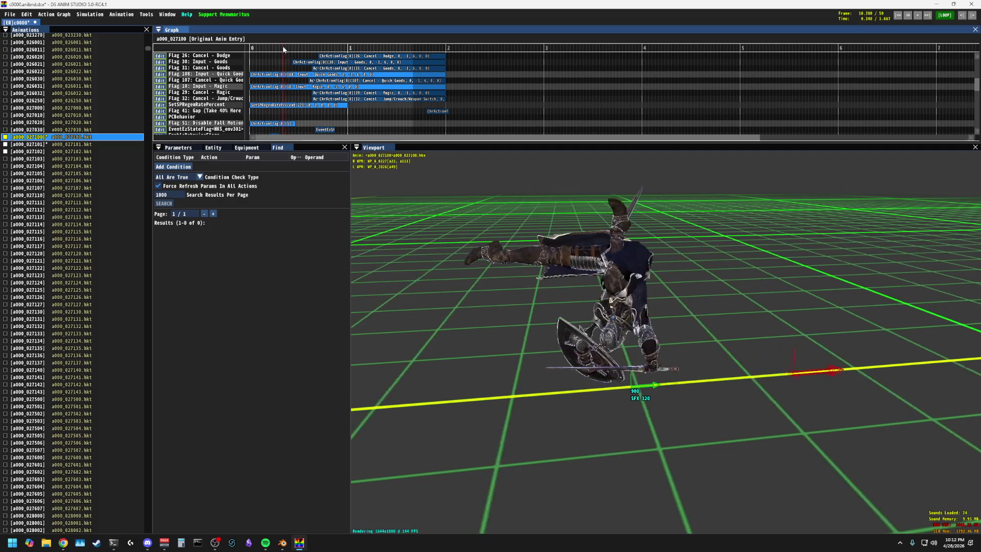
left_click_drag(284, 50, 284, 50)
mouse_move(713, 232)
left_mouse_down()
mouse_move(751, 253)
mouse_move(675, 253)
left_mouse_up()
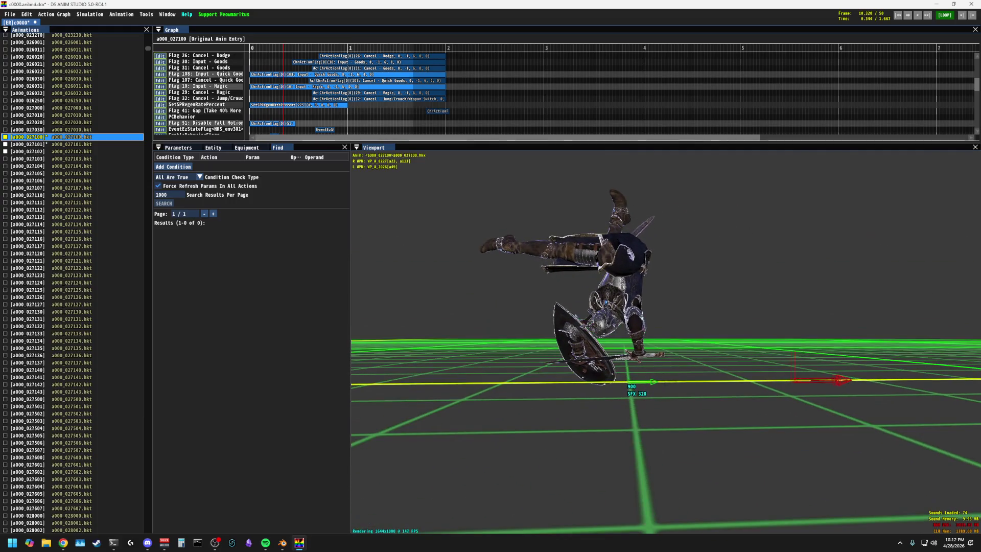
left_click_drag(292, 48, 269, 50)
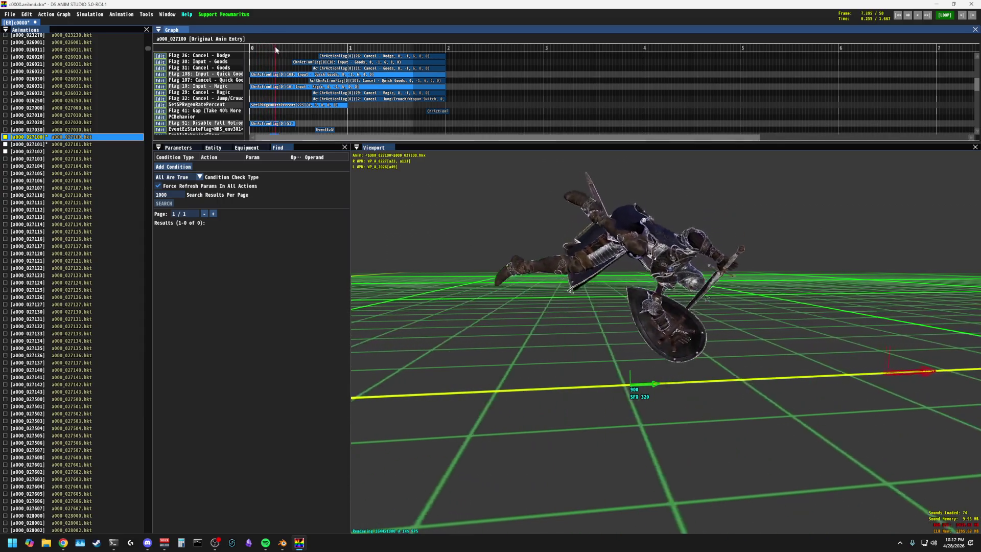
left_click_drag(268, 50, 331, 49)
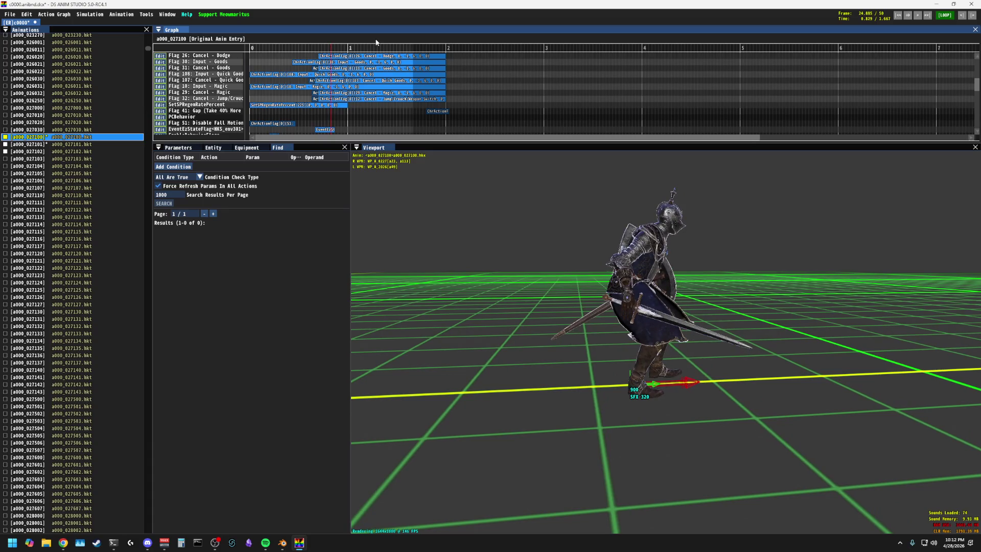
Step: Minimize DS Anim Studio, return Blender's Roll action to frame 1 and select all peasant bones
left_click(938, 4)
mouse_move(382, 185)
middle_mouse_down()
mouse_move(423, 158)
mouse_move(497, 207)
mouse_move(383, 258)
mouse_move(301, 278)
mouse_move(322, 322)
middle_mouse_up()
left_click_drag(381, 397, 374, 396)
mouse_move(401, 289)
middle_mouse_down()
mouse_move(479, 281)
mouse_move(492, 254)
middle_mouse_up()
key("a")
middle_click_drag(361, 242, 364, 157)
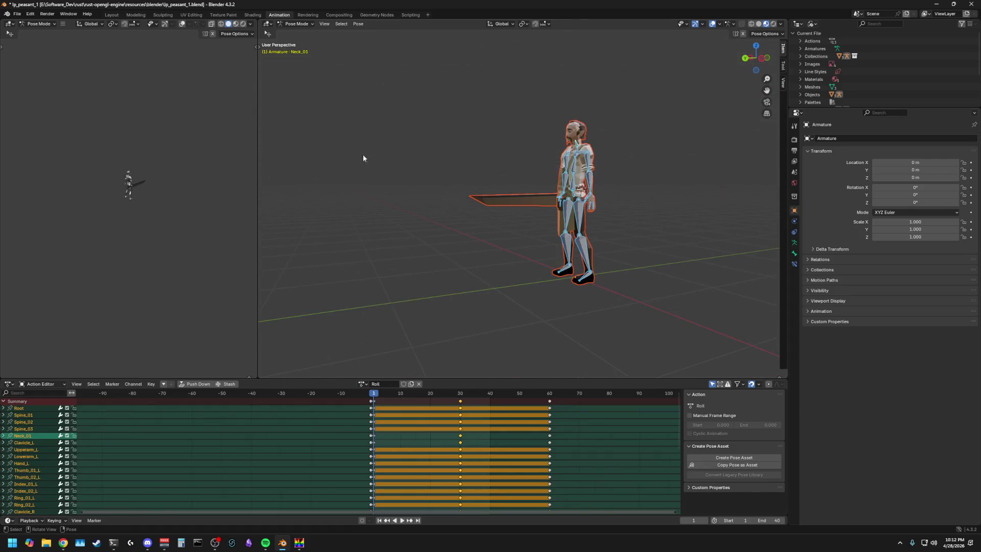
Step: Toggle the bone selection while orbiting to a side view of the peasant
left_click(292, 24)
key("alt+a")
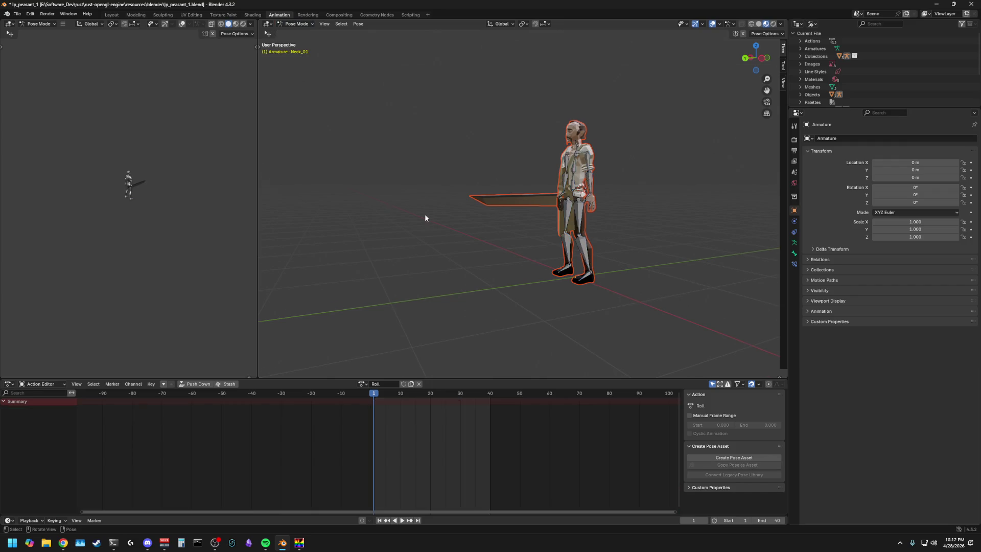
key("a")
middle_click_drag(425, 214, 385, 225)
key("alt+a")
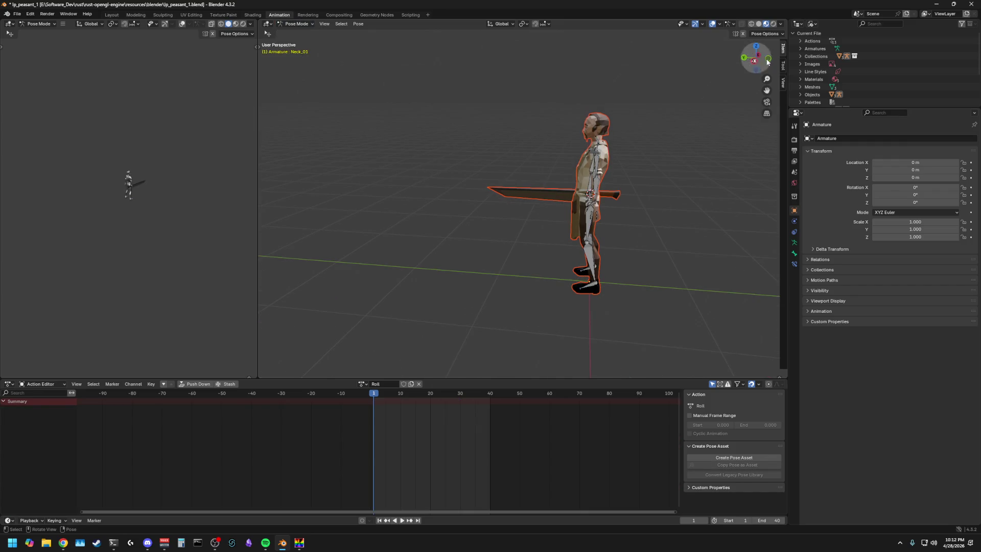
Step: Set the Outliner to View Layer, deselect the Orc Sword and peasant_1 meshes, select all bones, and bring DS Anim Studio back
left_click(815, 24)
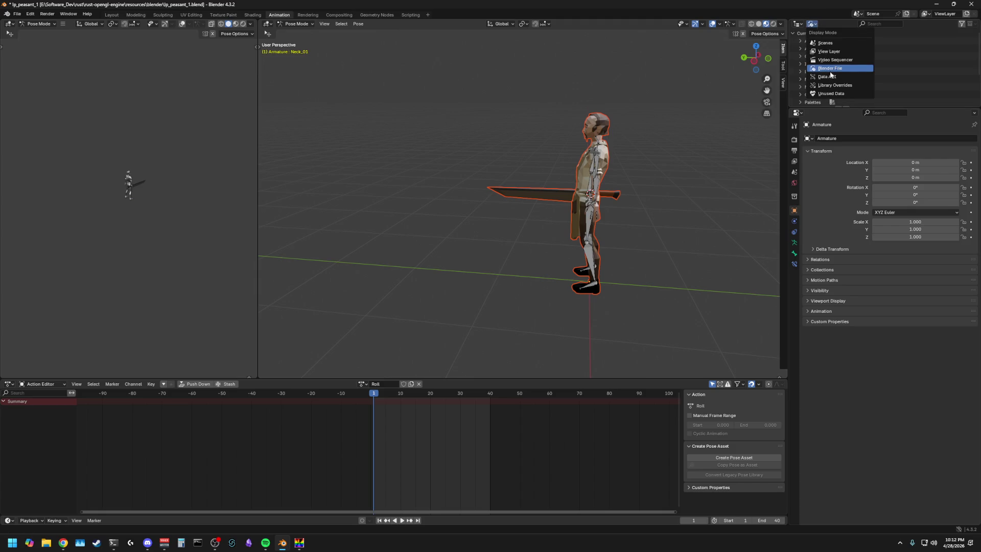
left_click(829, 52)
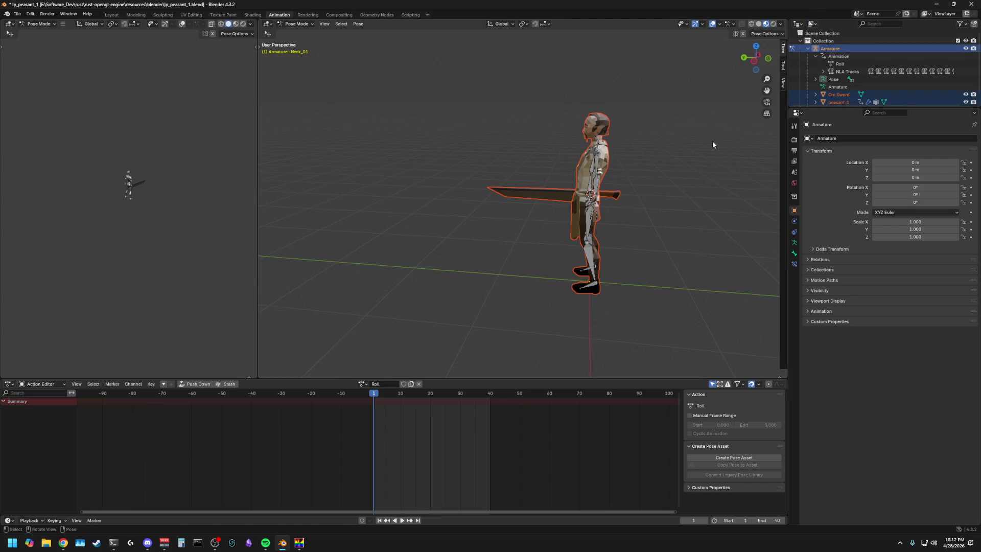
left_click(831, 48)
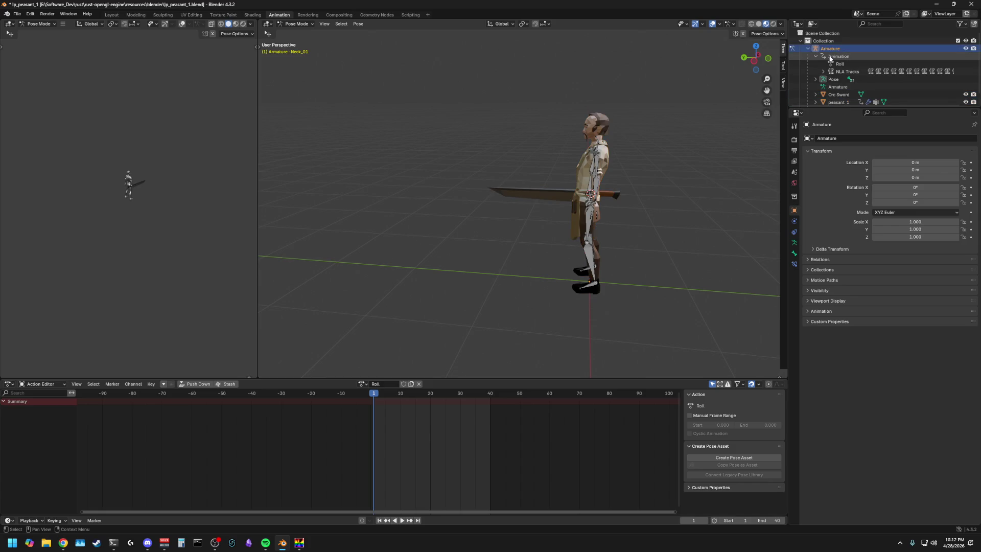
key("a")
mouse_move(412, 202)
middle_mouse_down()
mouse_move(464, 207)
mouse_move(403, 206)
mouse_move(465, 197)
middle_mouse_up()
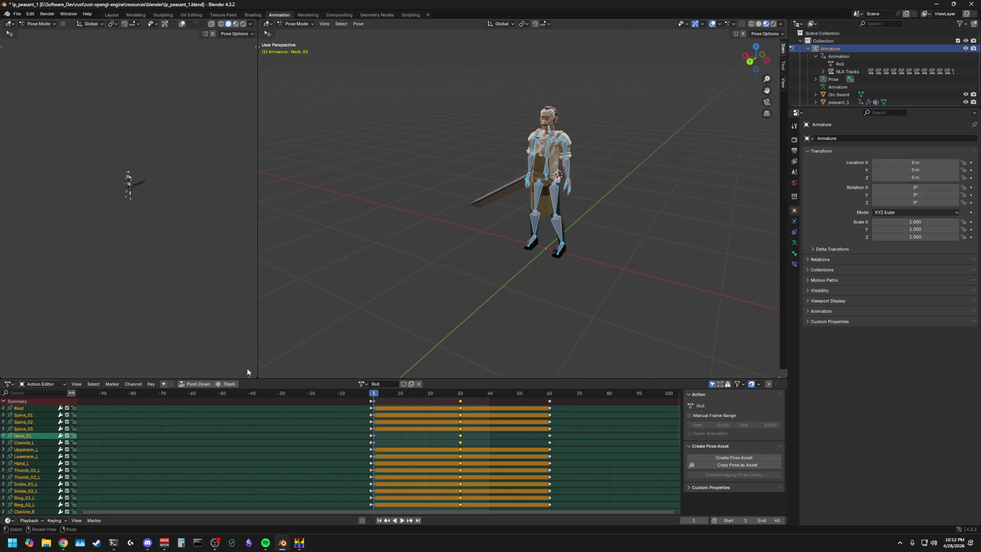
left_click(299, 542)
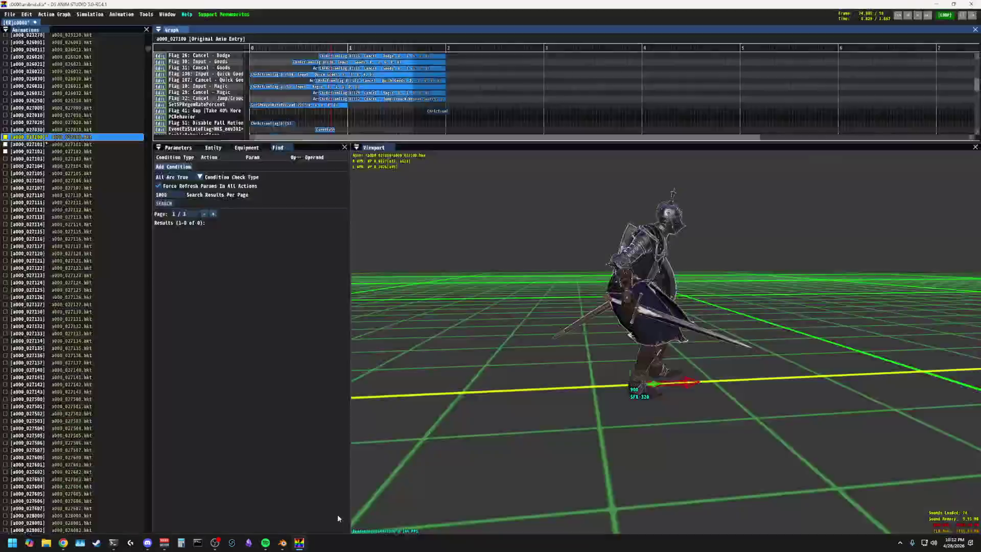
Step: Rewind the knight's roll reference to frame 0, view it level from the front, then minimize DS Anim Studio
left_click_drag(320, 50, 251, 50)
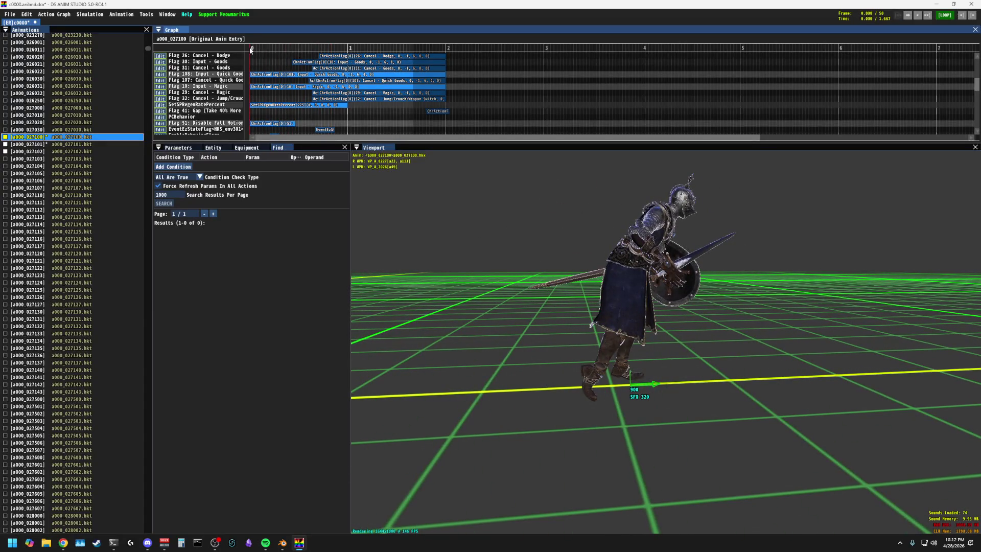
mouse_move(419, 262)
left_mouse_down()
mouse_move(503, 270)
mouse_move(491, 230)
left_mouse_up()
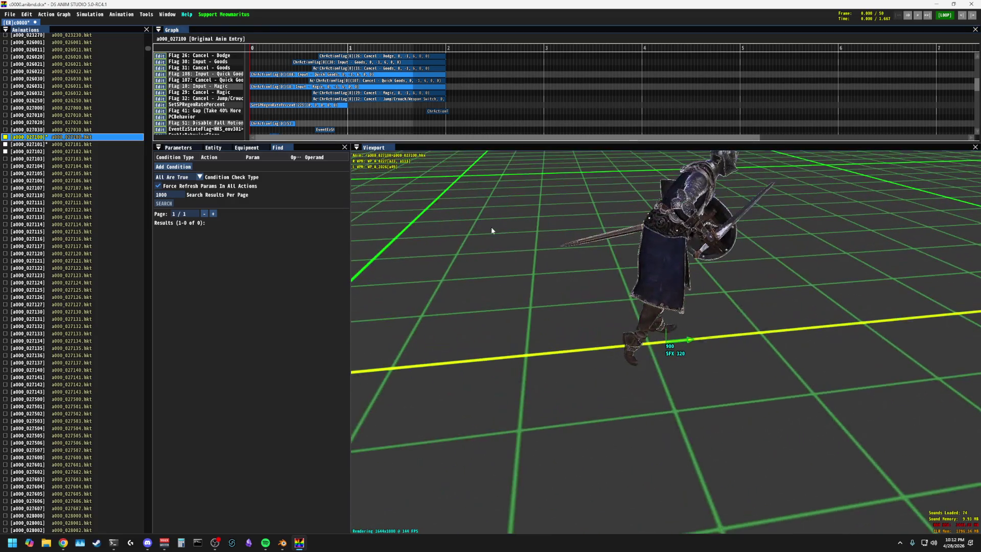
left_click(937, 7)
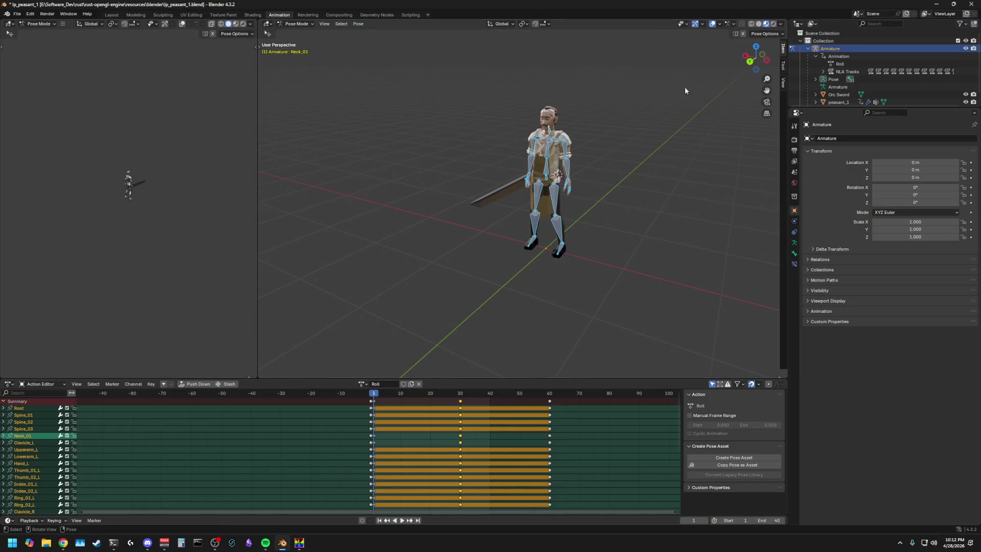
Step: Select the Lowerarm_R bone and rotate it about the X axis so the sword points diagonally up
middle_click_drag(372, 236, 412, 276)
left_click(374, 245)
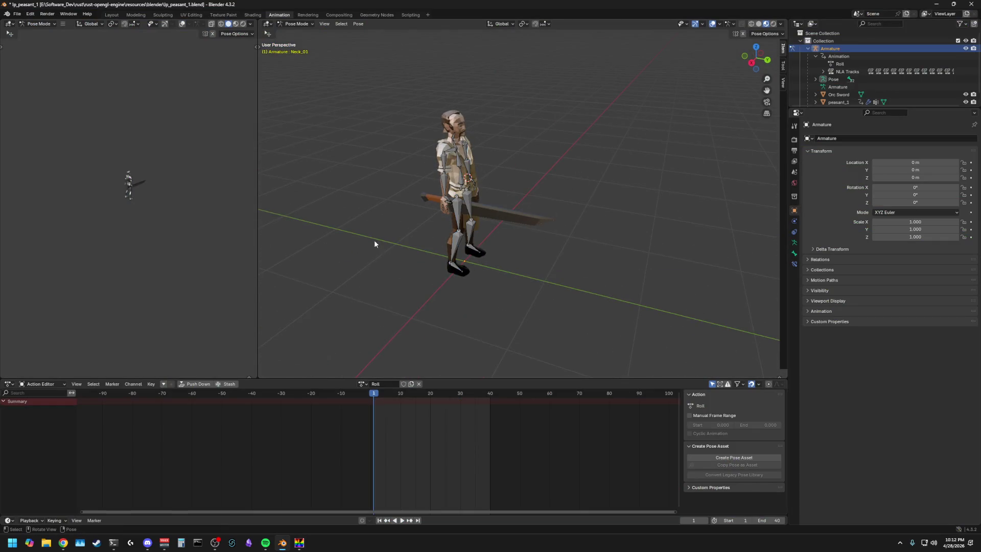
left_click(442, 176)
key("r")
key("x")
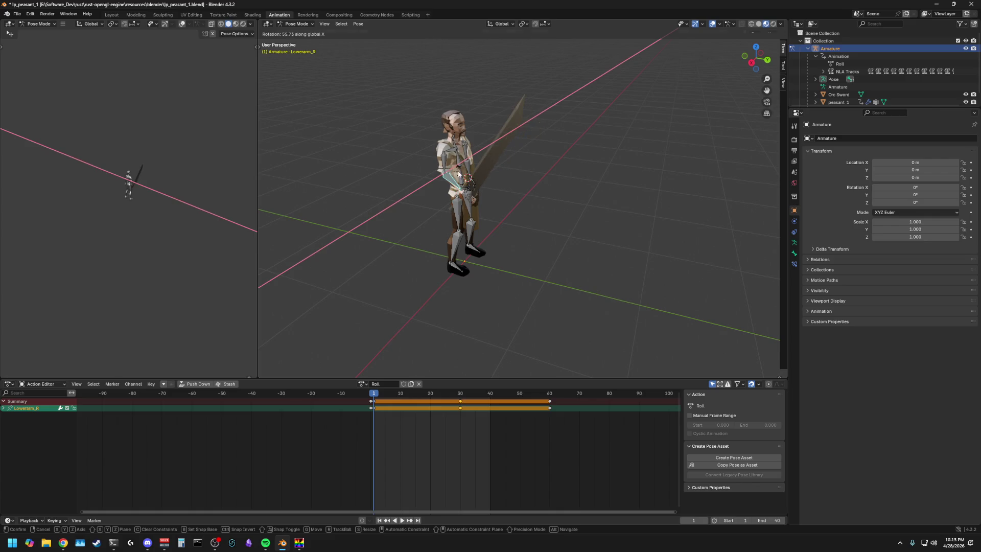
left_click(459, 174)
Step: Check the raised-sword pose from front and angled views, reselect the forearm, and switch to the browser
middle_click_drag(528, 209, 435, 225)
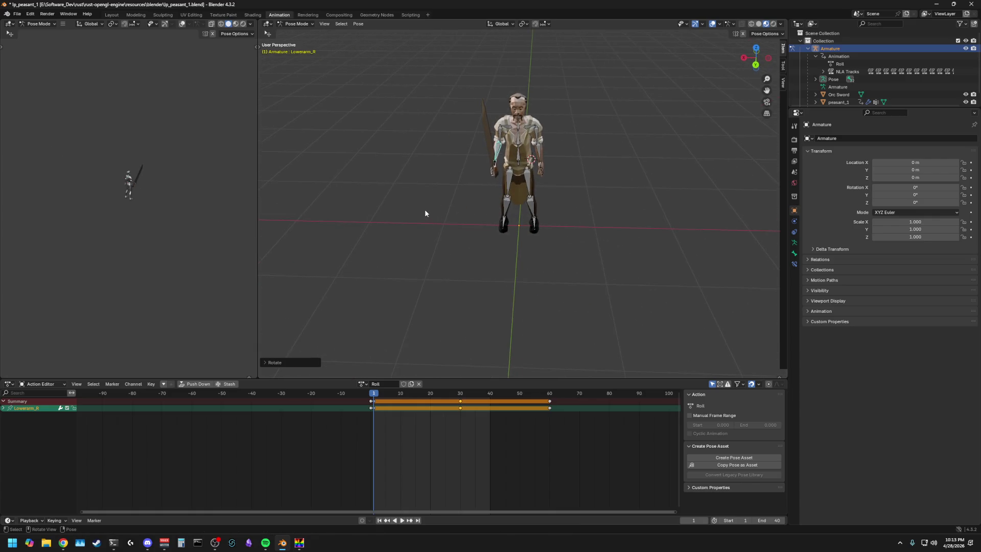
mouse_move(383, 195)
middle_mouse_down()
mouse_move(381, 184)
mouse_move(447, 188)
middle_mouse_up()
left_click(474, 201)
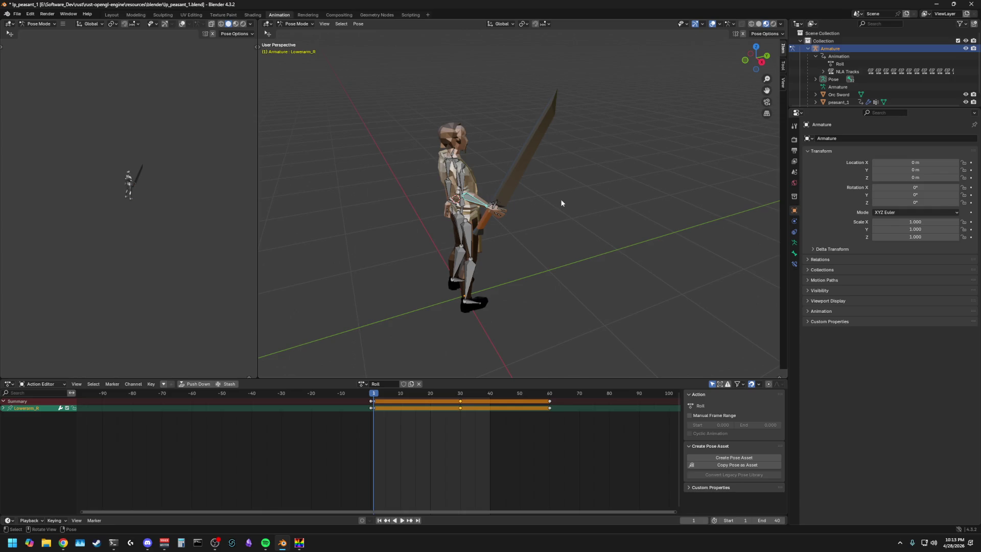
key("alt+Tab")
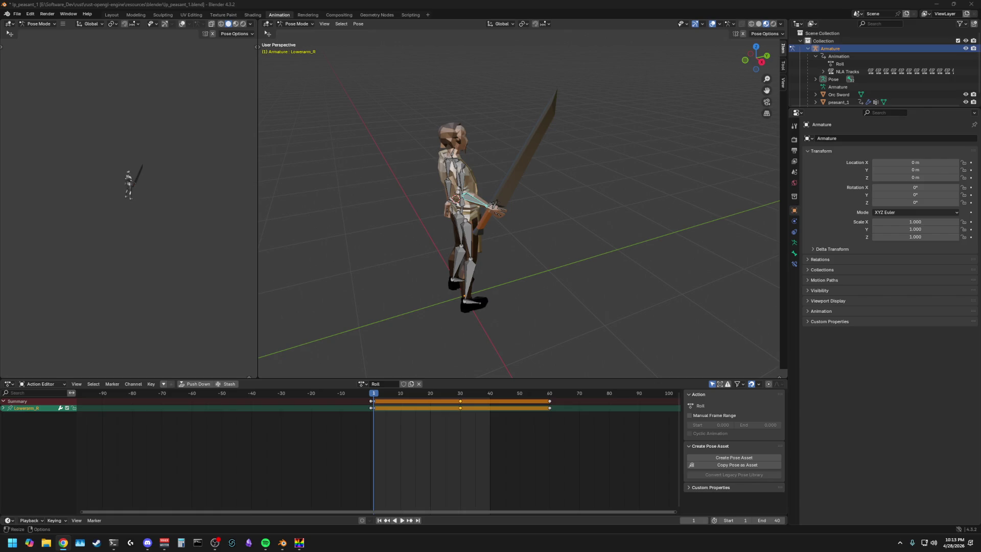
Step: Rotate Lowerarm_R about 23° around the global Z axis, swinging the sword across the body
mouse_move(628, 248)
middle_mouse_down()
mouse_move(637, 235)
mouse_move(571, 213)
middle_mouse_up()
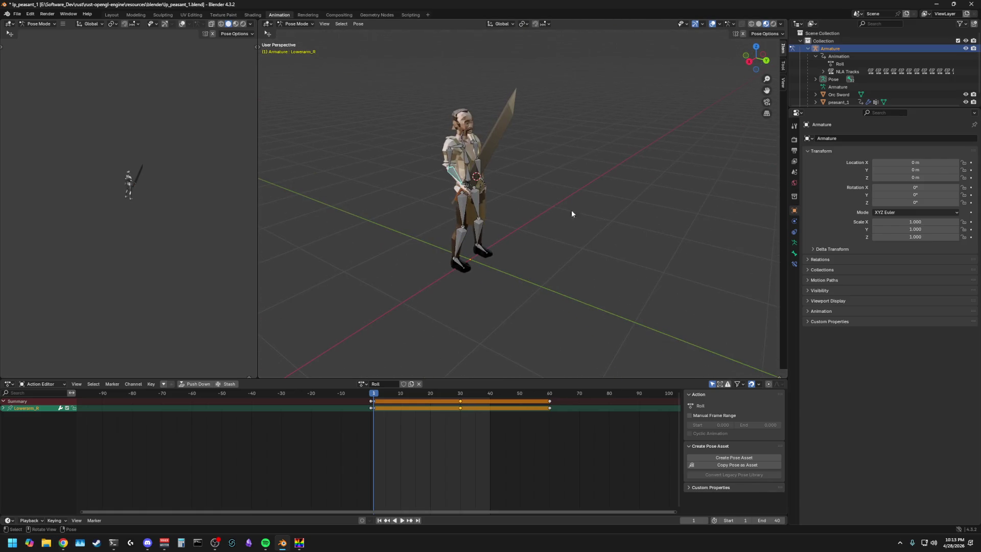
middle_click_drag(483, 169, 440, 177)
key("r")
key("z")
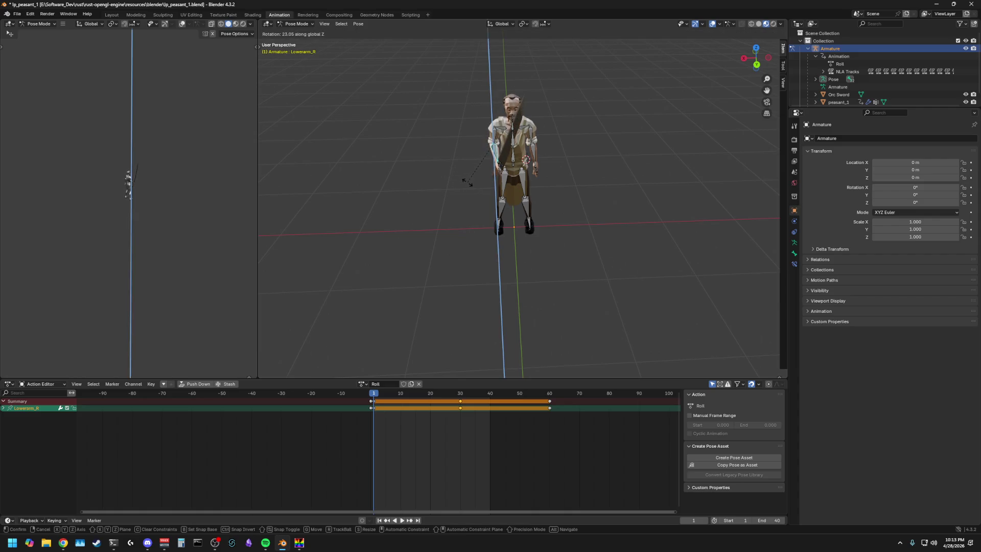
left_click(467, 181)
Step: Orbit around the peasant to inspect the swung sword from side, front and angled views
middle_click_drag(467, 186, 539, 183)
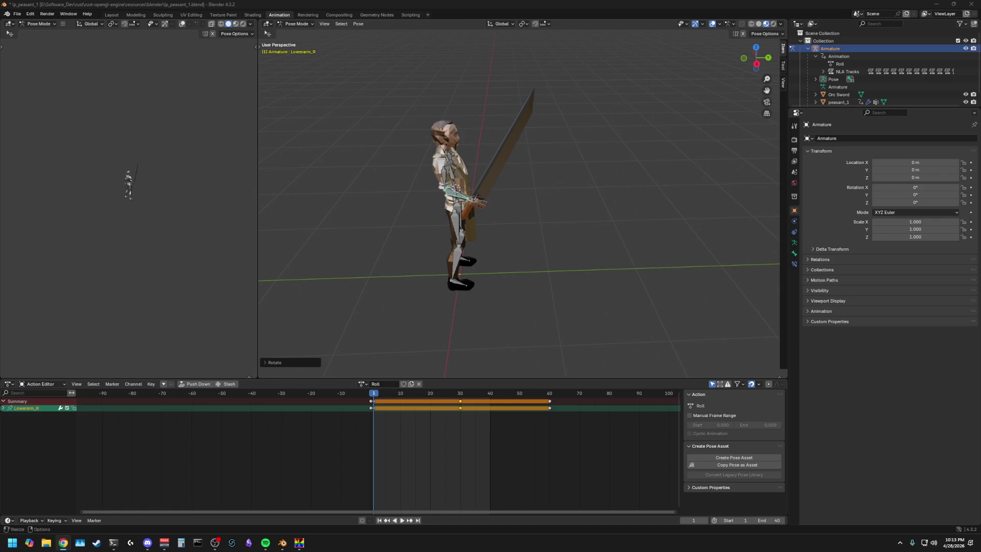
mouse_move(644, 186)
middle_mouse_down()
mouse_move(615, 175)
mouse_move(644, 120)
middle_mouse_up()
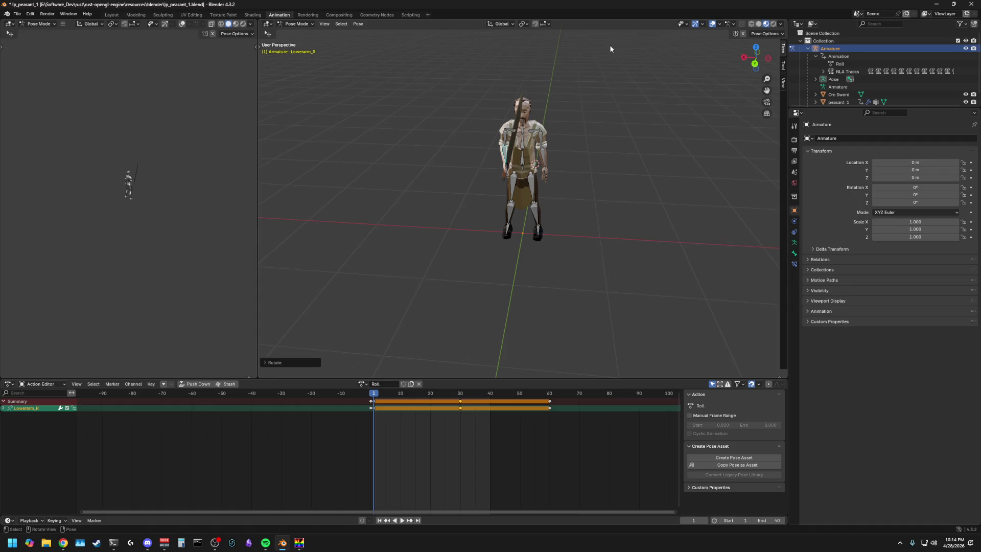
mouse_move(566, 101)
middle_mouse_down()
mouse_move(599, 93)
mouse_move(610, 109)
middle_mouse_up()
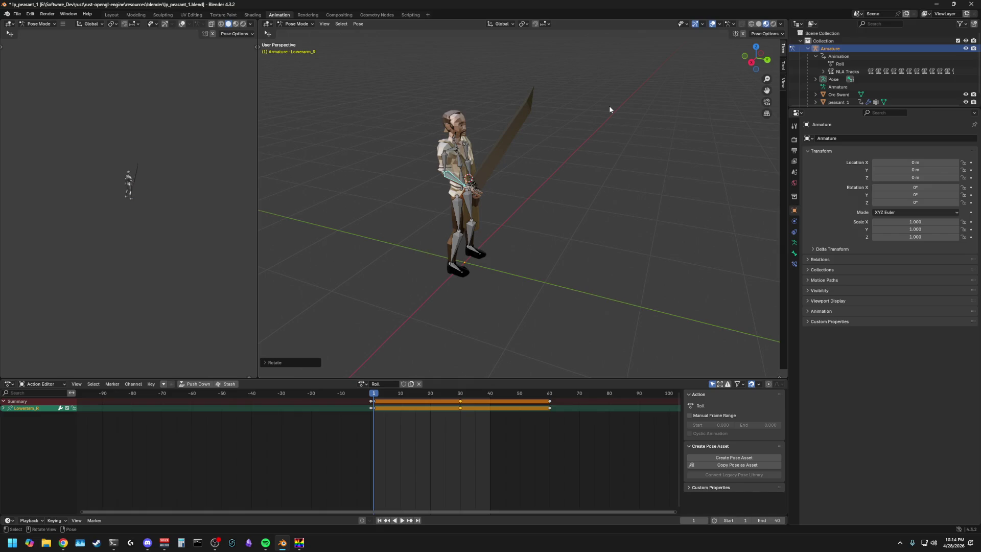
middle_click_drag(606, 113, 481, 144)
Step: Twist Lowerarm_R on its local X axis, then again switching to local Z, lifting the sword further
key("r")
key("x")
key("x")
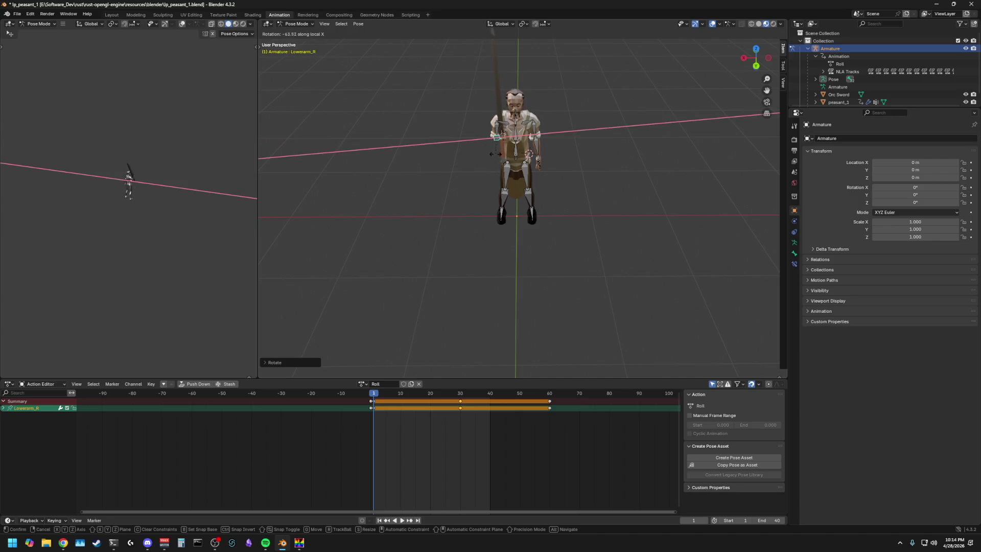
left_click(495, 155)
mouse_move(496, 154)
middle_mouse_down()
mouse_move(573, 144)
mouse_move(493, 169)
middle_mouse_up()
key("r")
key("x")
key("x")
key("z")
left_click(498, 172)
Step: Adjust Lowerarm_R on local Z and Y until the sword stands nearly upright, then bring up DS Anim Studio
key("r")
key("z")
key("z")
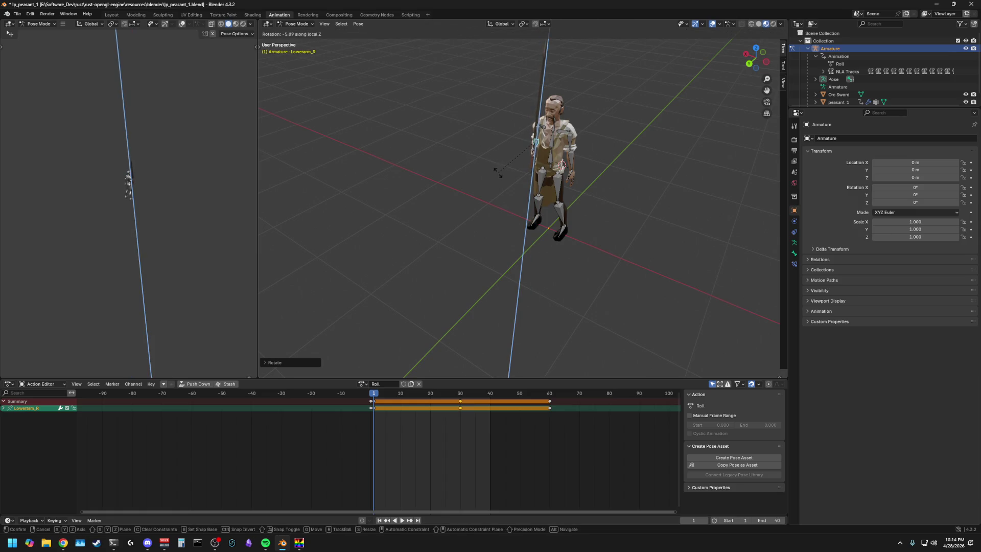
mouse_move(493, 171)
middle_mouse_down("alt")
mouse_move(579, 153)
mouse_move(513, 157)
middle_mouse_up("alt")
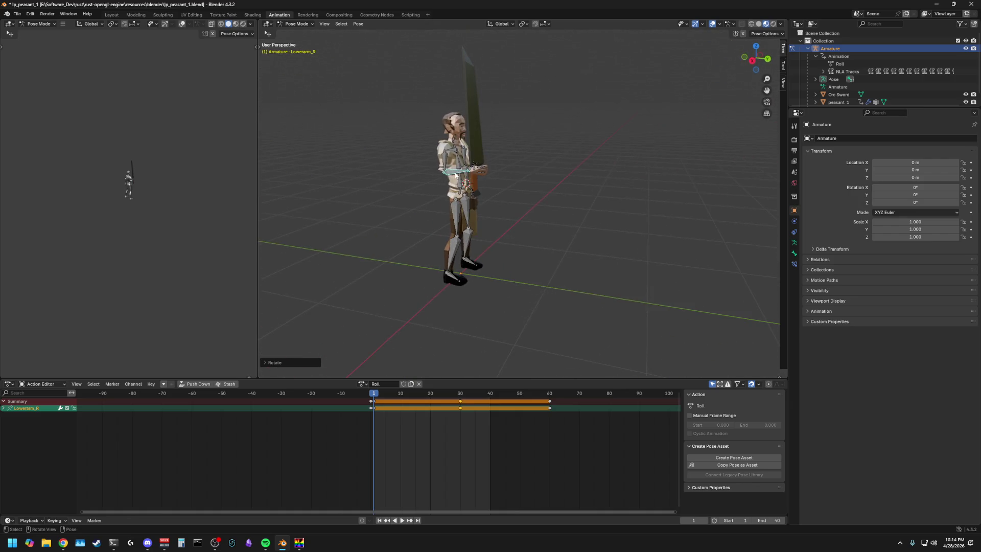
middle_click_drag(340, 286, 706, 269)
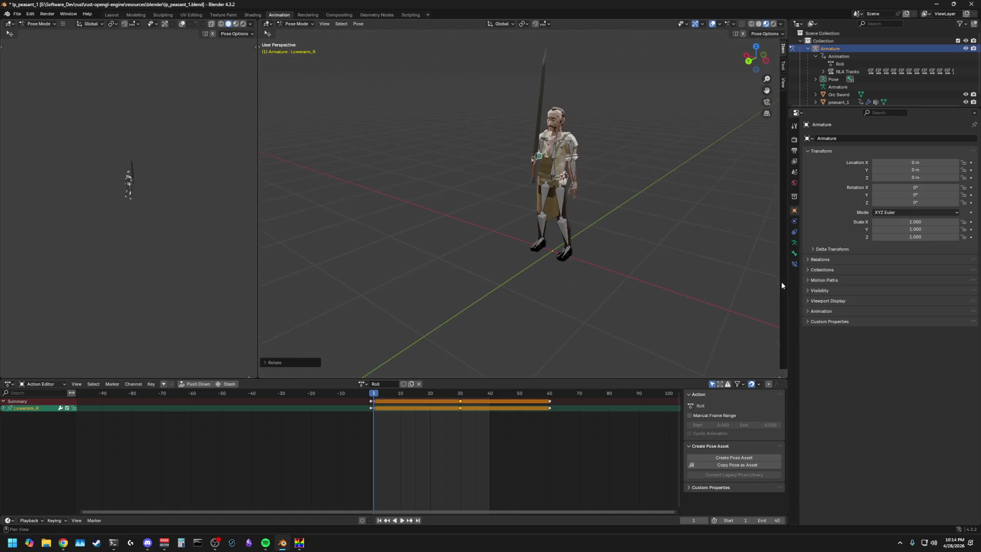
key("r")
key("y")
key("y")
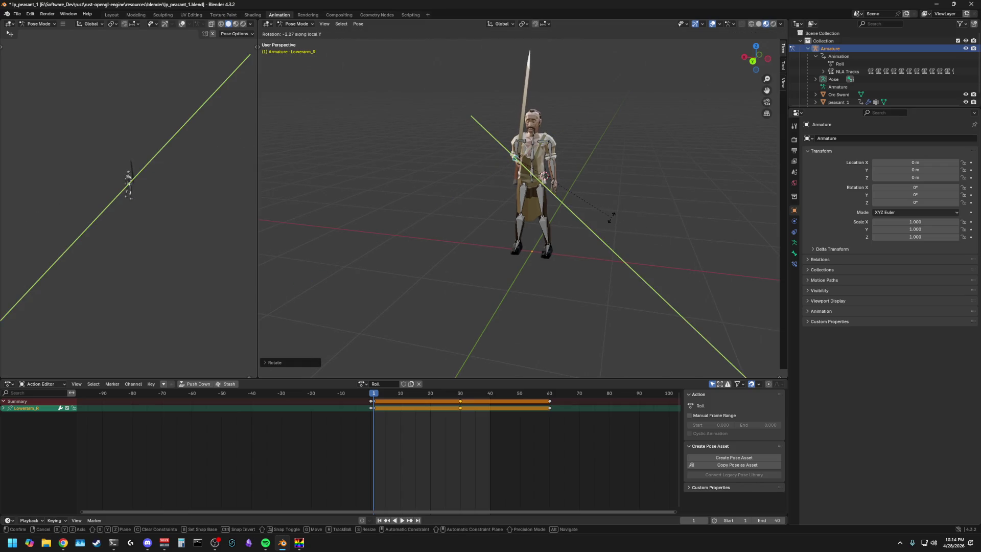
left_click(568, 230)
mouse_move(568, 230)
middle_mouse_down()
mouse_move(636, 233)
mouse_move(584, 214)
middle_mouse_up()
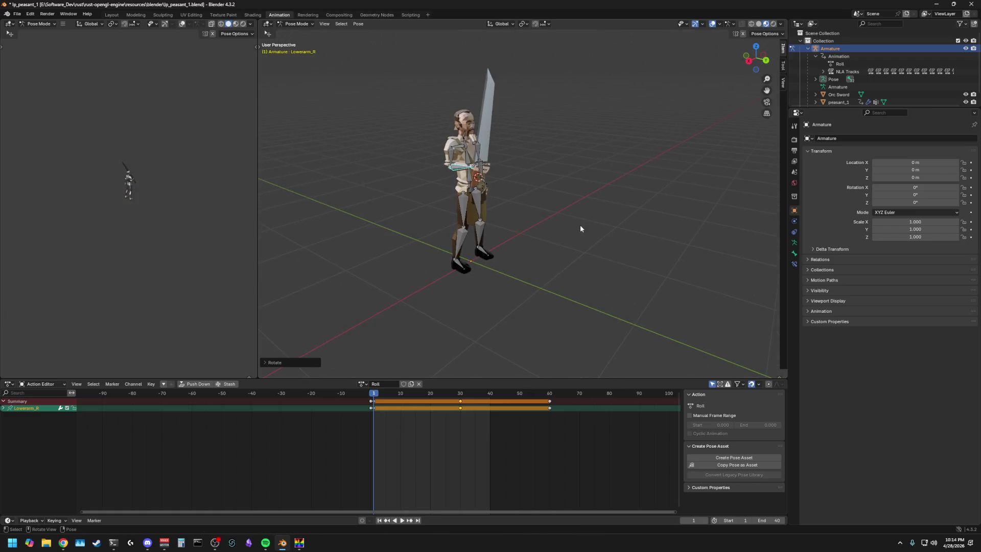
left_click(299, 543)
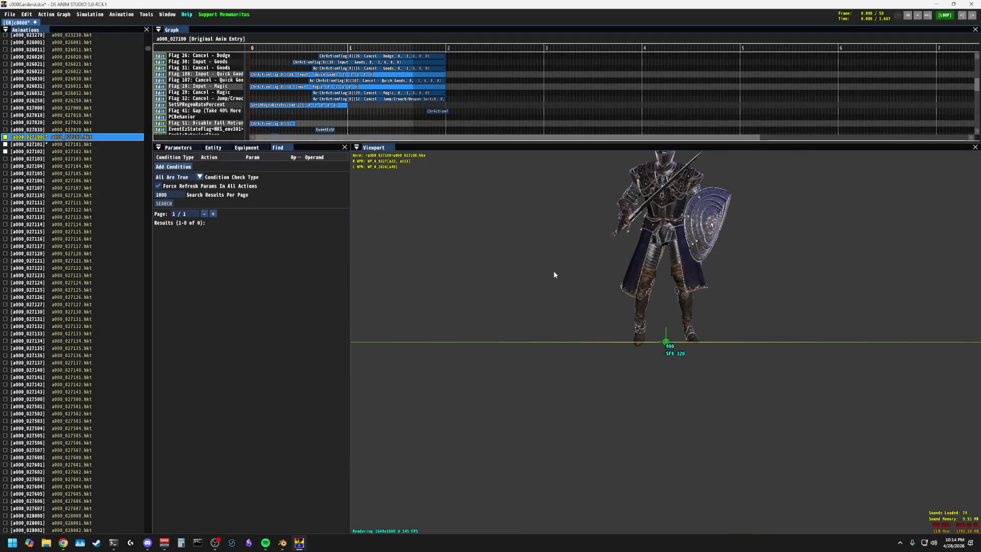
Step: View the knight's roll from a higher angle in DS Anim Studio, then return to the Blender scene
left_click_drag(553, 271, 468, 247)
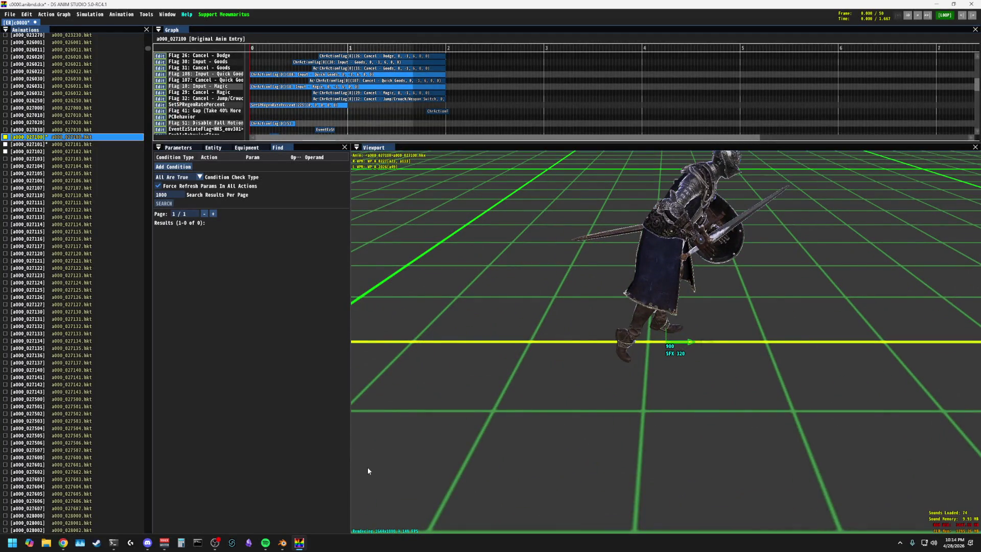
left_click(282, 543)
mouse_move(368, 280)
middle_mouse_down()
mouse_move(298, 284)
mouse_move(347, 282)
middle_mouse_up()
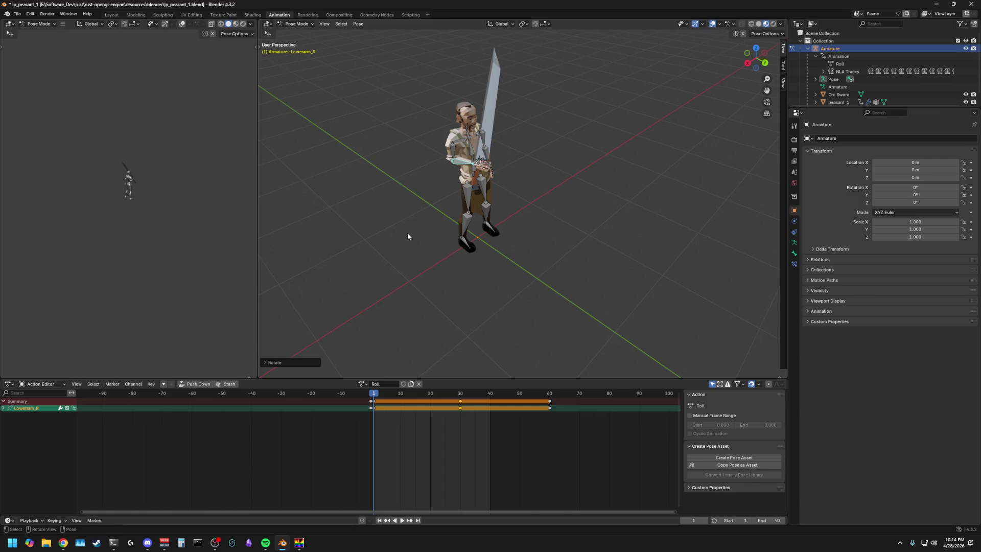
Step: Undo the last forearm rotation and re-rotate Lowerarm_R about the global X axis from a side view
key("ctrl+z")
mouse_move(407, 232)
middle_mouse_down()
mouse_move(397, 230)
mouse_move(475, 200)
mouse_move(375, 217)
middle_mouse_up()
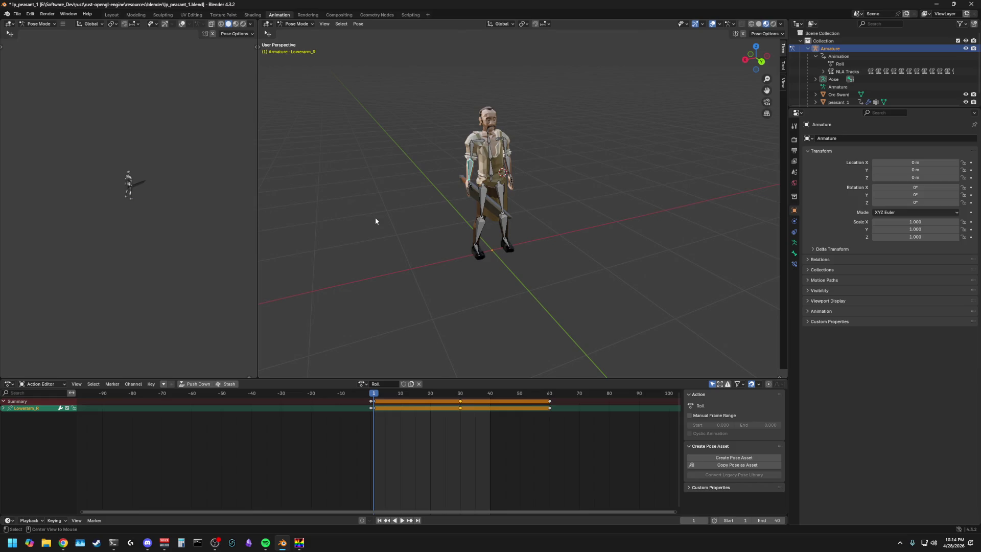
mouse_move(381, 212)
middle_mouse_down()
mouse_move(359, 218)
mouse_move(350, 203)
mouse_move(442, 212)
middle_mouse_up()
key("r")
key("x")
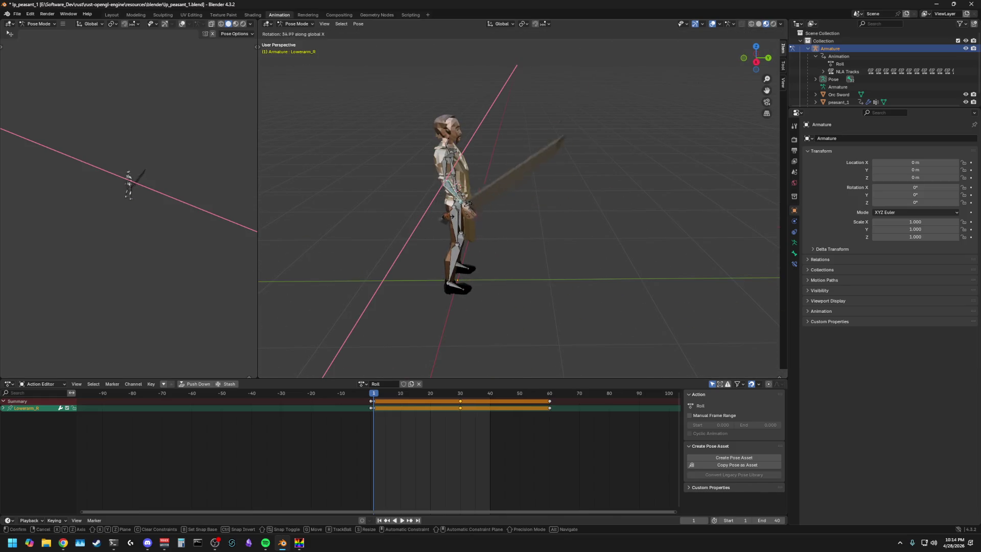
left_click(541, 216)
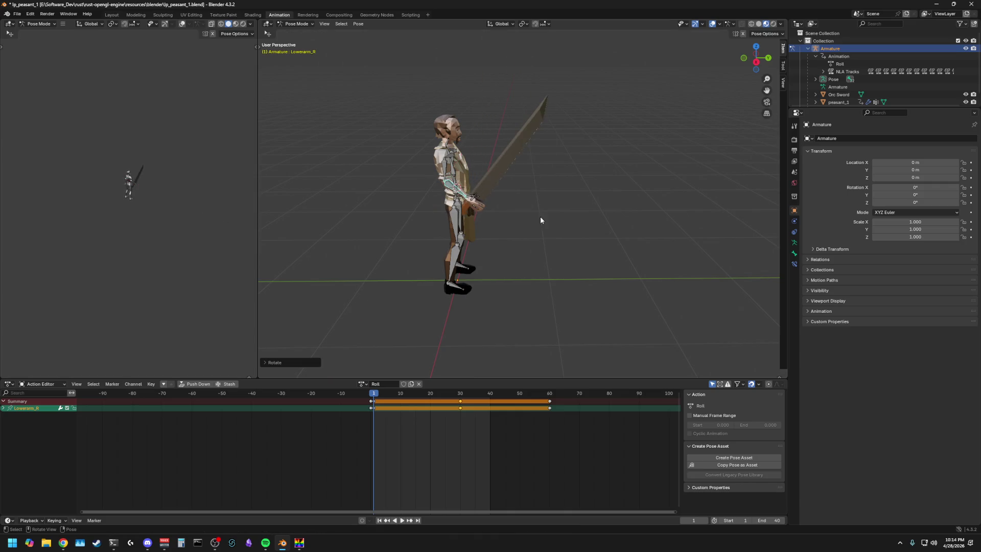
middle_click_drag(540, 216, 457, 225)
Step: Rotate Lowerarm_R about Z, try a Y rotation, undo it and redo a free rotation angling the sword forward
key("r")
key("z")
left_click(463, 226)
key("r")
key("y")
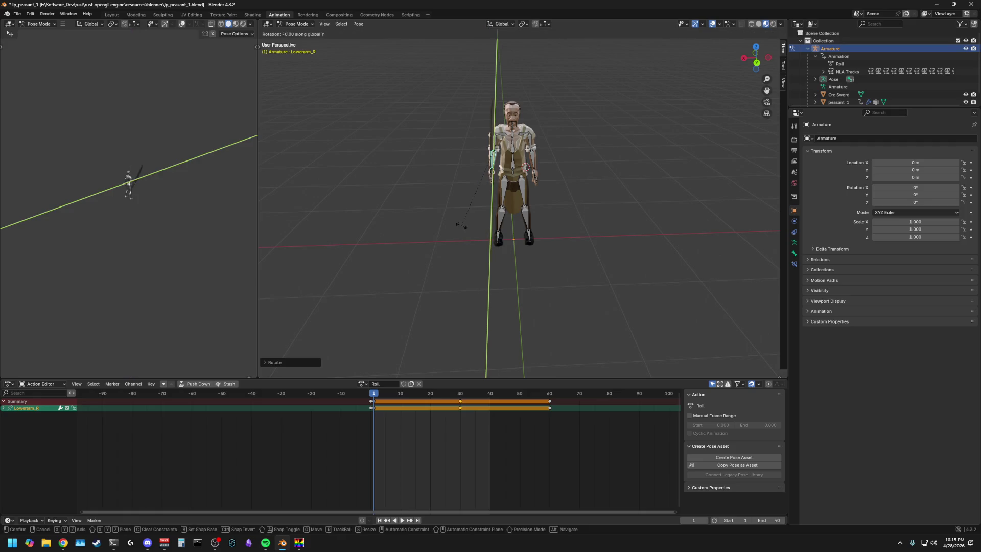
left_click(453, 216)
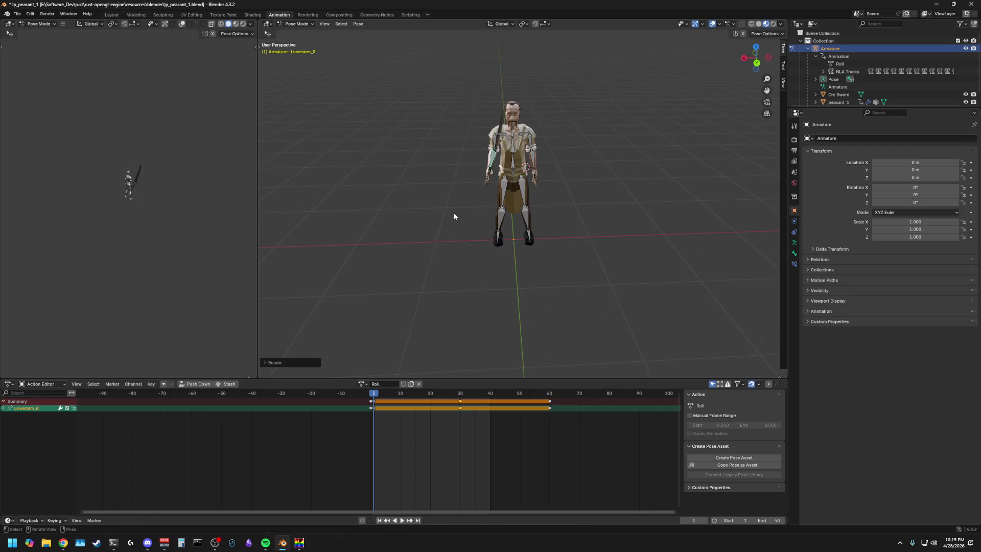
key("ctrl+z")
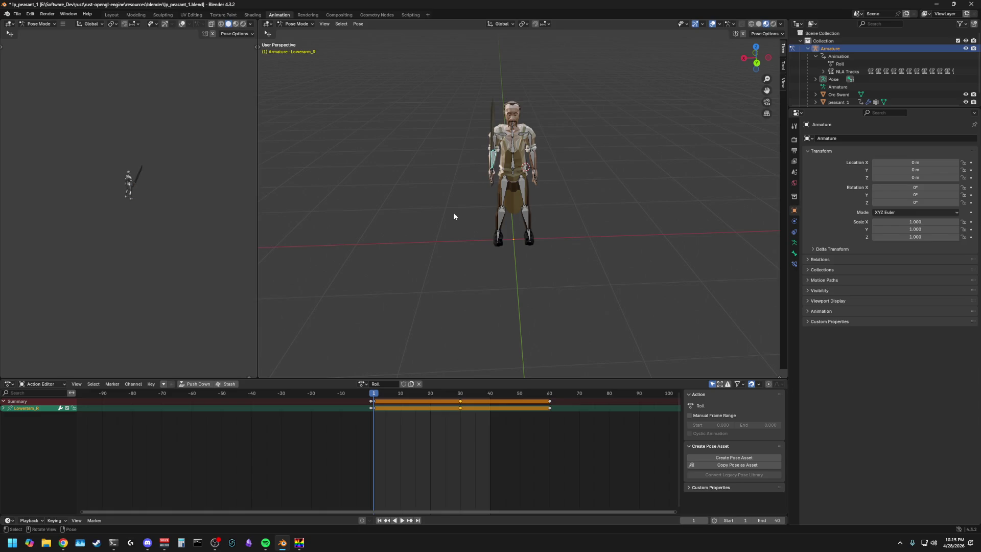
key("r")
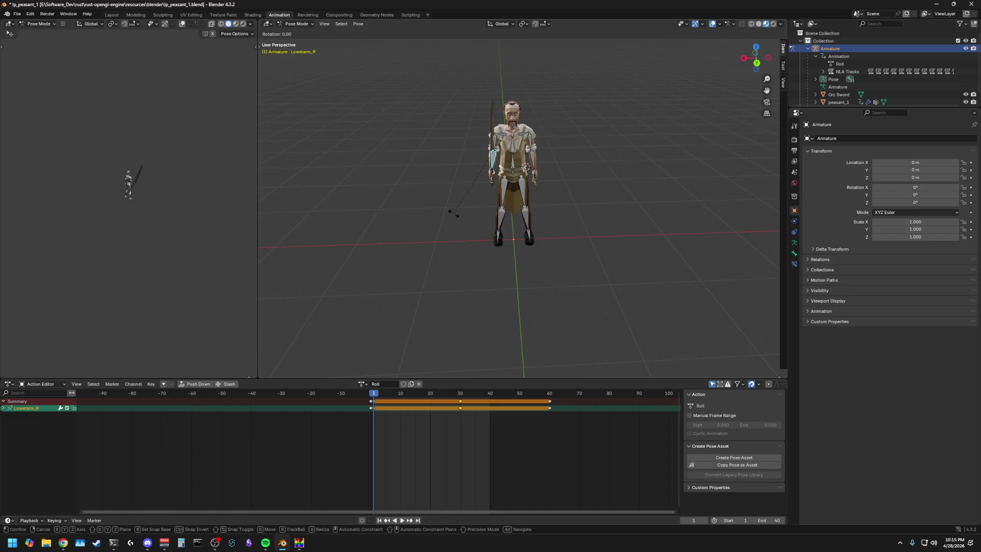
left_click(454, 213)
Step: Orbit to side and front views to check the sword rising diagonally in front of the peasant
middle_click_drag(453, 214, 399, 223)
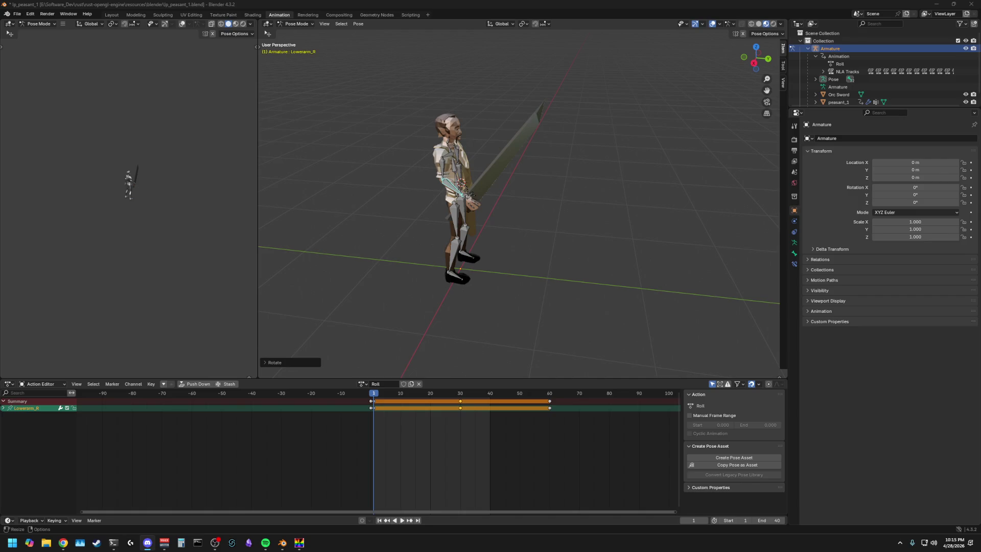
mouse_move(642, 304)
middle_mouse_down()
mouse_move(496, 278)
mouse_move(561, 291)
mouse_move(528, 274)
middle_mouse_up()
scroll(557, 278, "up", 4)
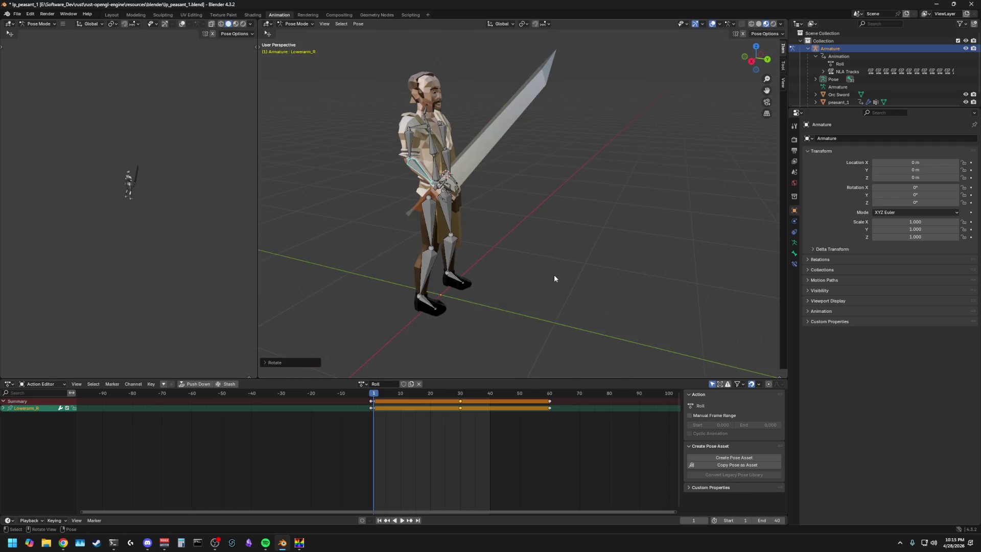
middle_click_drag(560, 251, 461, 275)
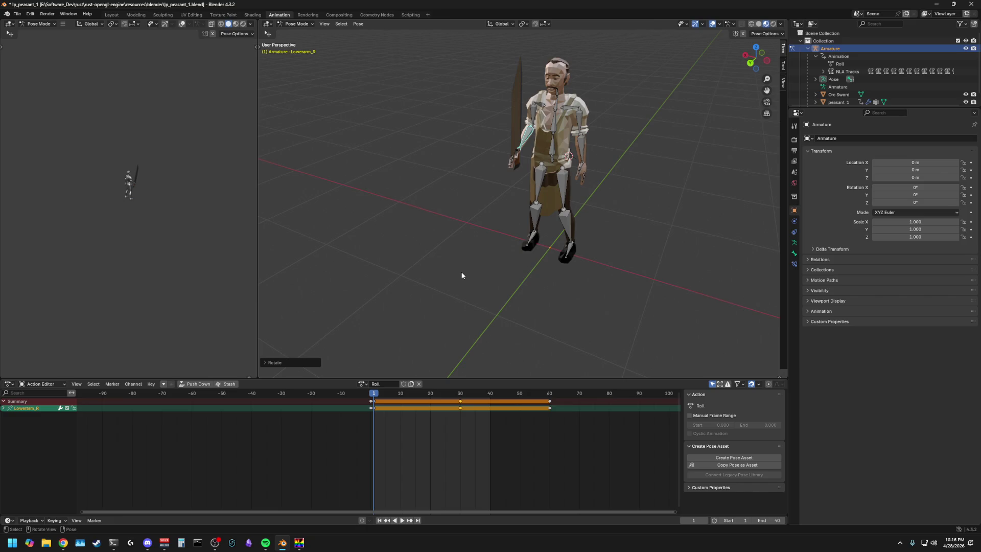
Step: Inspect the peasant from several angles, briefly selecting and deselecting all bones, then switch to DS Anim Studio
mouse_move(402, 235)
middle_mouse_down()
mouse_move(432, 245)
mouse_move(478, 238)
mouse_move(404, 221)
middle_mouse_up()
key("a")
key("alt+a")
mouse_move(351, 236)
middle_mouse_down()
mouse_move(395, 235)
mouse_move(351, 251)
mouse_move(457, 294)
mouse_move(669, 258)
mouse_move(576, 259)
middle_mouse_up()
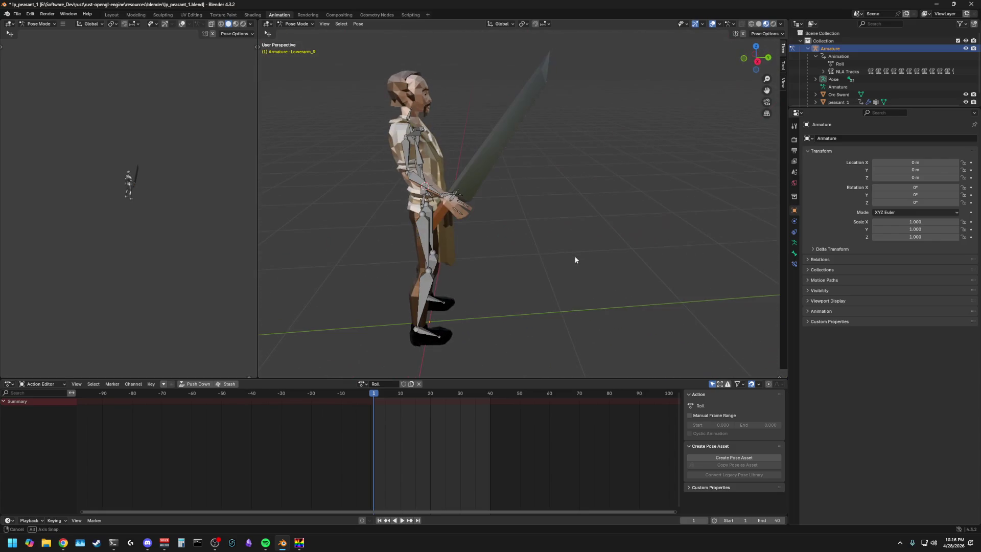
middle_click_drag(511, 230, 511, 248)
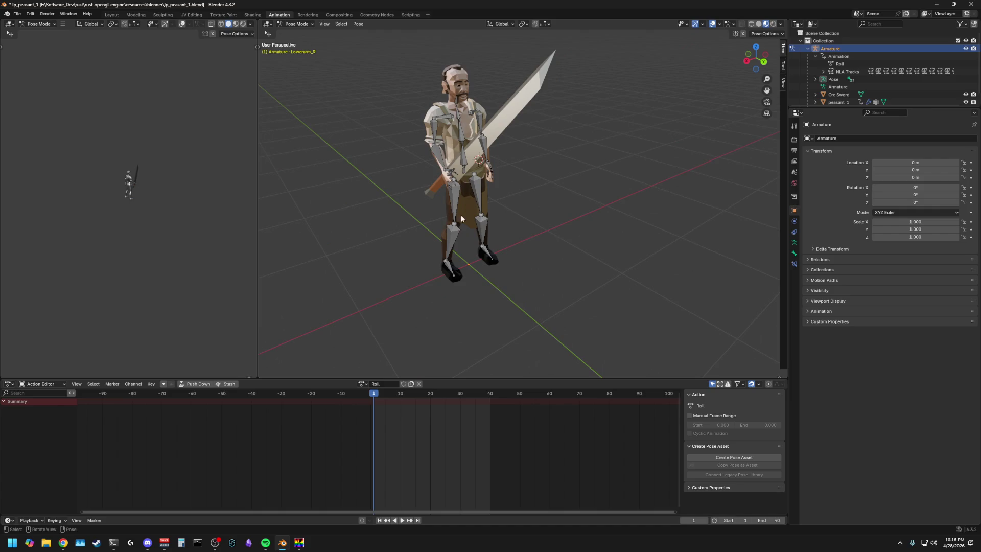
middle_click_drag(462, 219, 403, 223)
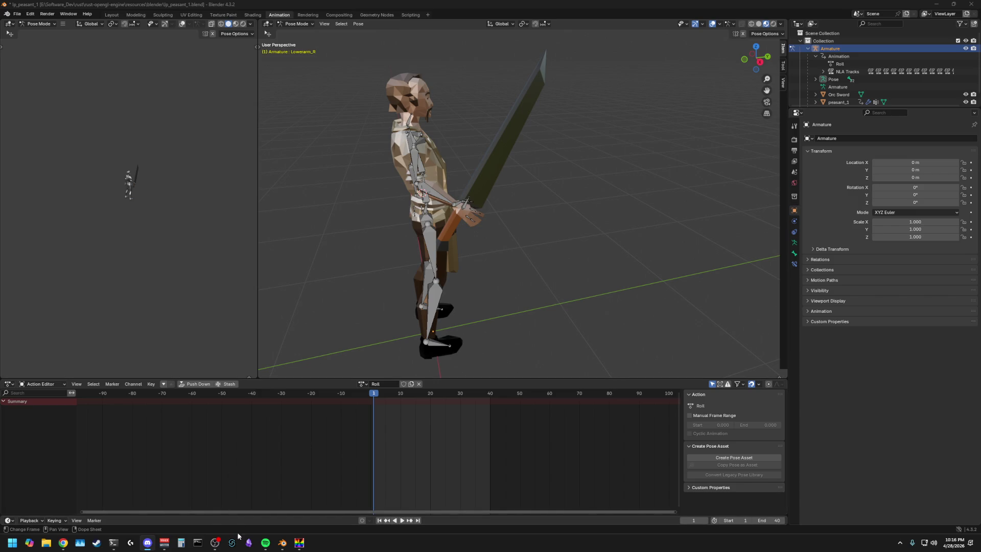
left_click(299, 542)
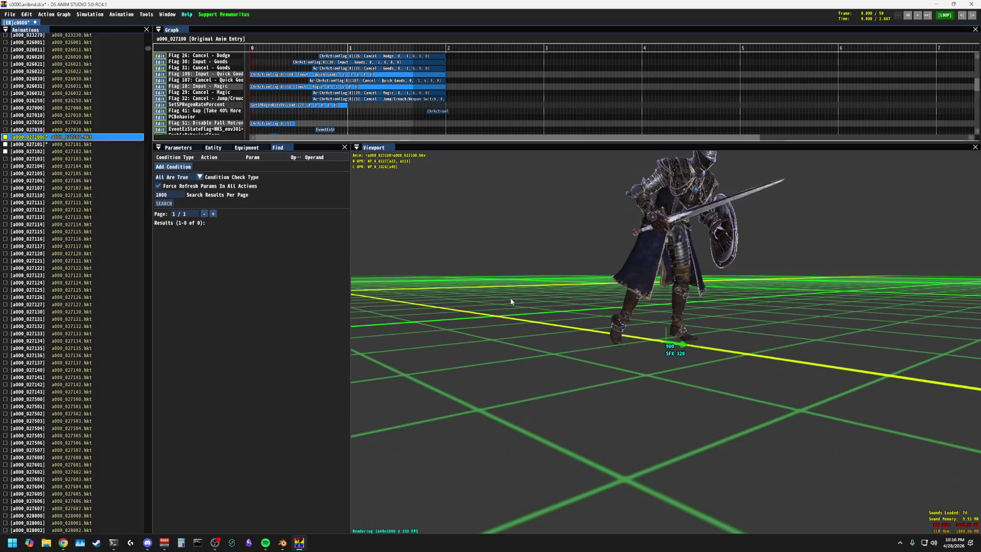
Step: View the knight's roll from a low front angle, return to Blender and begin a Z-axis spine rotation
left_click_drag(595, 180, 498, 203)
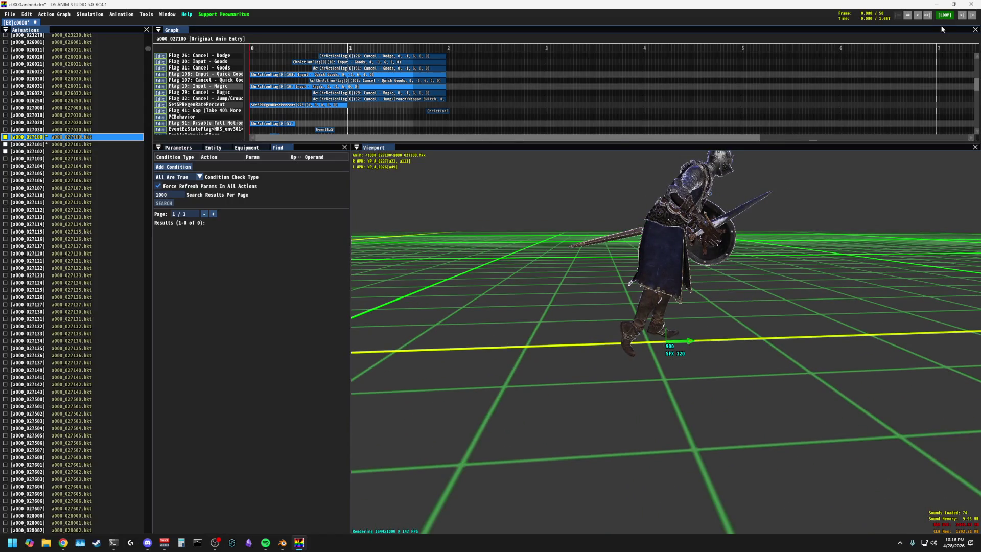
left_click(932, 5)
key("r")
key("z")
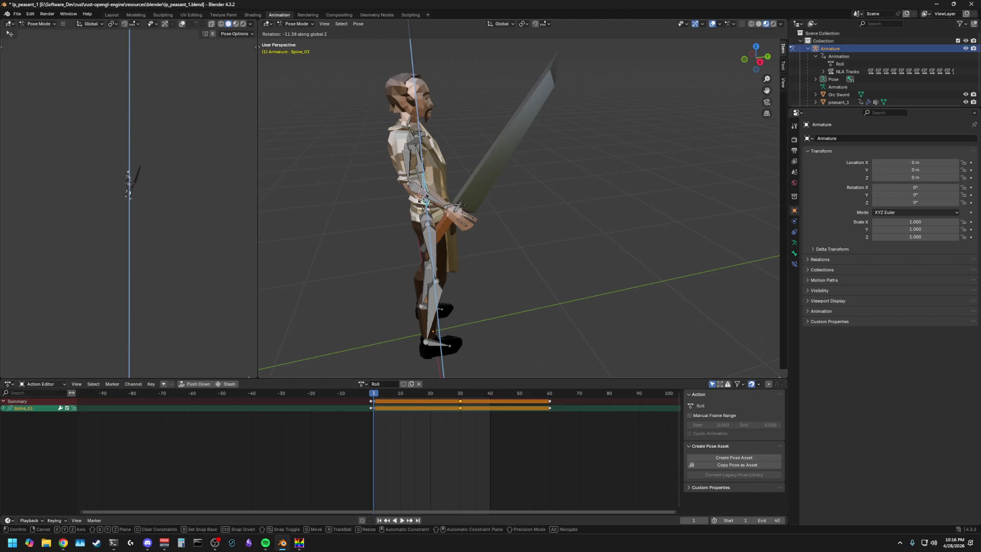
Step: Twist and tilt Spine_01, finishing with a forward bend of about 30 degrees on the X axis
left_click(390, 210)
middle_click_drag(389, 210, 365, 214)
key("r")
key("x")
left_click(366, 218)
middle_click_drag(366, 218, 363, 199)
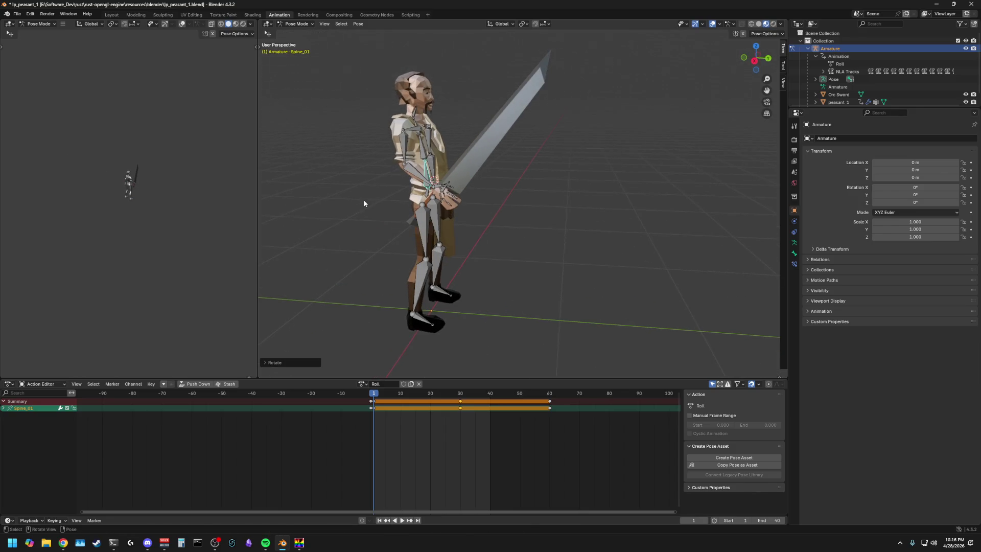
key("r")
key("x")
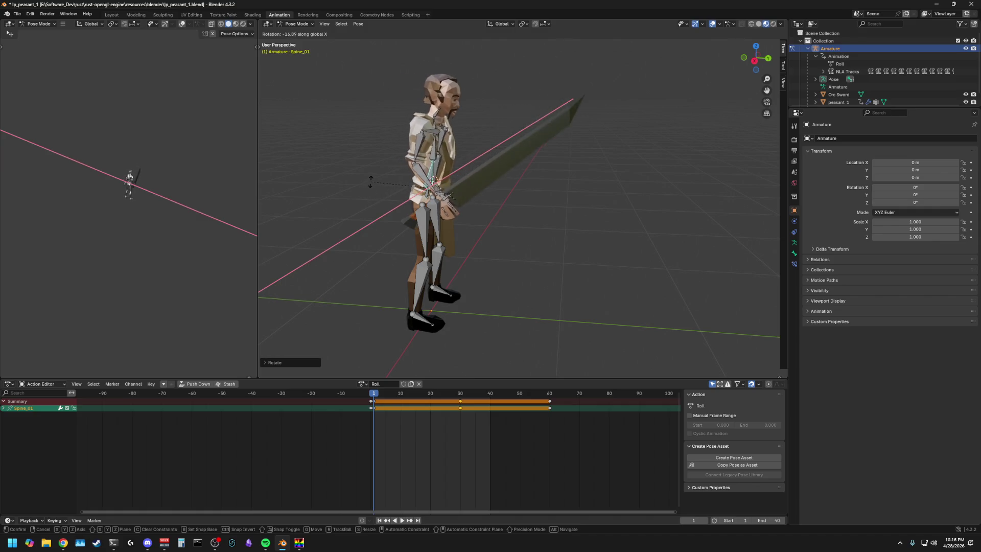
left_click(376, 169)
Step: Check the hunched pose from the side and front, then switch to the DS Anim Studio reference
middle_click_drag(378, 168, 364, 229)
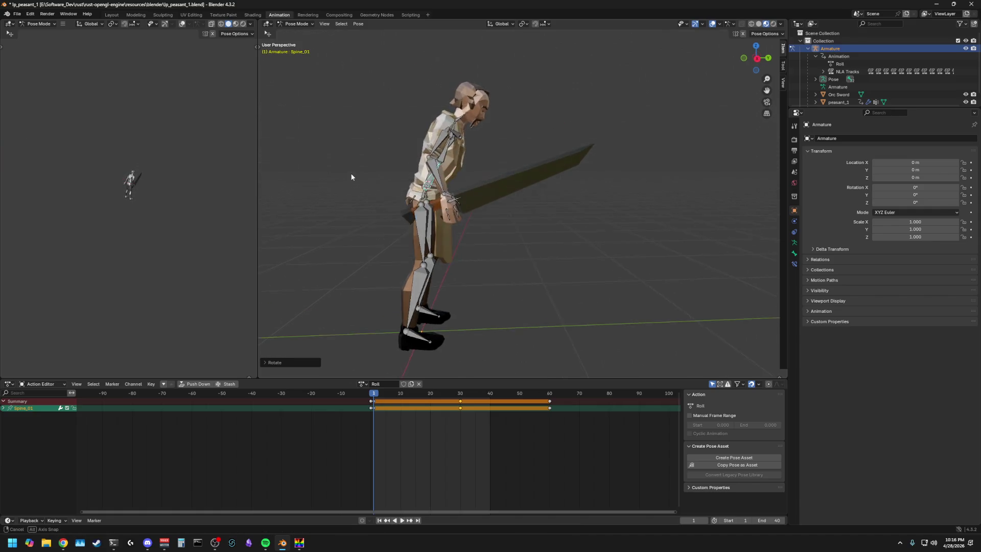
mouse_move(417, 315)
middle_mouse_down()
mouse_move(461, 284)
mouse_move(339, 269)
mouse_move(447, 270)
mouse_move(374, 296)
middle_mouse_up()
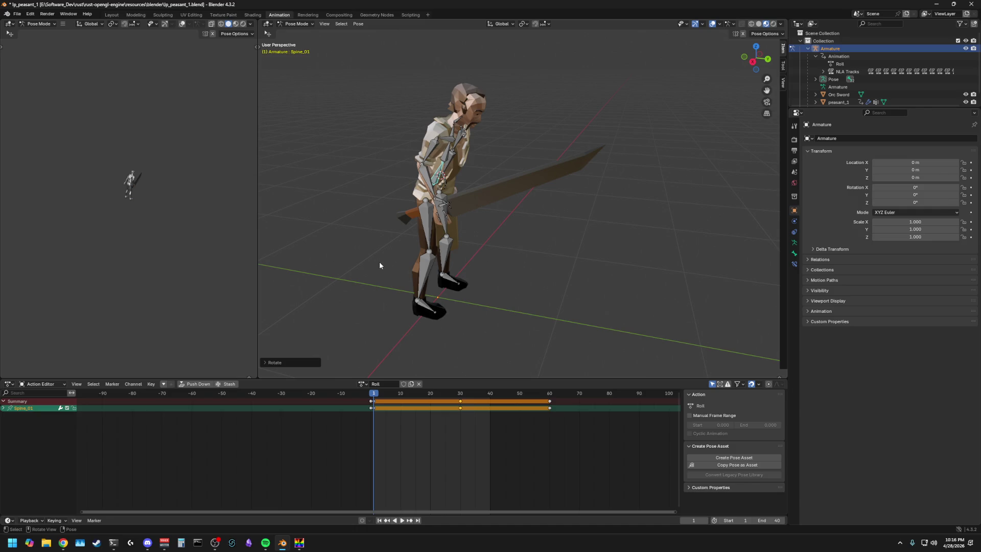
left_click(299, 543)
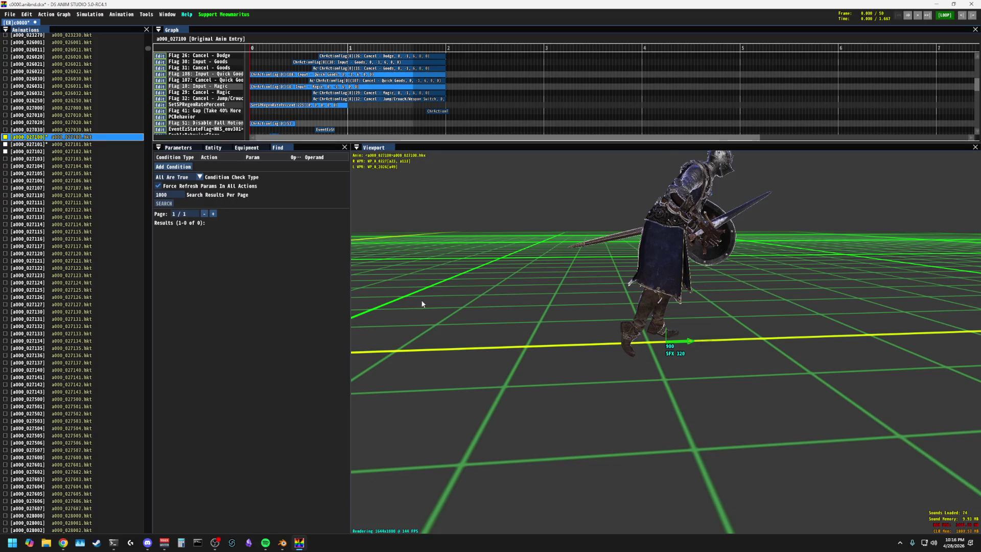
Step: Study the knight's roll from higher, steeper angles, then return to the Blender scene
mouse_move(529, 312)
left_mouse_down()
mouse_move(351, 266)
mouse_move(409, 275)
mouse_move(474, 263)
left_mouse_up()
left_click_drag(475, 238, 476, 254)
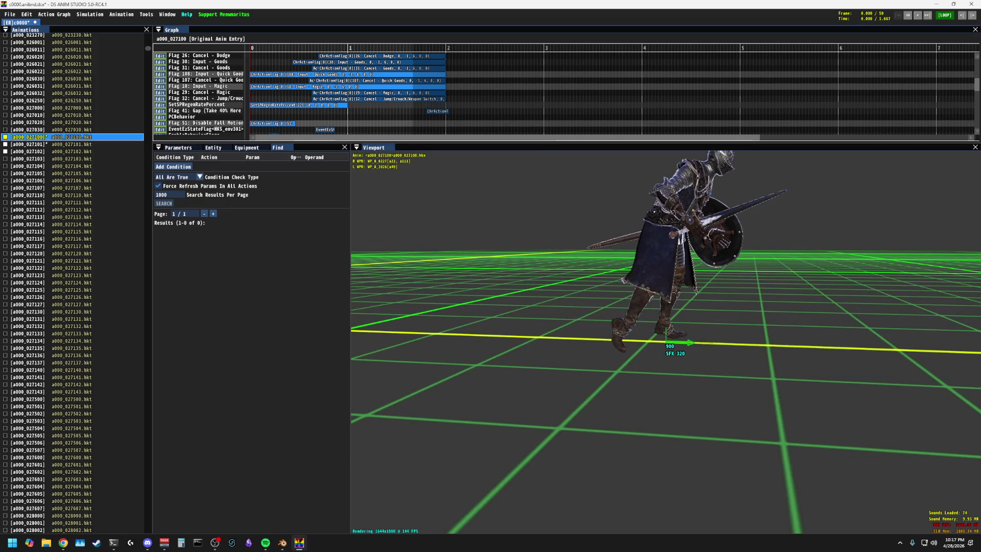
mouse_move(489, 223)
left_mouse_down()
mouse_move(488, 215)
mouse_move(498, 232)
left_mouse_up()
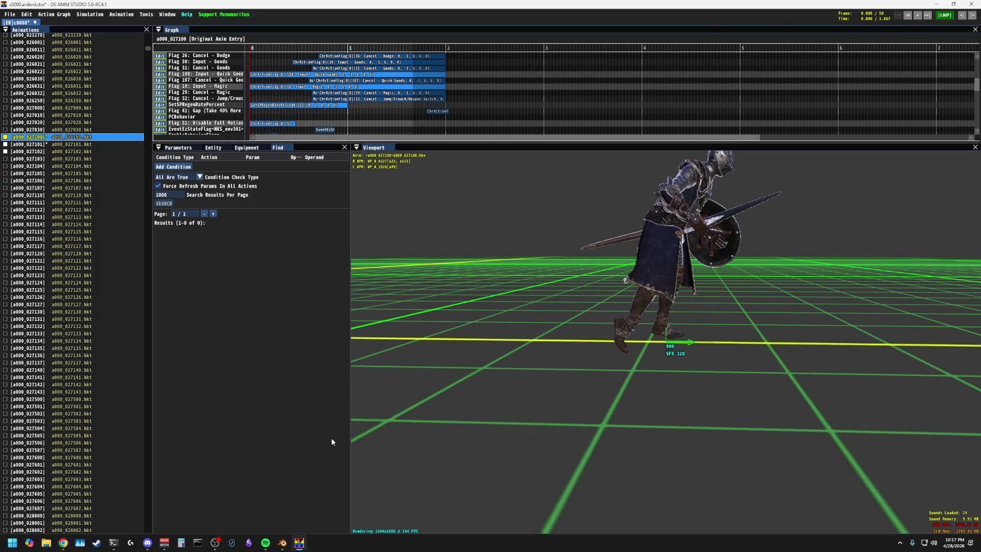
left_click(282, 543)
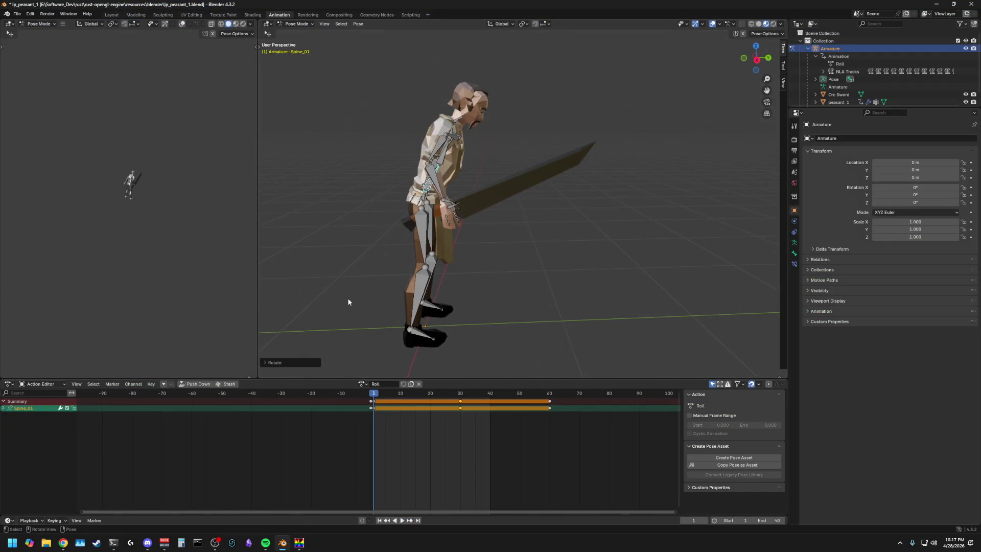
Step: Compare against the DS Anim Studio knight once more and orbit back around the peasant
mouse_move(338, 276)
middle_mouse_down()
mouse_move(461, 308)
mouse_move(450, 306)
middle_mouse_up()
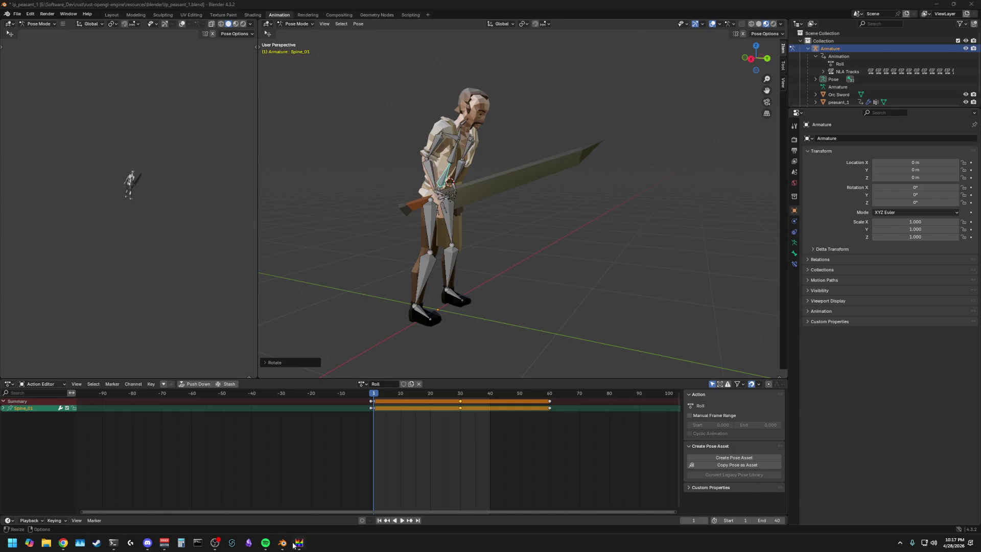
left_click(299, 543)
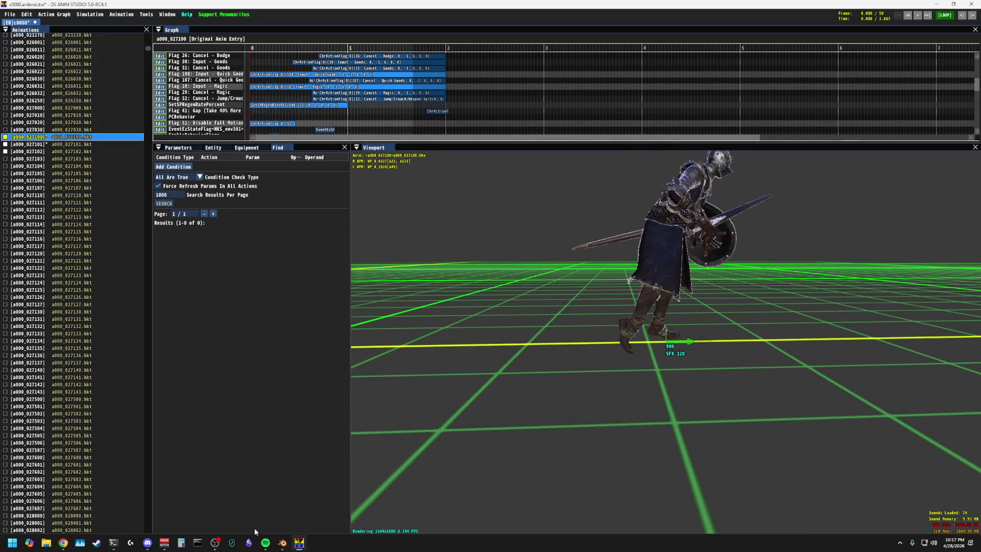
left_click(282, 543)
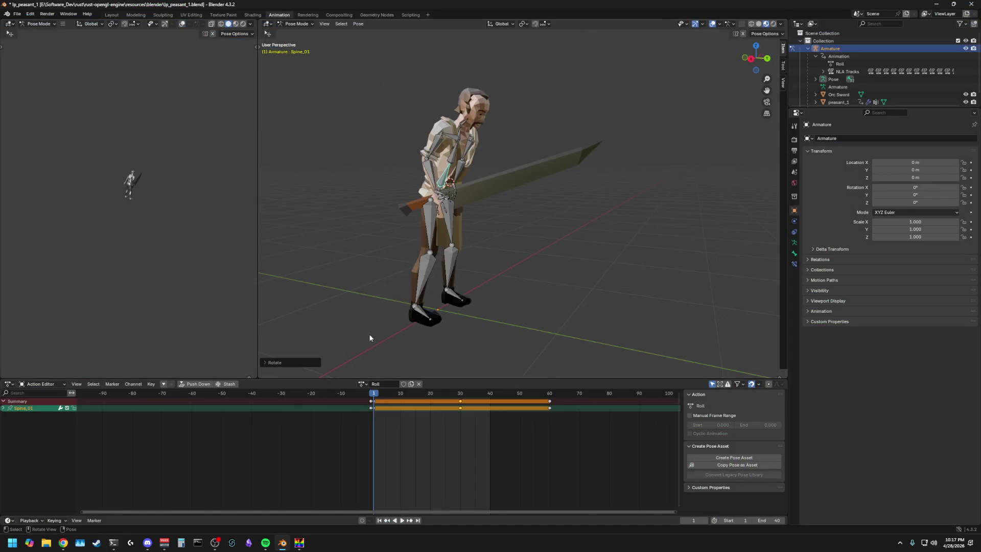
middle_click_drag(370, 337, 386, 308)
middle_click_drag(467, 302, 454, 250)
Step: Bend the left thigh, calf and foot about the global X axis into a crouch
left_click(445, 245)
key("r")
key("x")
left_click(450, 259)
key("r")
key("x")
left_click(449, 282)
left_click(454, 310)
key("r")
key("x")
left_click(452, 314)
Step: In a side orthographic view, shift the Root bone along X and then Z to settle the crouch
mouse_move(469, 306)
middle_mouse_down()
mouse_move(519, 277)
mouse_move(471, 274)
middle_mouse_up()
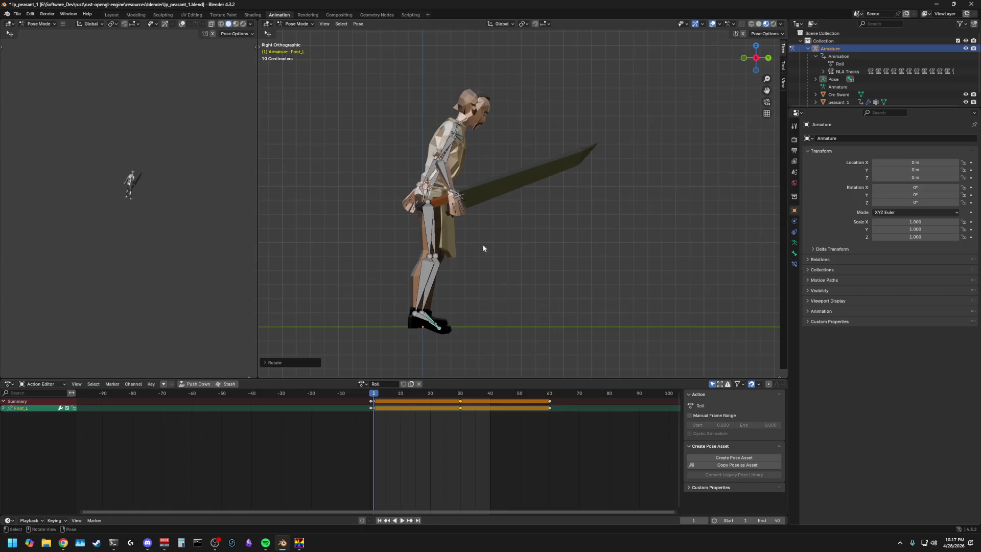
middle_click_drag(652, 136, 714, 92)
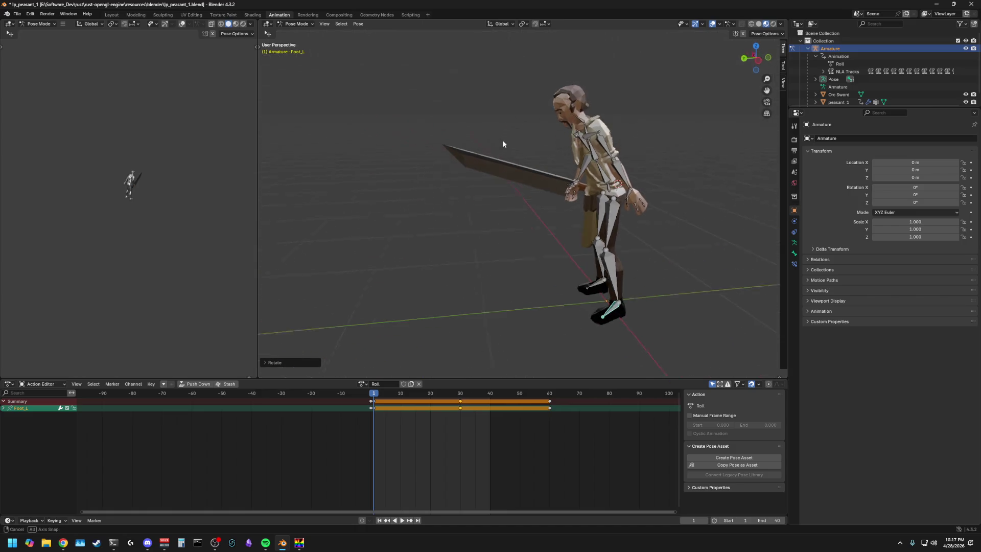
left_click(756, 59)
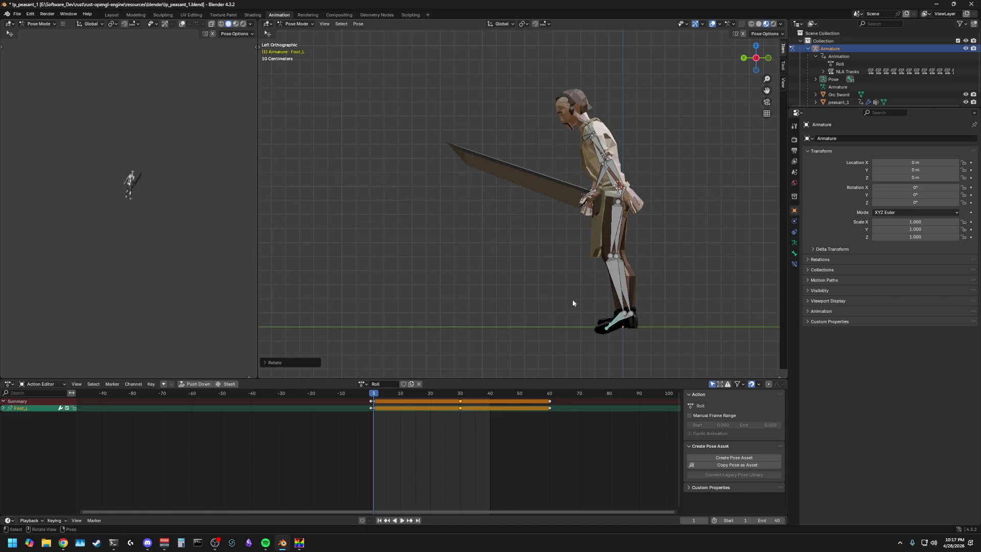
left_click(620, 194)
key("g")
key("x")
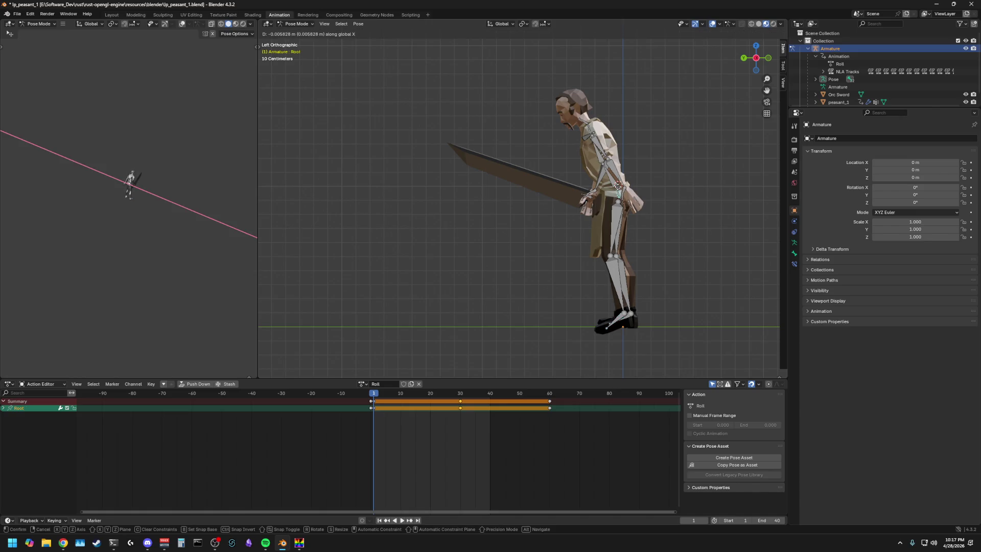
key("z")
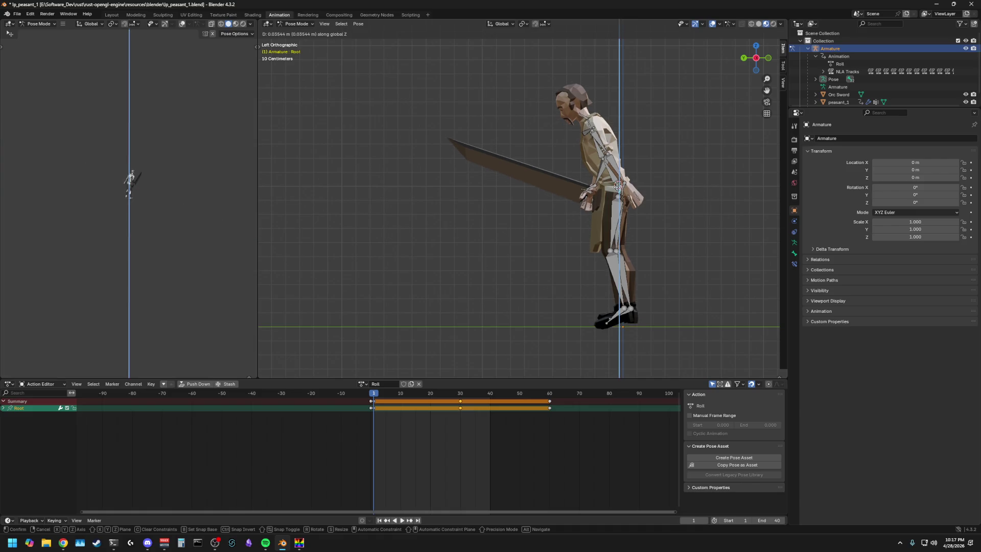
key("Return")
left_click(445, 284)
Step: Back in perspective, rotate the right thigh to tilt the figure further forward
mouse_move(445, 285)
middle_mouse_down()
mouse_move(596, 278)
mouse_move(557, 289)
middle_mouse_up()
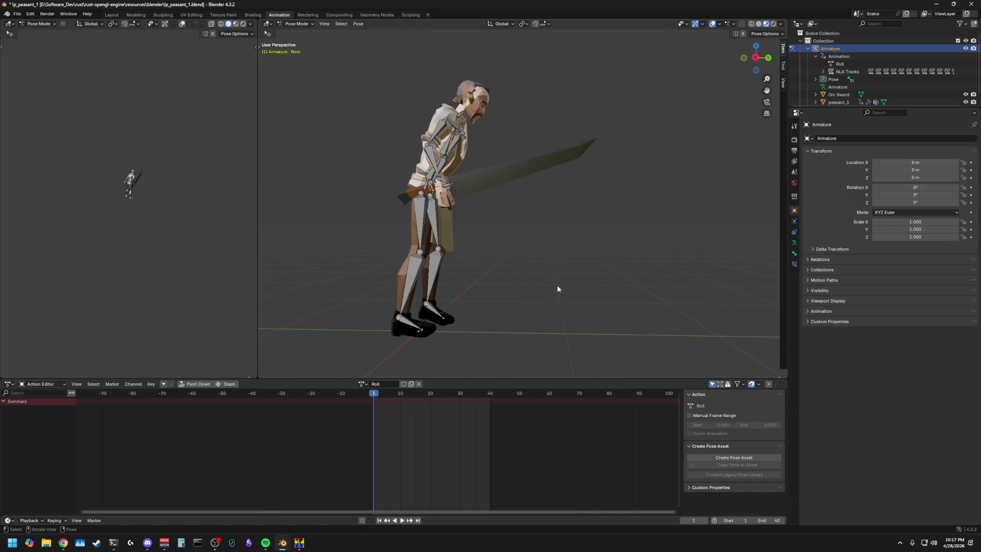
mouse_move(430, 284)
middle_mouse_down()
mouse_move(501, 277)
mouse_move(470, 286)
middle_mouse_up()
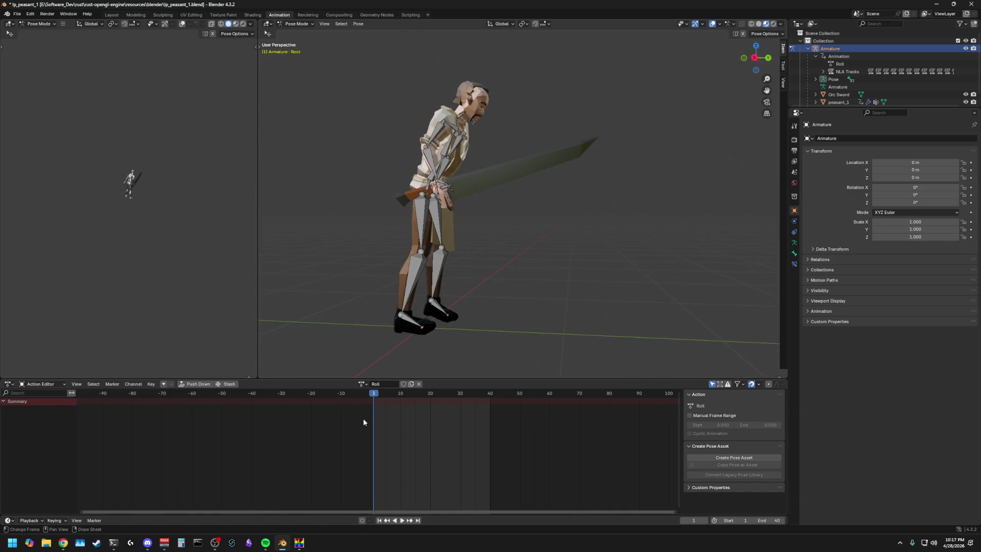
left_click(408, 257)
key("r")
left_click(356, 338)
middle_click_drag(356, 338, 367, 329)
Step: Rotate the right foot, then check the knight reference from a lower angle and return
left_click(381, 323)
key("r")
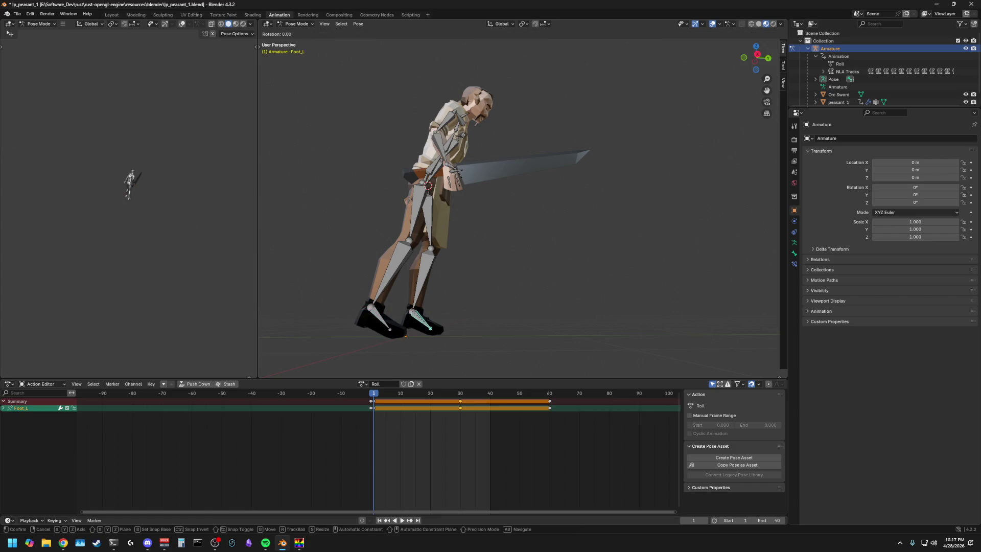
left_click(426, 326)
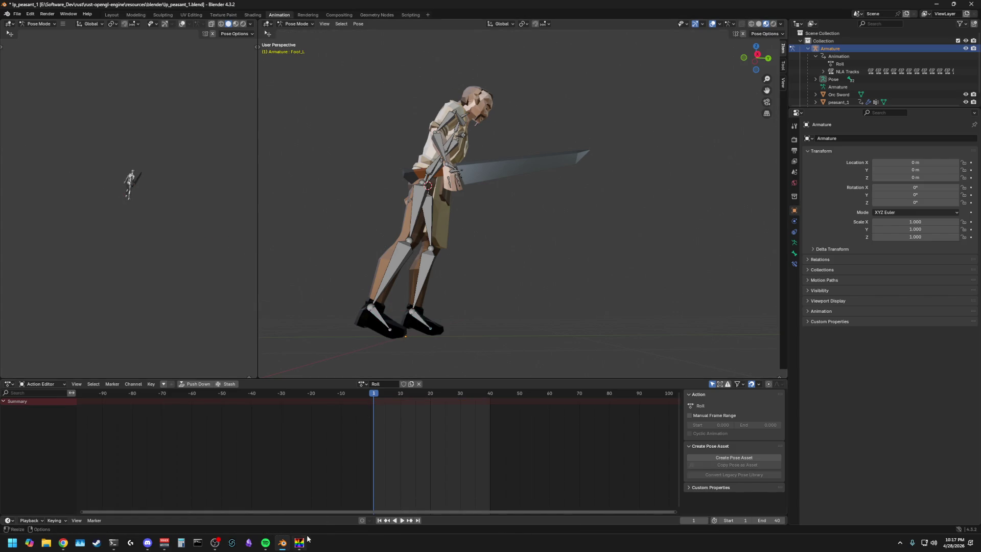
key("alt+Tab")
left_click_drag(577, 356, 583, 330)
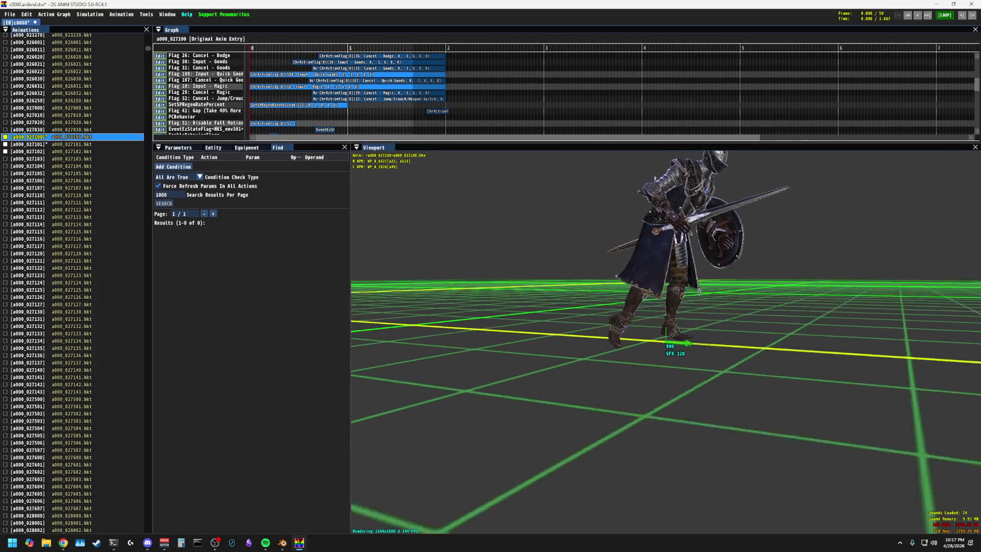
left_click(282, 543)
Step: Rotate the right thigh and right foot about the X axis to plant the crouch
left_click(410, 208)
key("r")
key("x")
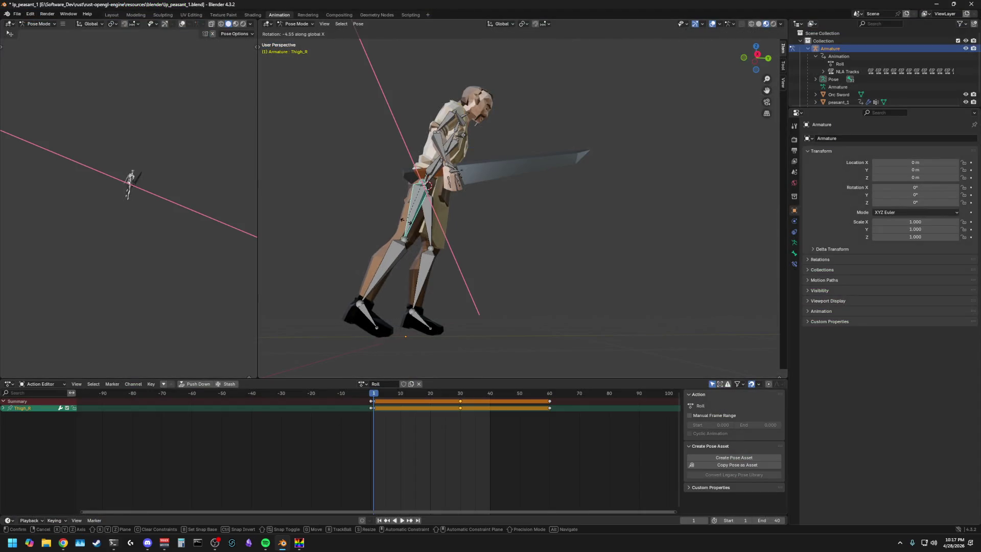
left_click(361, 297)
left_click(355, 329)
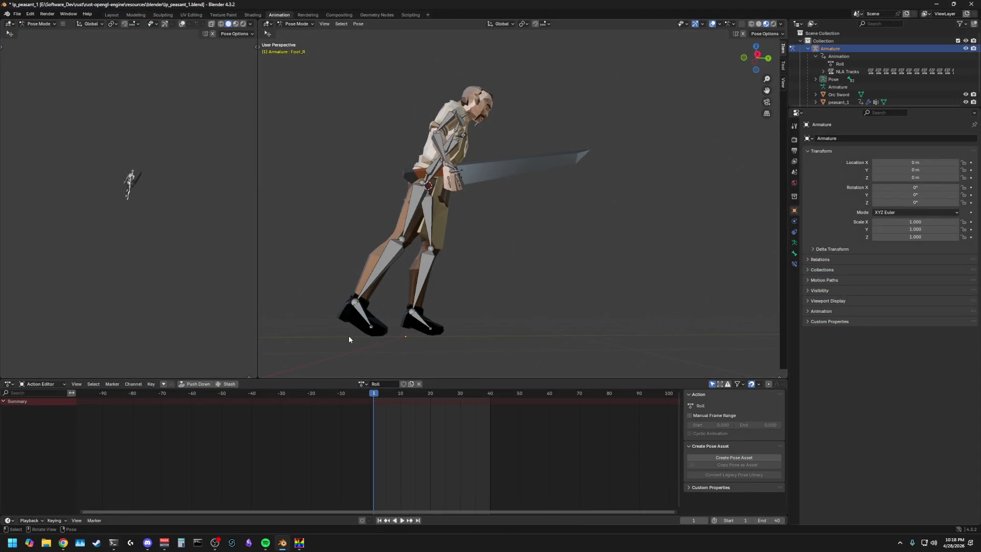
left_click(349, 337)
key("r")
key("x")
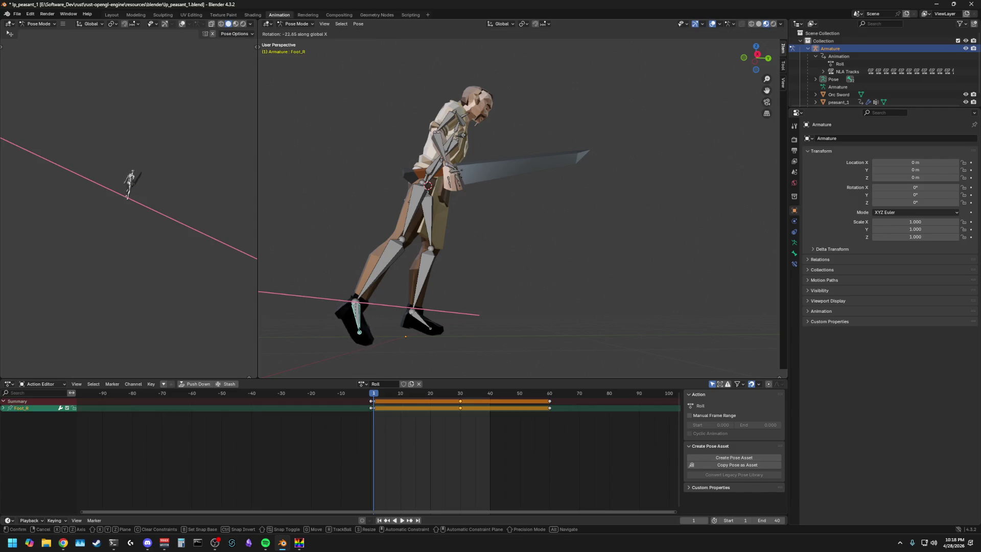
left_click(314, 346)
Step: From the right side view, swing the right thigh back and re-tilt the right foot on X
left_click(758, 54)
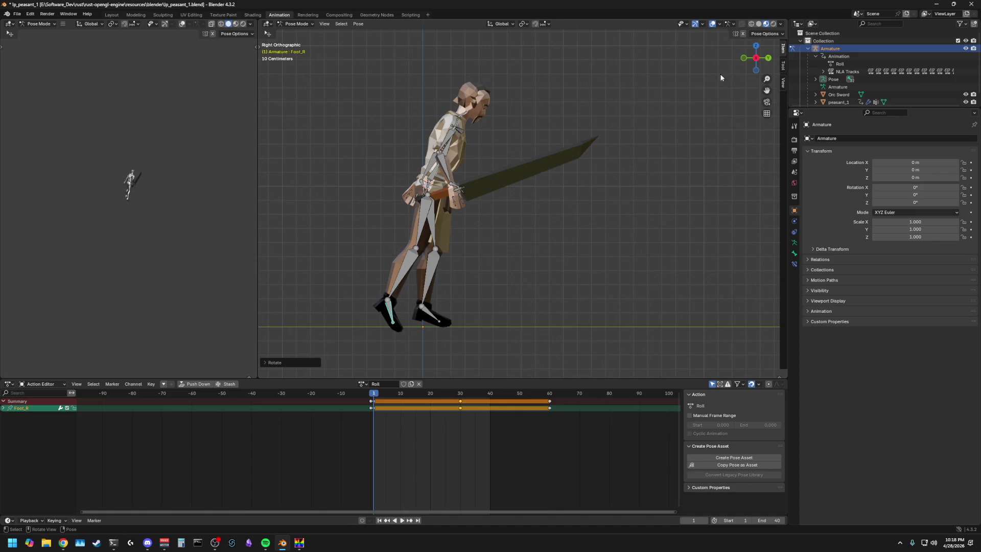
key("r")
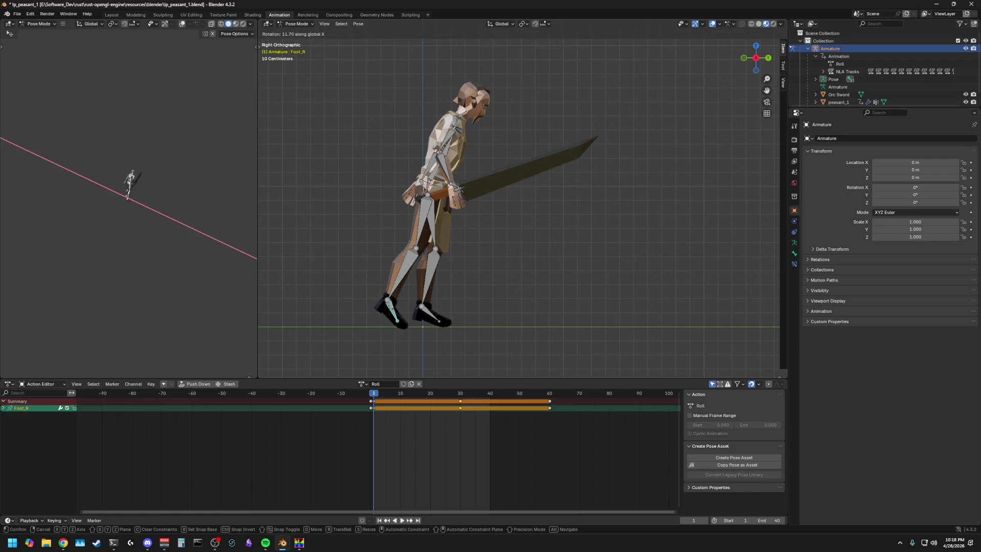
key("Escape")
left_click(426, 221)
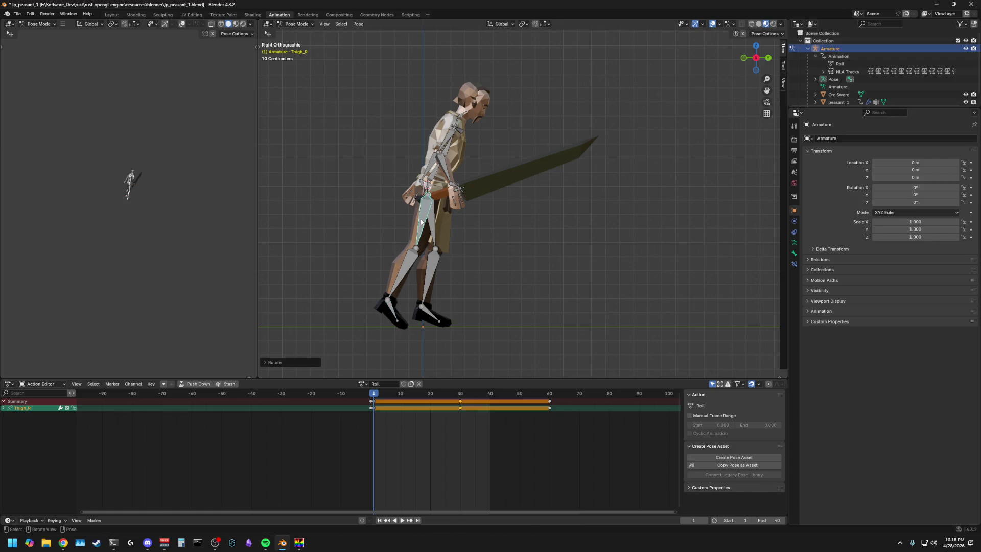
key("r")
left_click(395, 260)
left_click(382, 301)
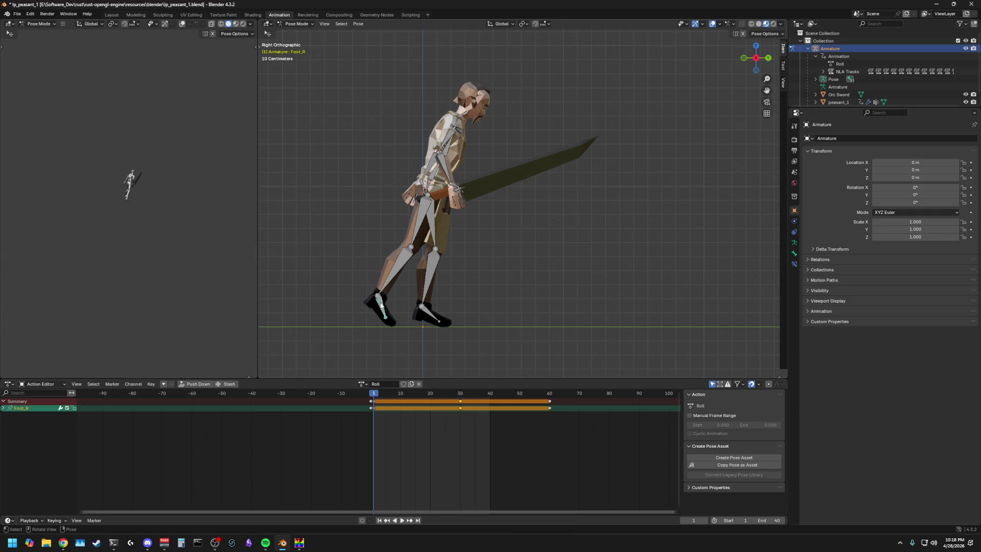
key("r")
key("x")
left_click(484, 311)
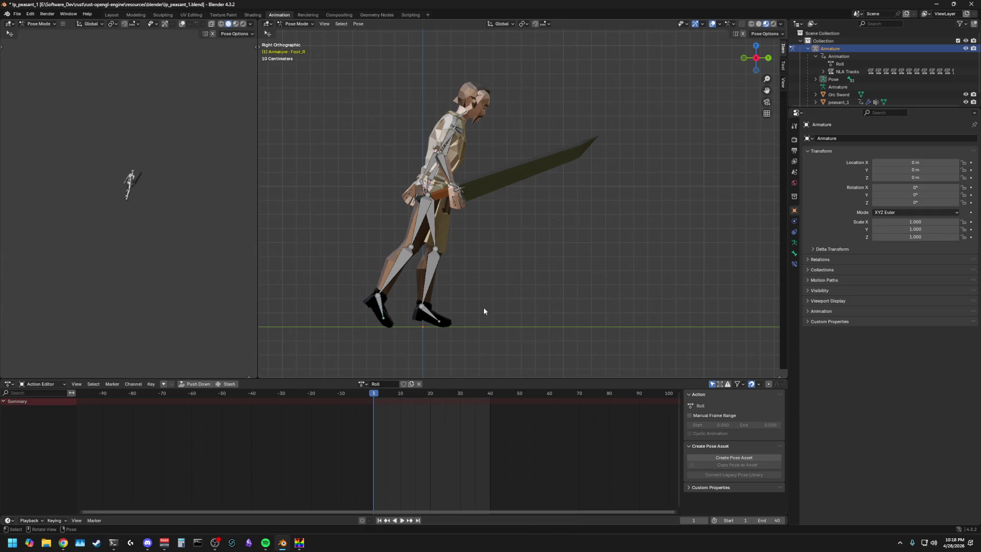
Step: Re-angle the left foot with two X-axis rotations
left_click(432, 314)
key("r")
key("x")
left_click(431, 284)
left_click(433, 315)
key("r")
key("x")
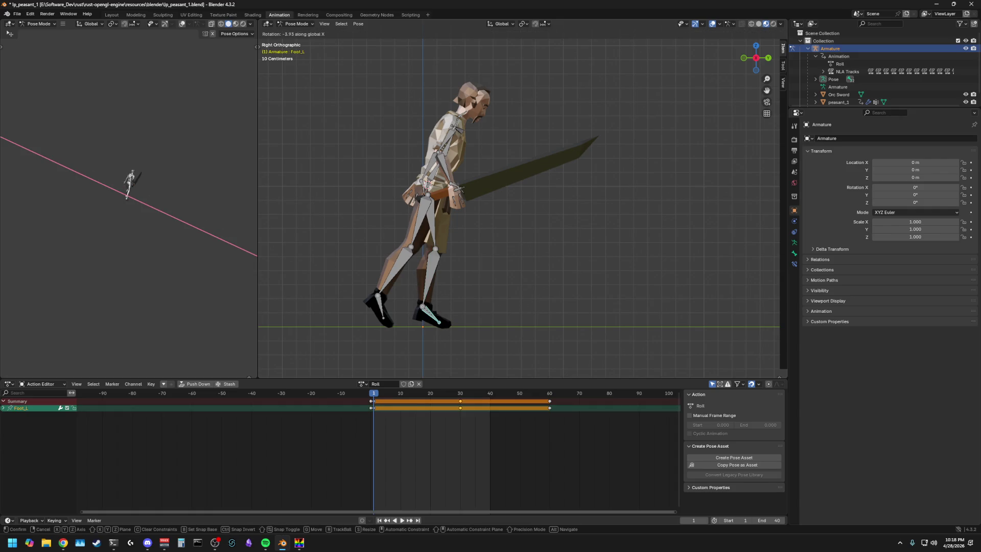
left_click(494, 290)
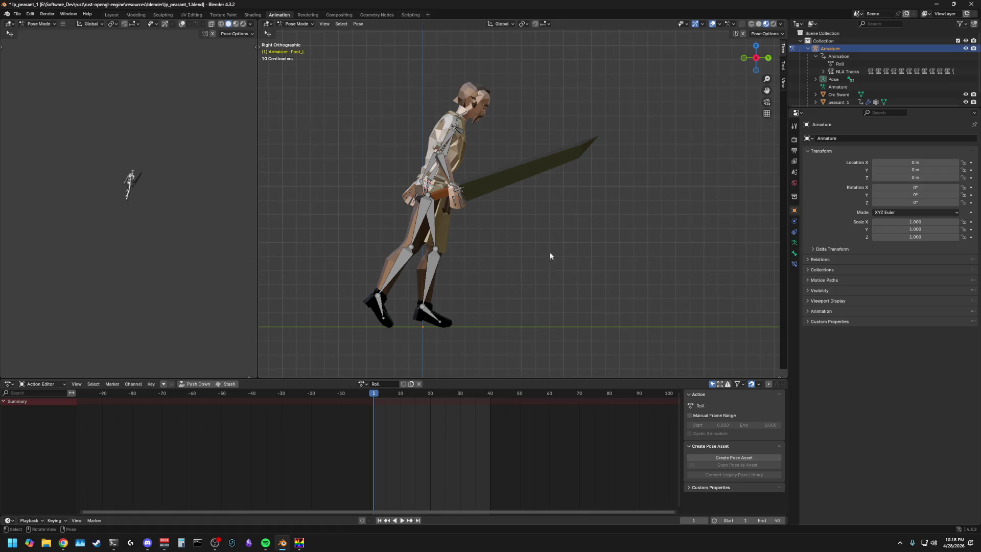
Step: Orbit to an angled view and begin an X-axis rotation of the left forearm
middle_click_drag(549, 253, 602, 185)
left_click(602, 185)
key("r")
key("x")
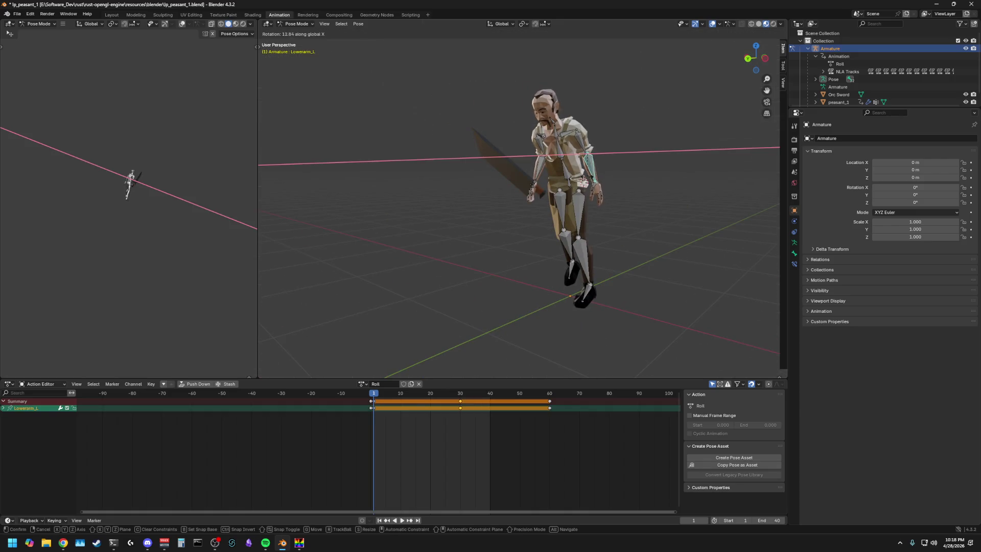
Step: Finish the left forearm's X rotation and add a Z rotation from the front
left_click(540, 180)
middle_click_drag(540, 180, 597, 239)
key("r")
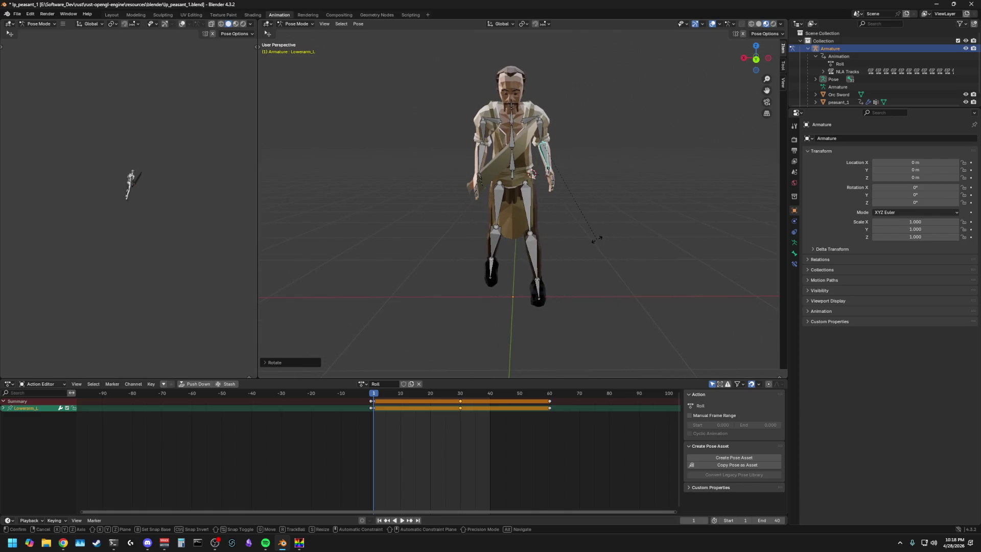
key("z")
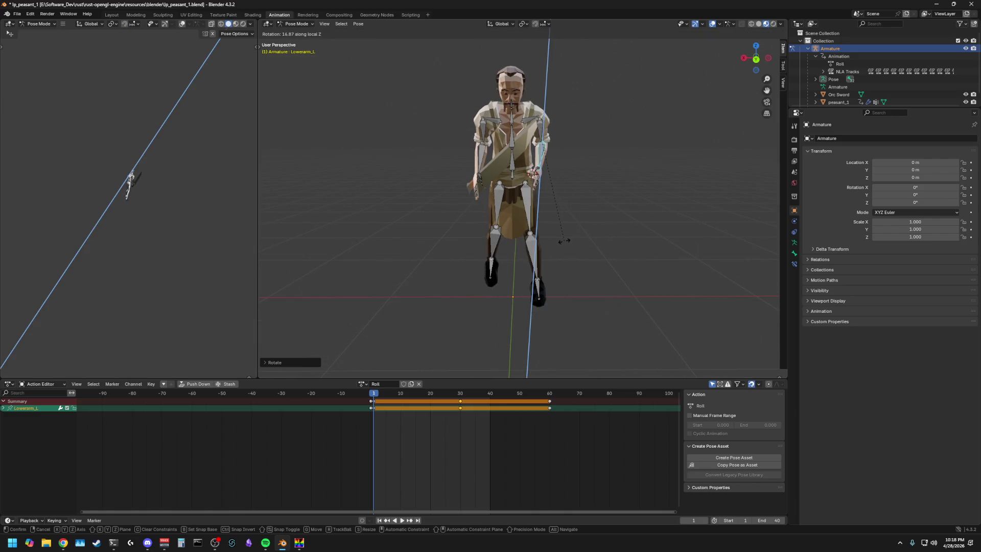
left_click(617, 215)
Step: Rotate the right forearm about its local Z axis, cancelling a follow-up X rotation
middle_click_drag(617, 219, 618, 175)
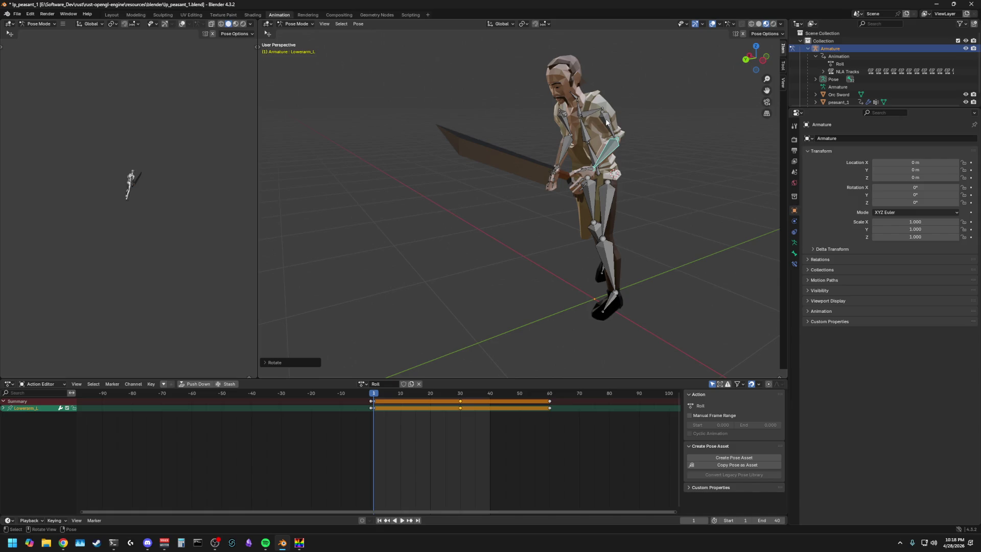
mouse_move(385, 260)
middle_mouse_down()
mouse_move(427, 243)
mouse_move(379, 267)
mouse_move(422, 261)
mouse_move(441, 230)
middle_mouse_up()
left_click(459, 150)
key("r")
key("z")
key("z")
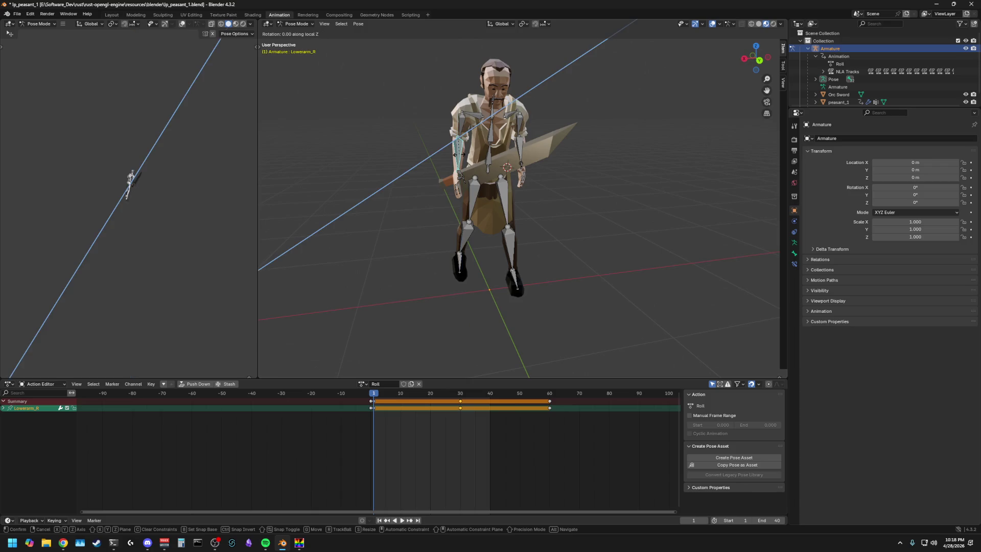
left_click(429, 164)
middle_click_drag(429, 164, 383, 178)
scroll(383, 177, "up", 3)
middle_click_drag(470, 161, 407, 150)
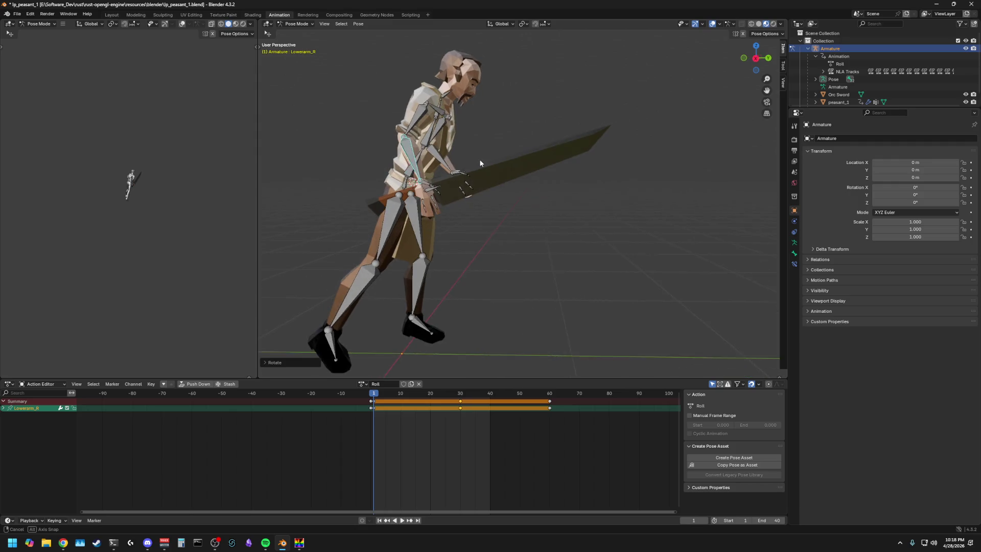
key("r")
key("x")
key("Escape")
Step: Tilt Neck_01 about the X axis, refining it from the right side view
mouse_move(520, 197)
middle_mouse_down()
mouse_move(410, 220)
mouse_move(353, 246)
mouse_move(479, 224)
mouse_move(476, 215)
middle_mouse_up()
left_click(452, 94)
key("r")
key("x")
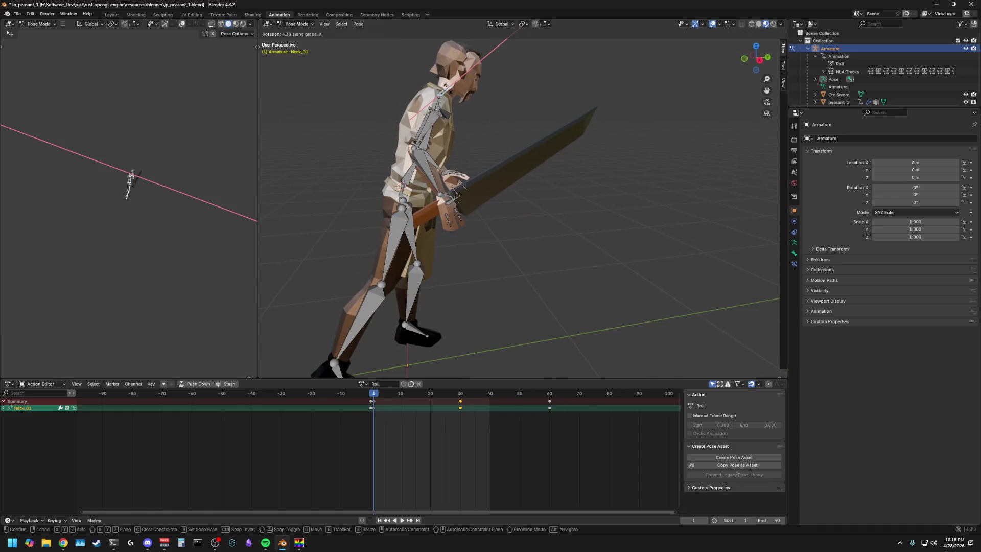
left_click(446, 82)
left_click(744, 59)
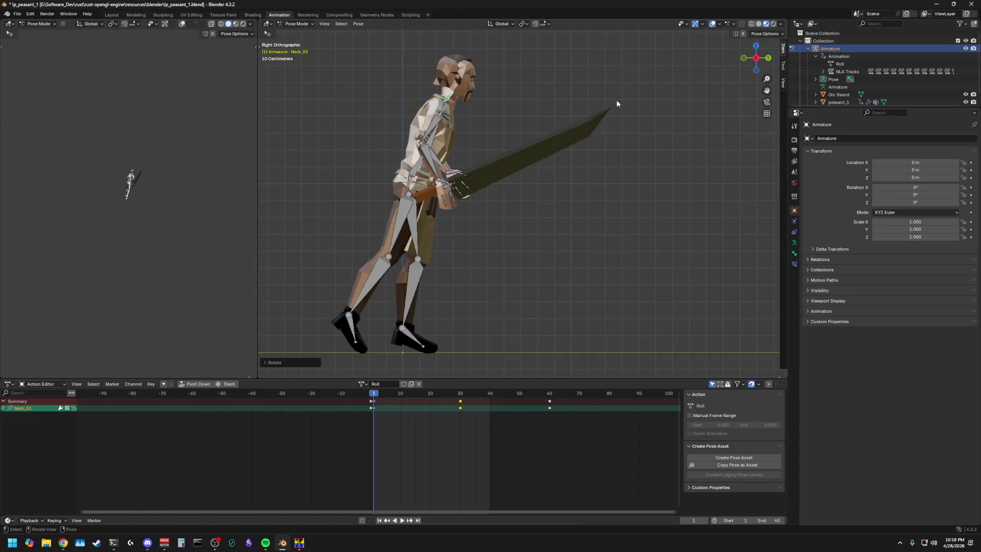
key("r")
key("x")
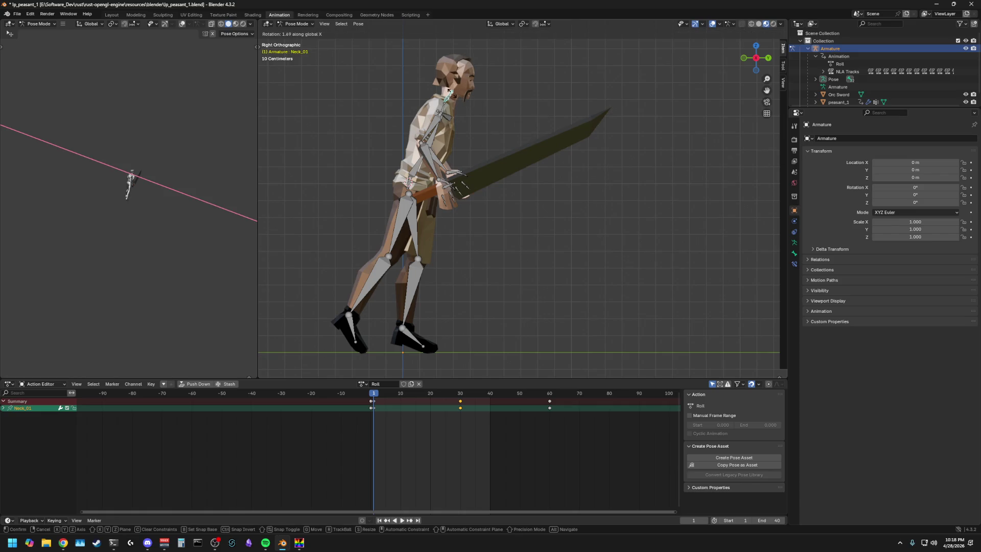
left_click(598, 198)
Step: Review the hunched stance from a front-left perspective and bring DS Anim Studio forward
middle_click_drag(597, 198, 426, 203)
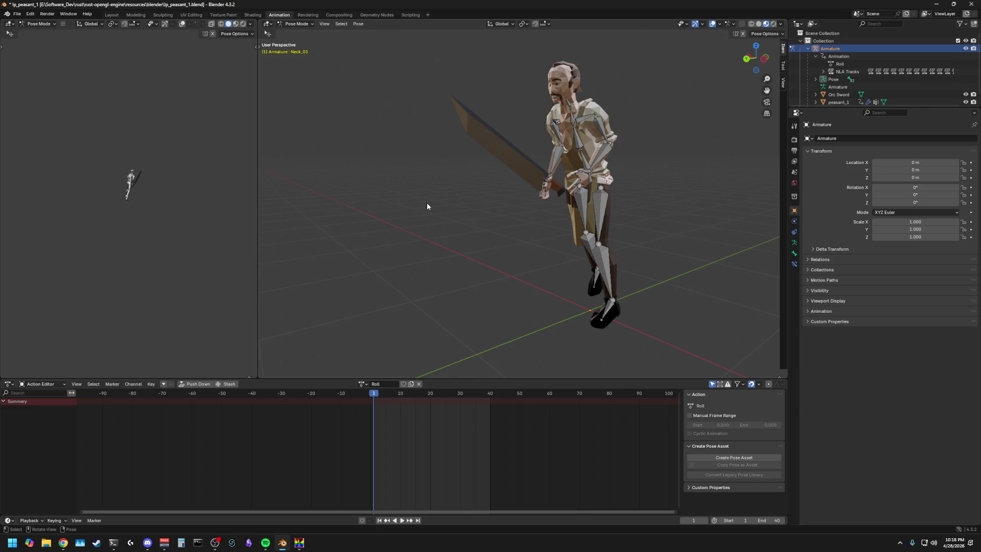
middle_click_drag(427, 203, 351, 223)
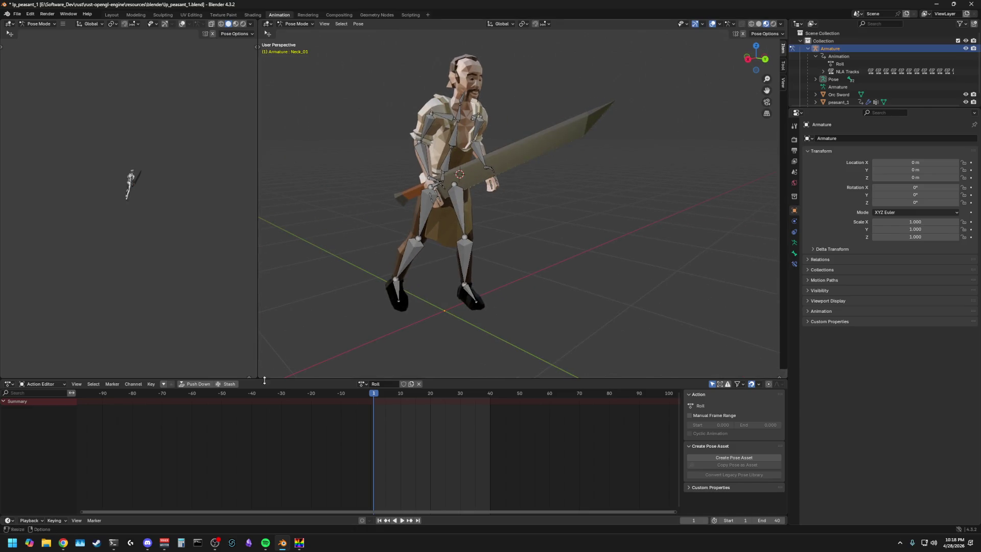
left_click(299, 543)
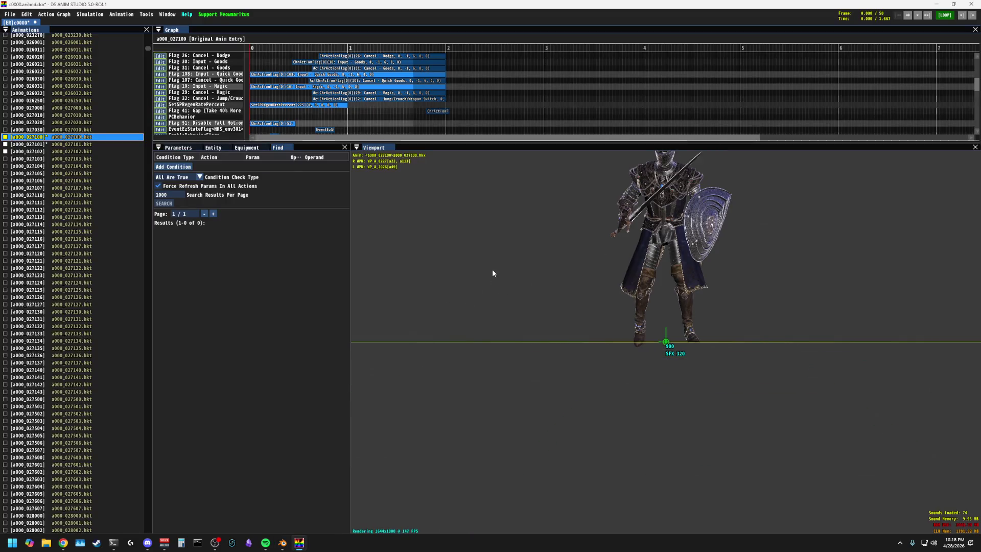
left_click_drag(492, 273, 502, 252)
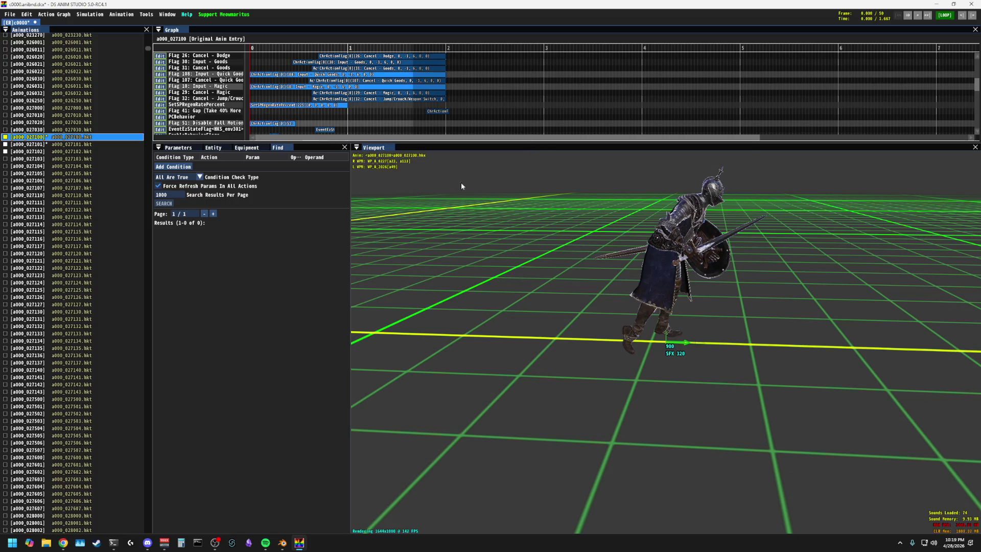
left_click_drag(251, 49, 267, 51)
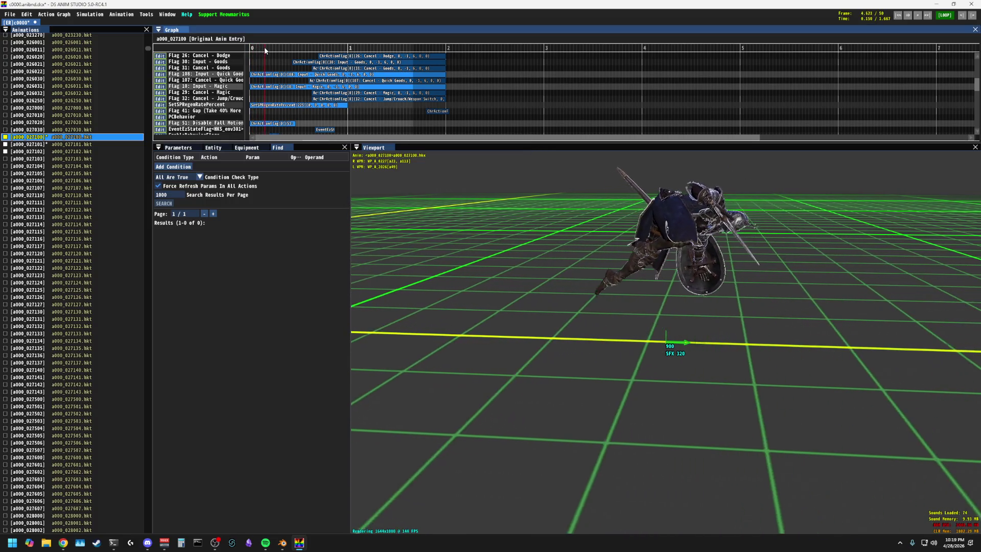
left_click_drag(267, 51, 269, 51)
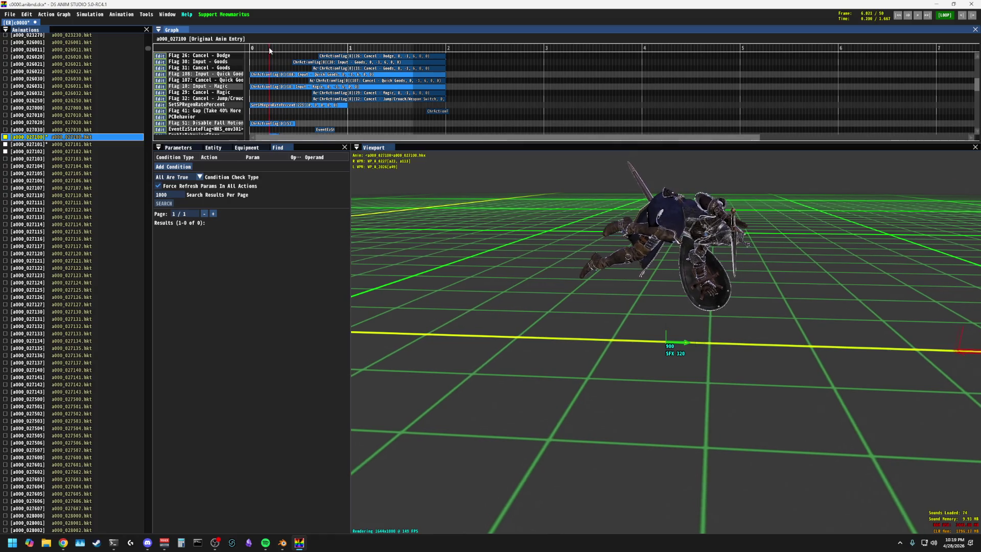
mouse_move(270, 49)
left_mouse_down()
mouse_move(253, 49)
mouse_move(265, 48)
left_mouse_up()
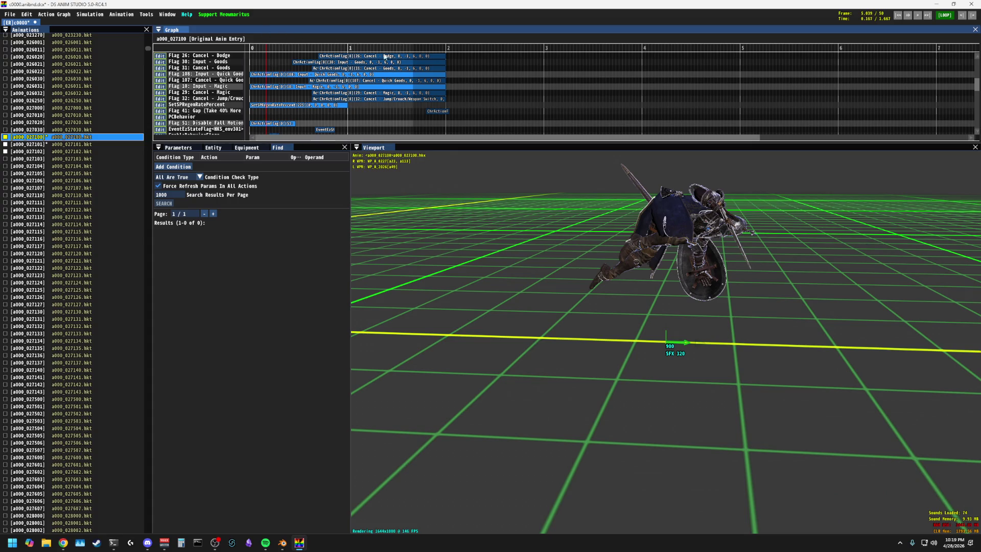
Step: Replay the knight's reference roll and step through its first frames, orbiting to study the tumble
left_click(918, 15)
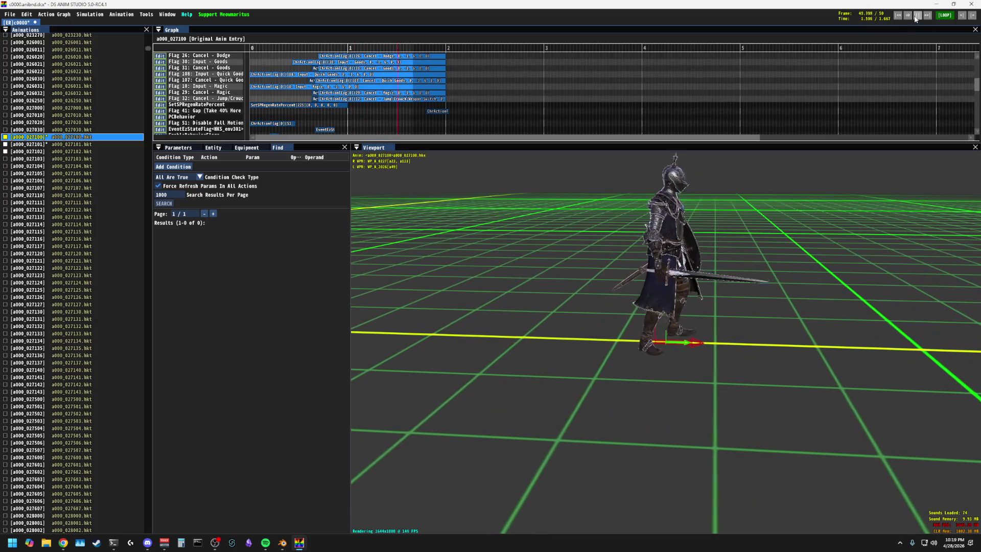
left_click(909, 16)
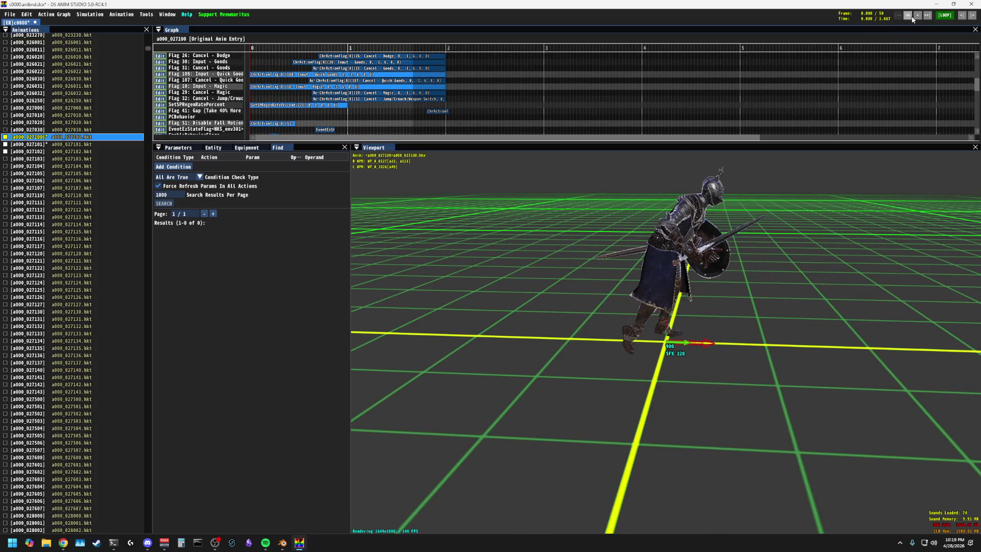
left_click(911, 17)
left_click(972, 16)
left_click(972, 15)
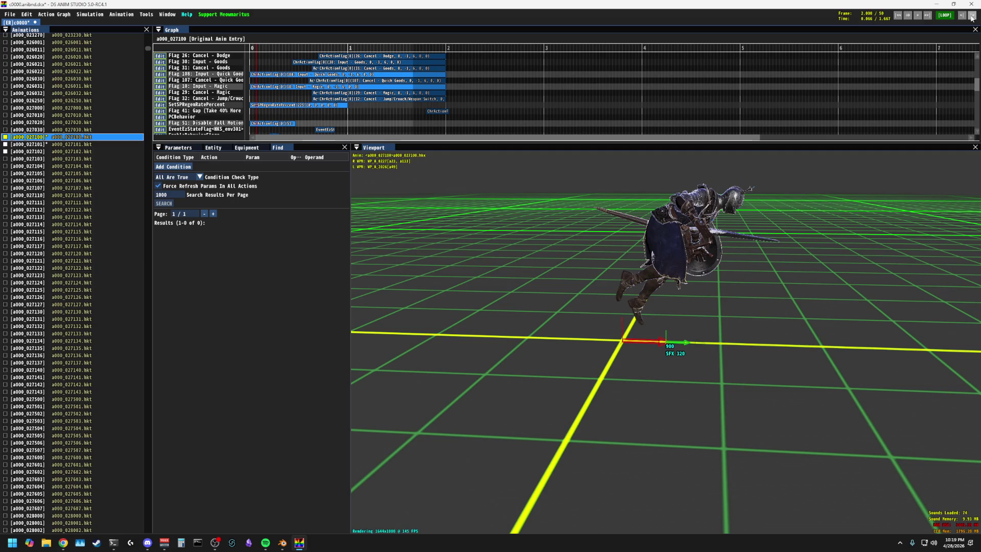
left_click(973, 16)
left_click(973, 16)
left_click(972, 16)
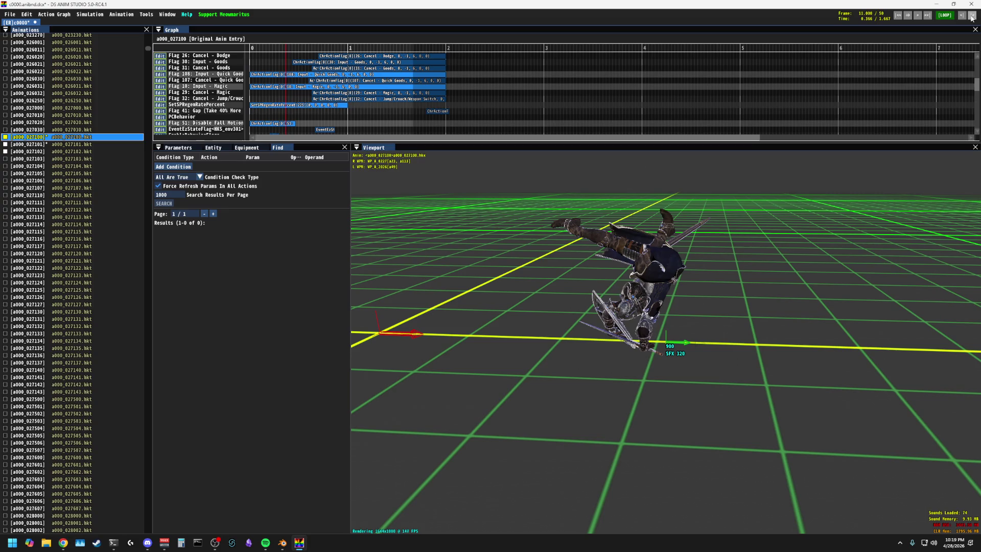
left_click(963, 16)
left_click(963, 15)
left_click(962, 16)
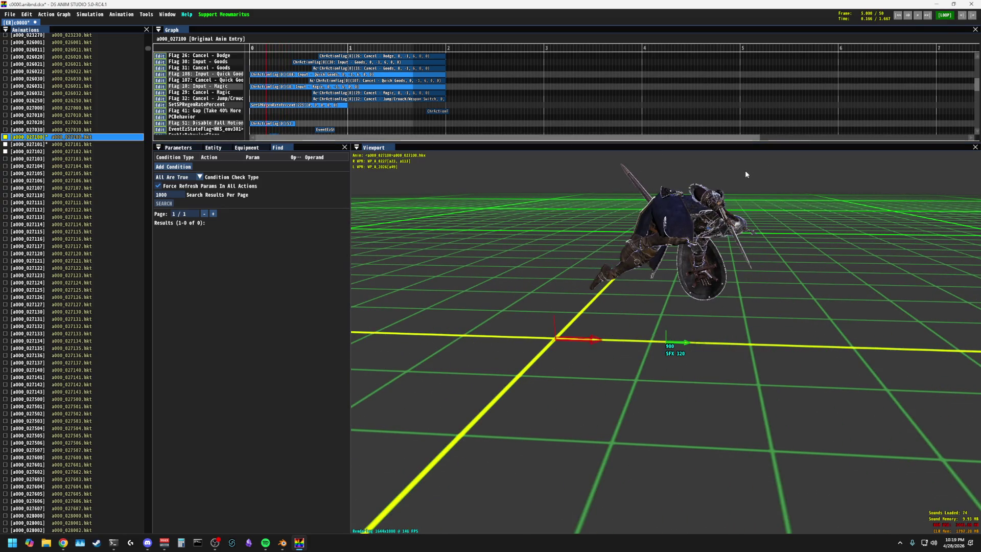
left_click_drag(745, 174, 774, 177)
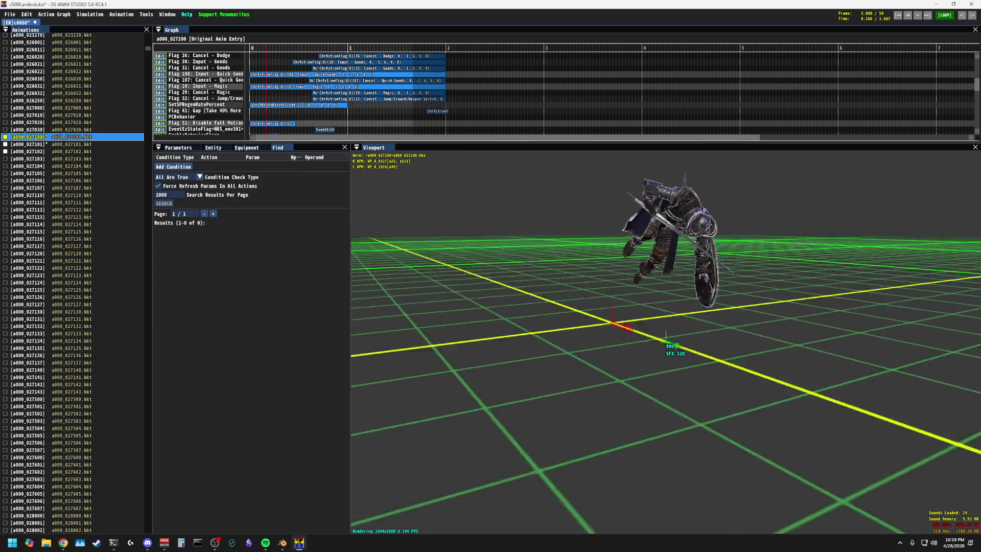
left_click_drag(774, 176, 850, 128)
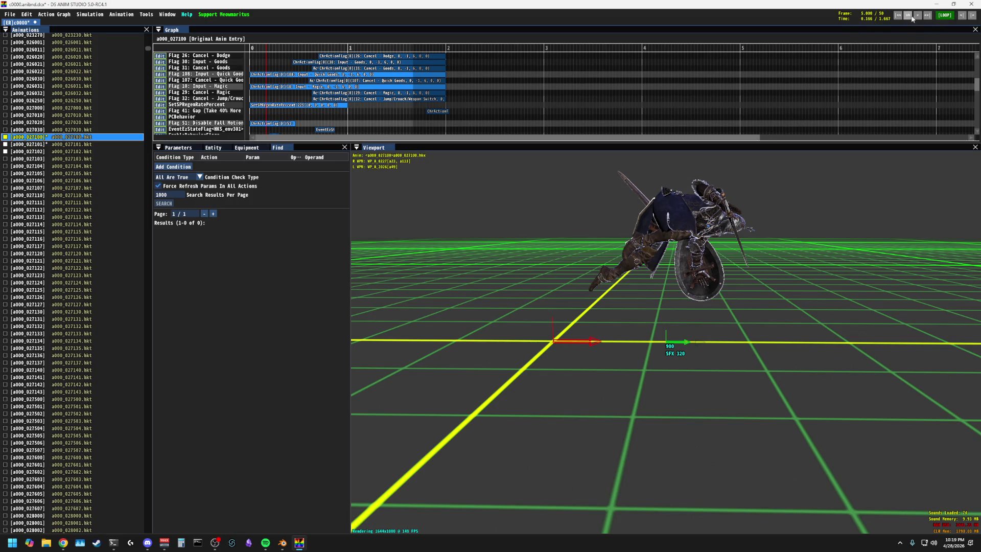
Step: Settle the reference roll on frame 5 and minimize DS Anim Studio to return to Blender
left_click(963, 16)
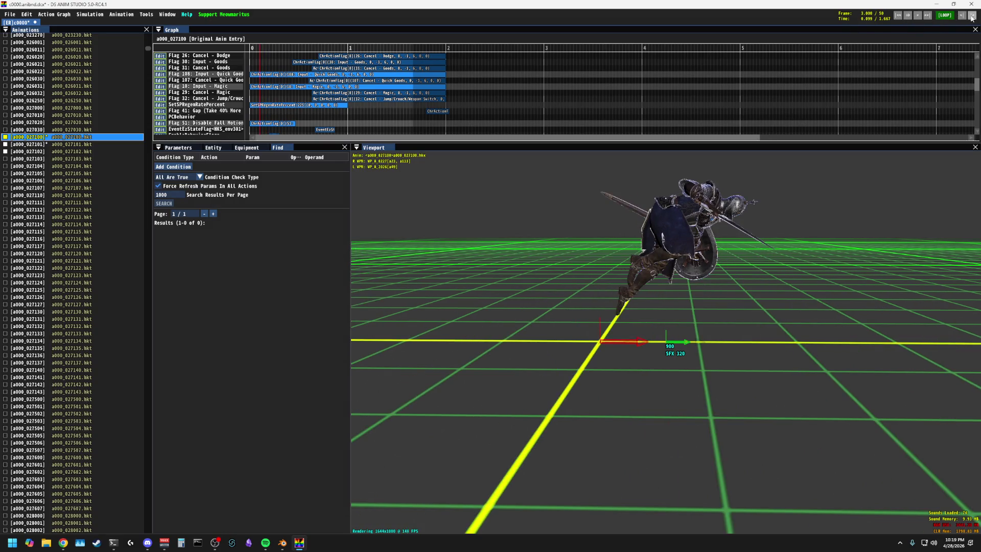
left_click(972, 16)
left_click(971, 15)
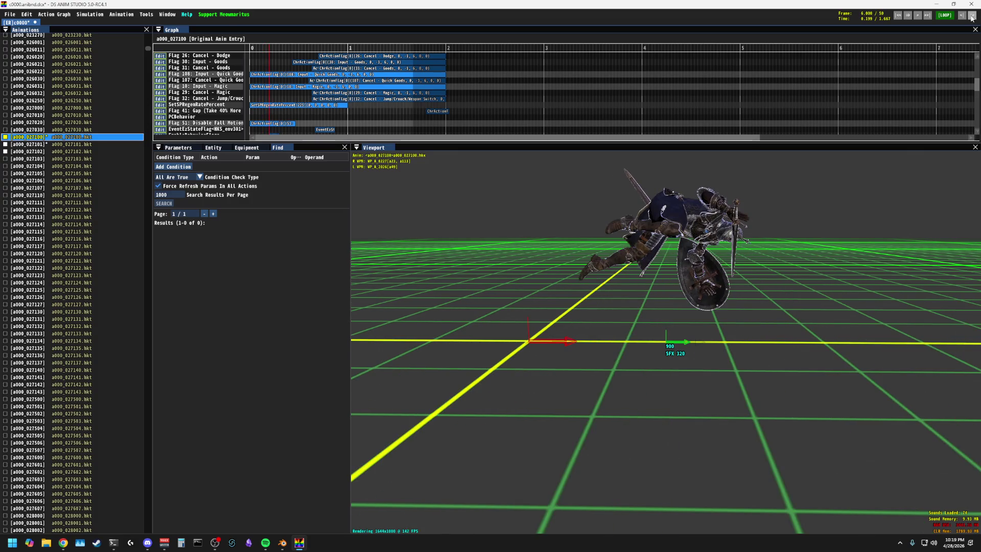
left_click(971, 16)
left_click(962, 17)
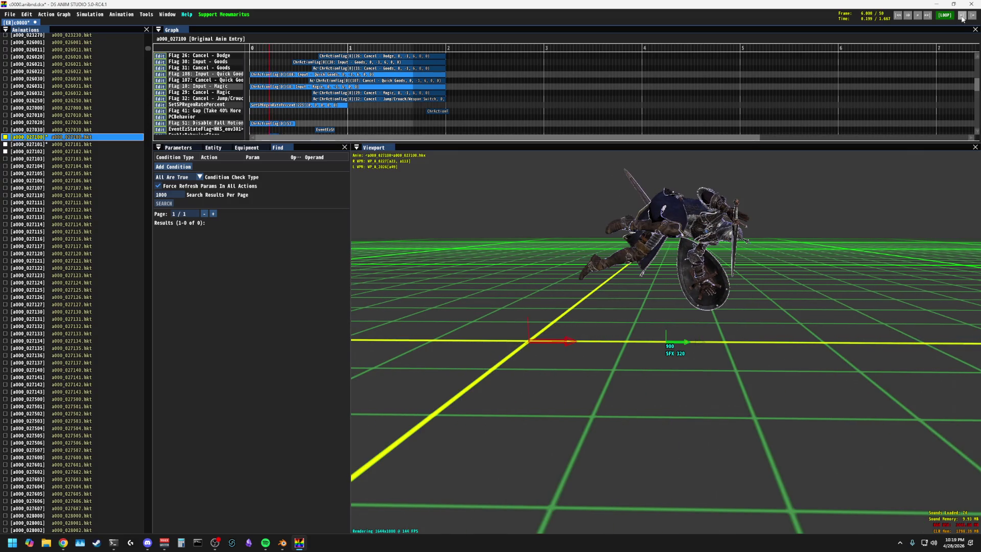
left_click(963, 17)
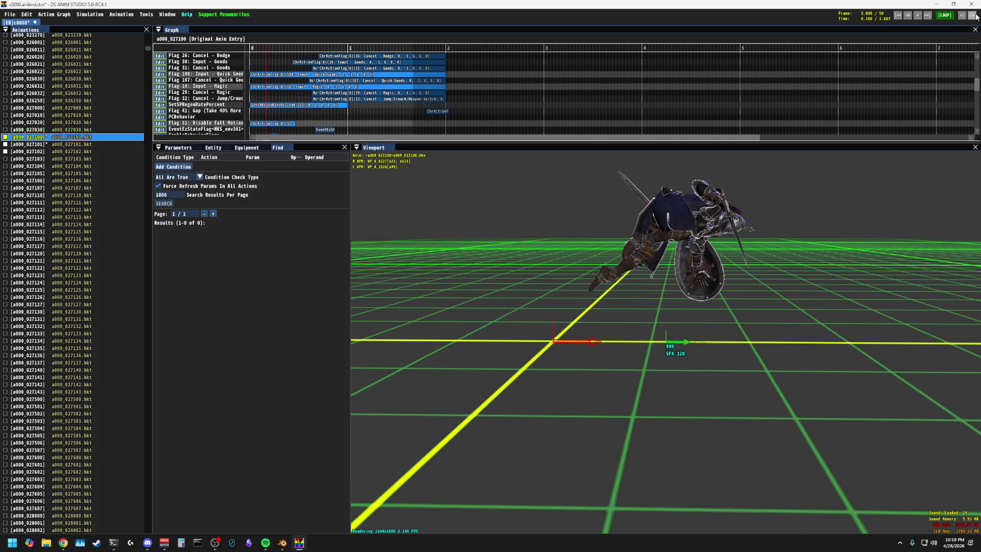
left_click(976, 16)
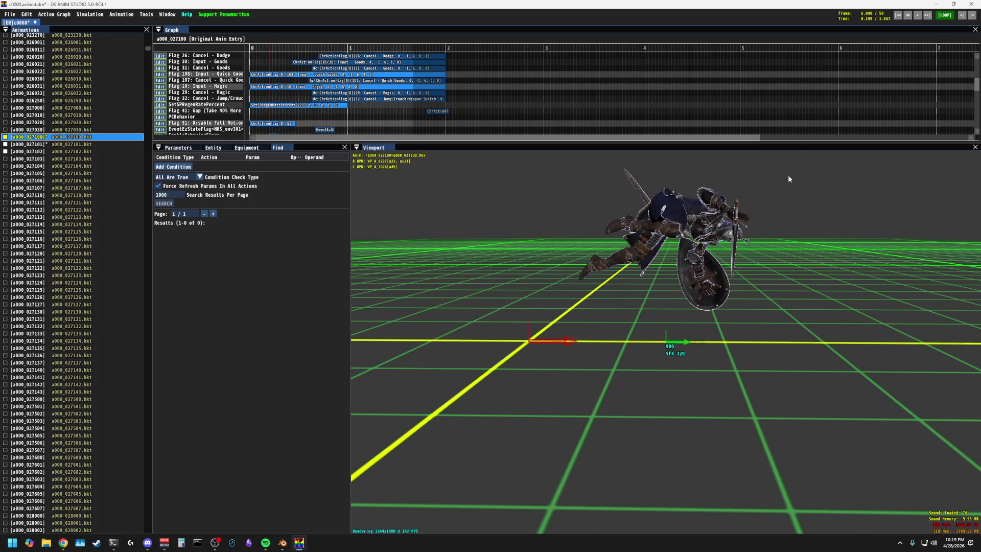
left_click(962, 16)
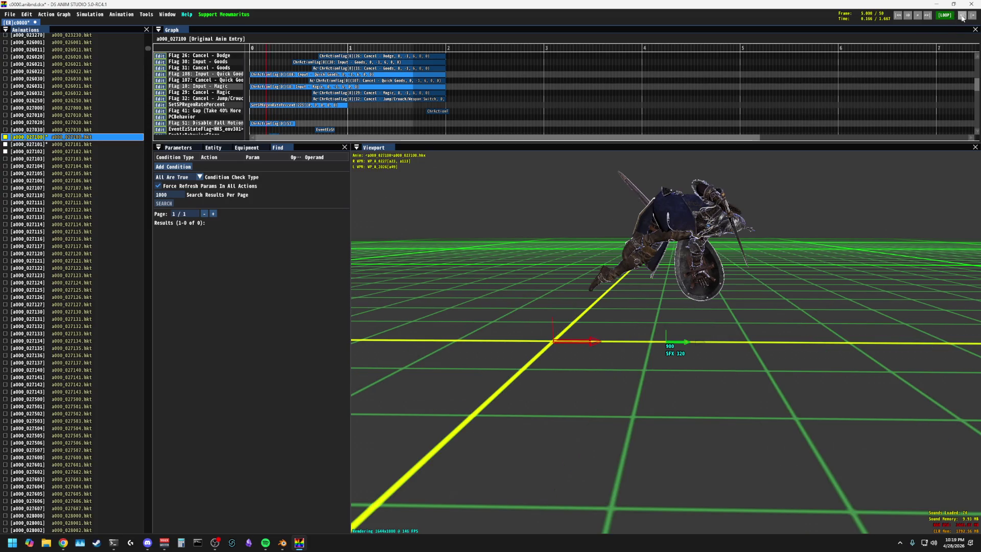
left_click_drag(818, 193, 818, 193)
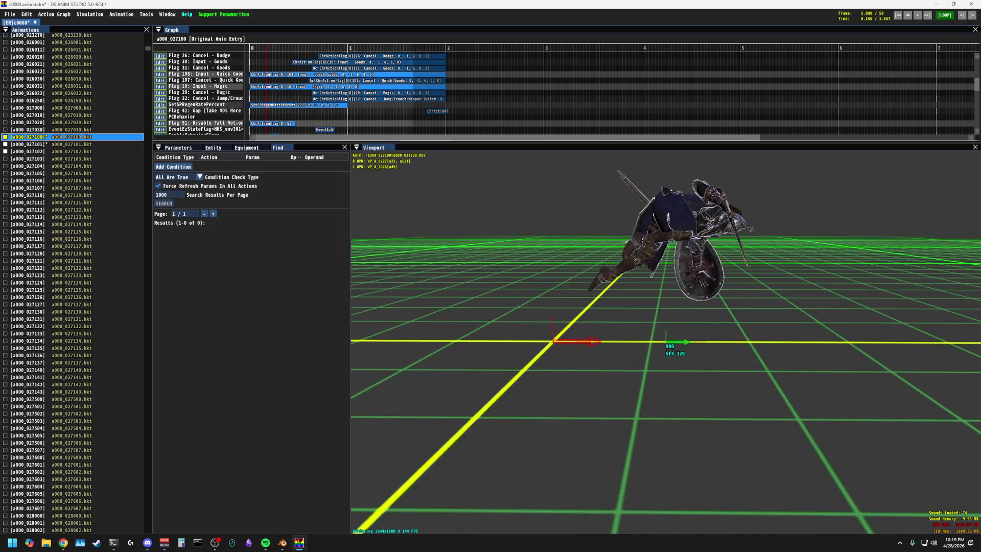
left_click(932, 4)
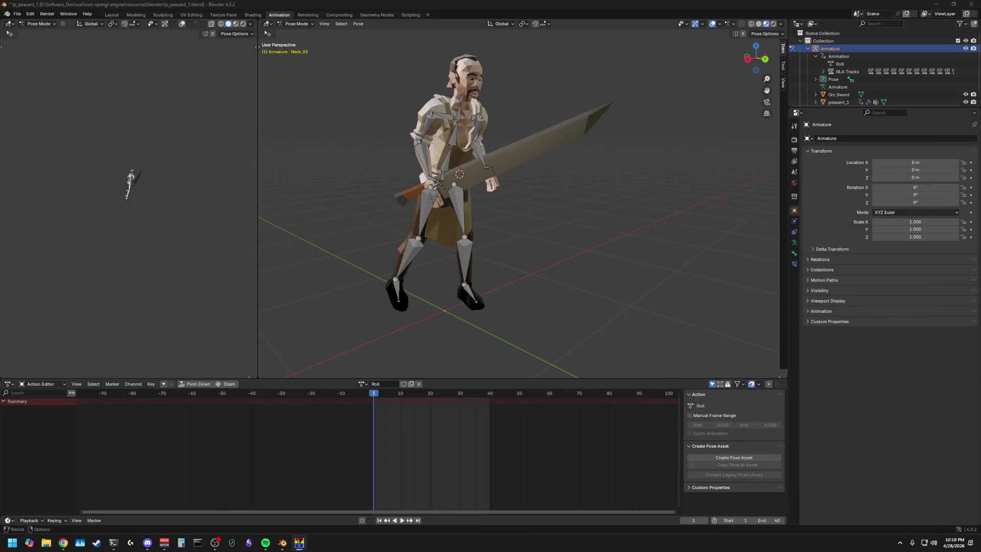
Step: Select all armature bones and delete the Roll action's frame-30 keyframes
mouse_move(551, 258)
middle_mouse_down()
mouse_move(604, 234)
mouse_move(554, 237)
middle_mouse_up()
key("a")
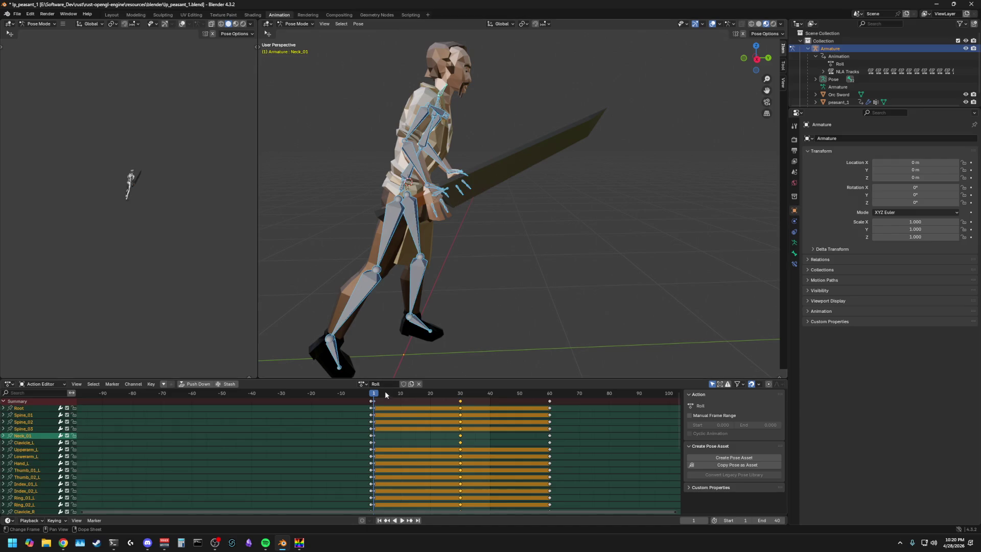
left_click(458, 399)
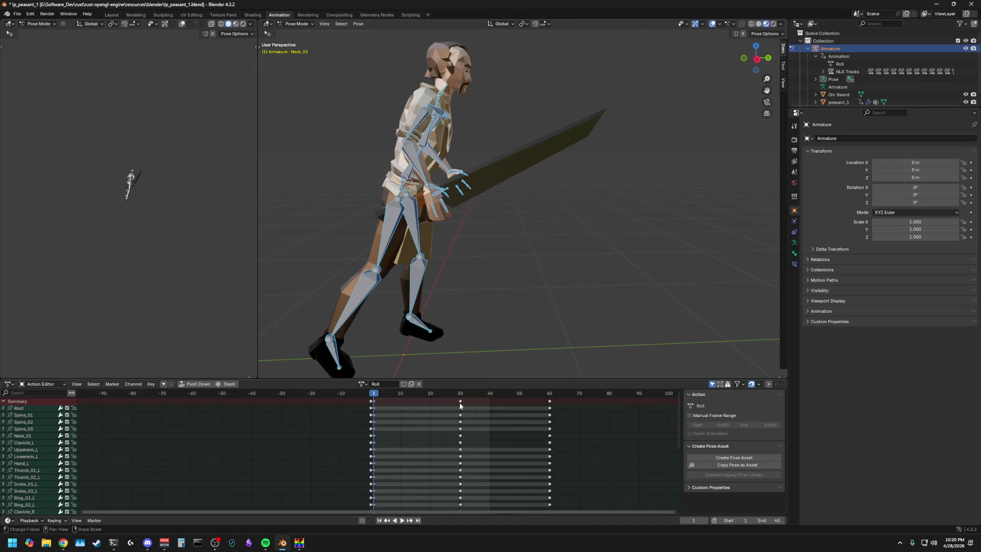
key("a")
key("a")
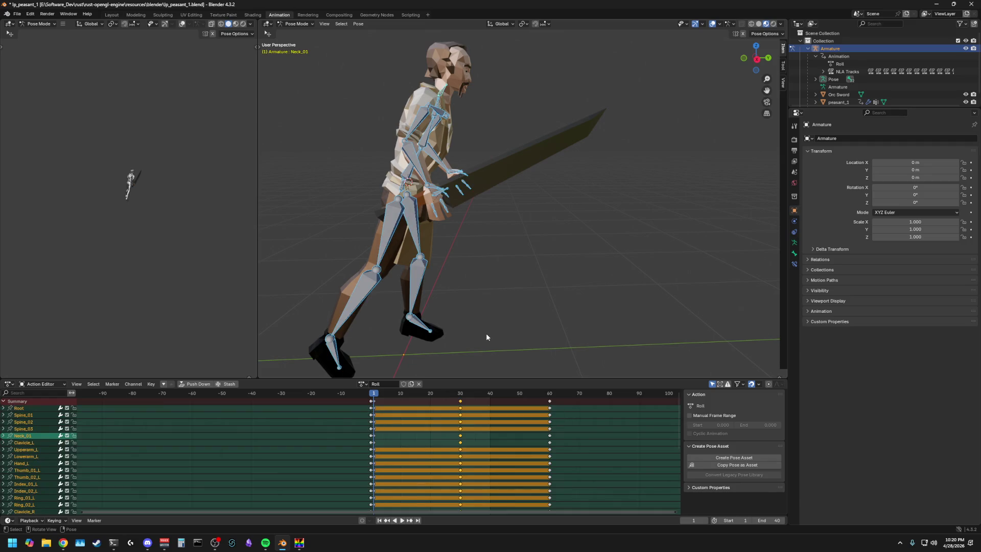
key("i")
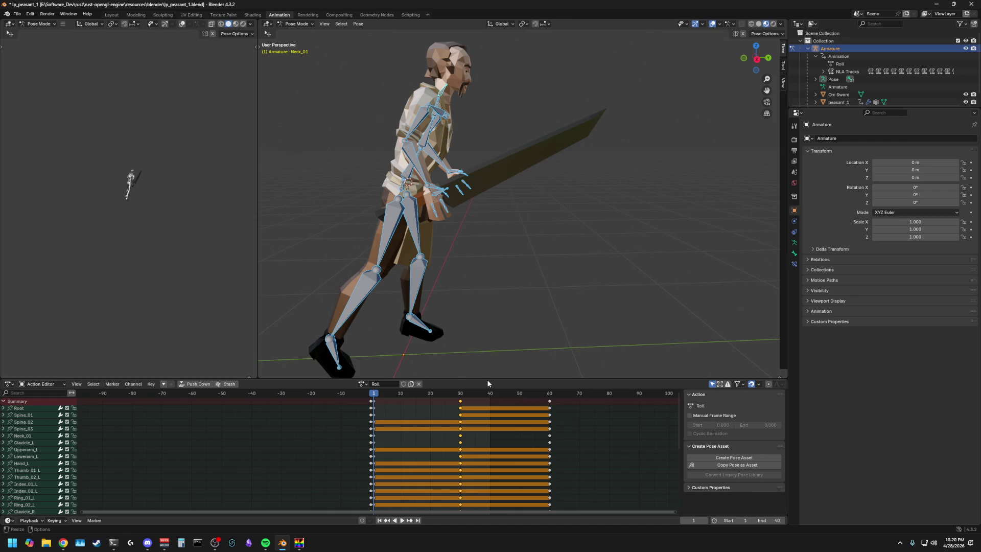
key("Delete")
key("ctrl+z")
key("ctrl+shift+z")
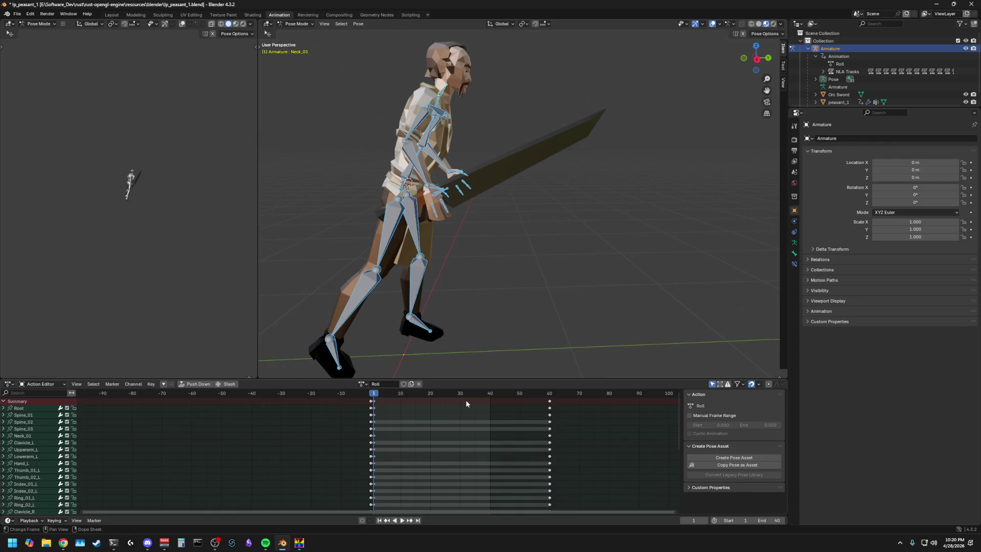
Step: Preview the animation and select the keyframe column at frame 60
key("space")
key("space")
left_click(549, 402)
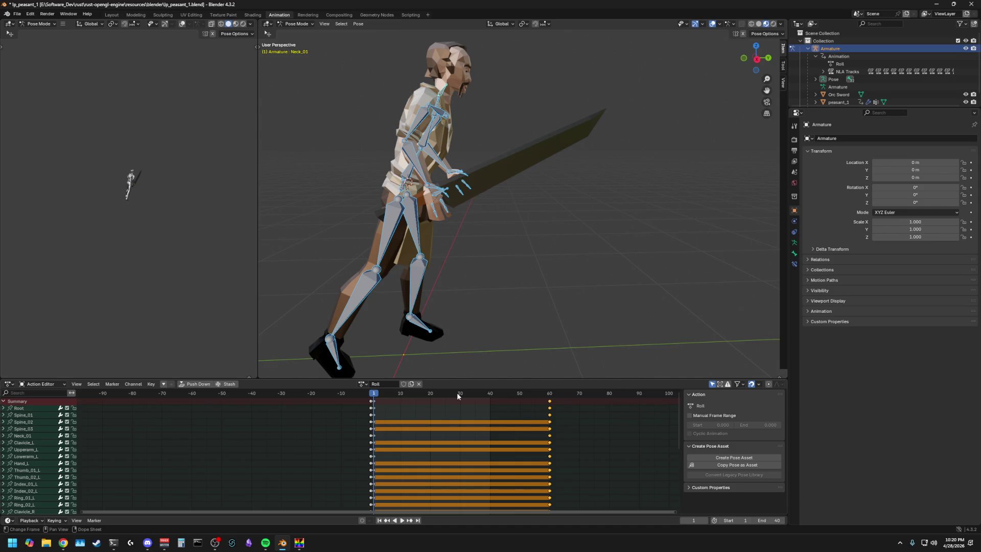
Step: Move the Roll action's last keyframes from frame 60 to frame 50
left_click_drag(379, 396, 552, 396)
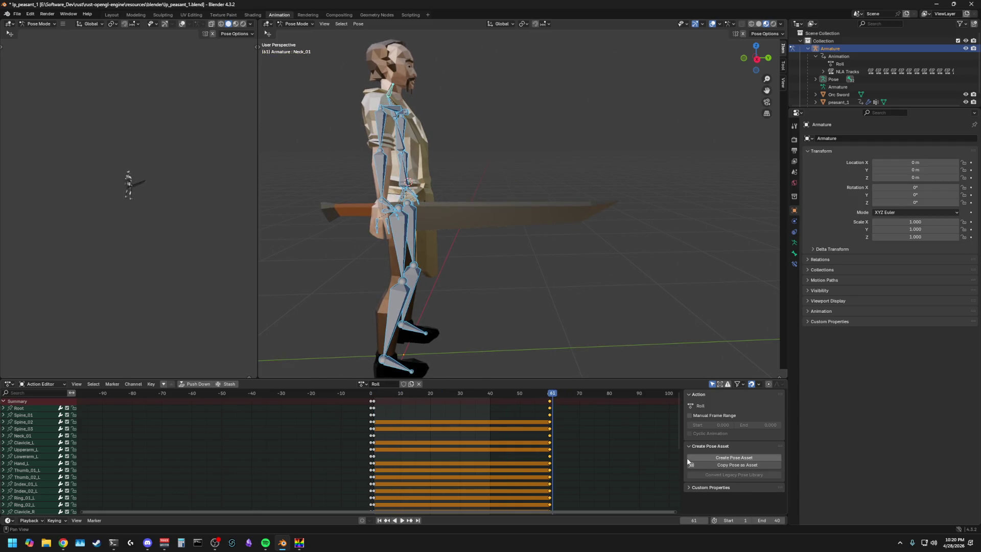
left_click_drag(549, 404, 520, 404)
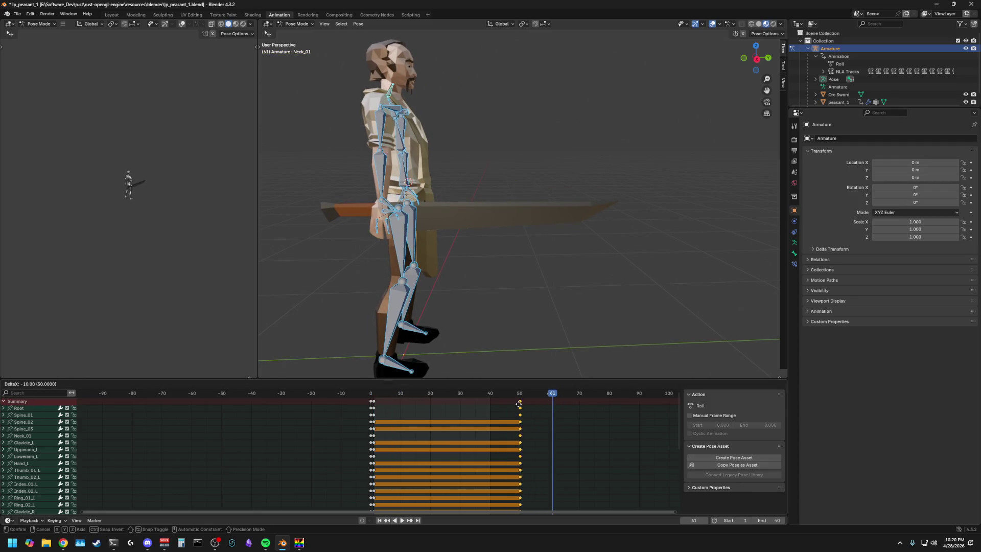
left_click(371, 399)
left_click_drag(371, 404, 373, 404)
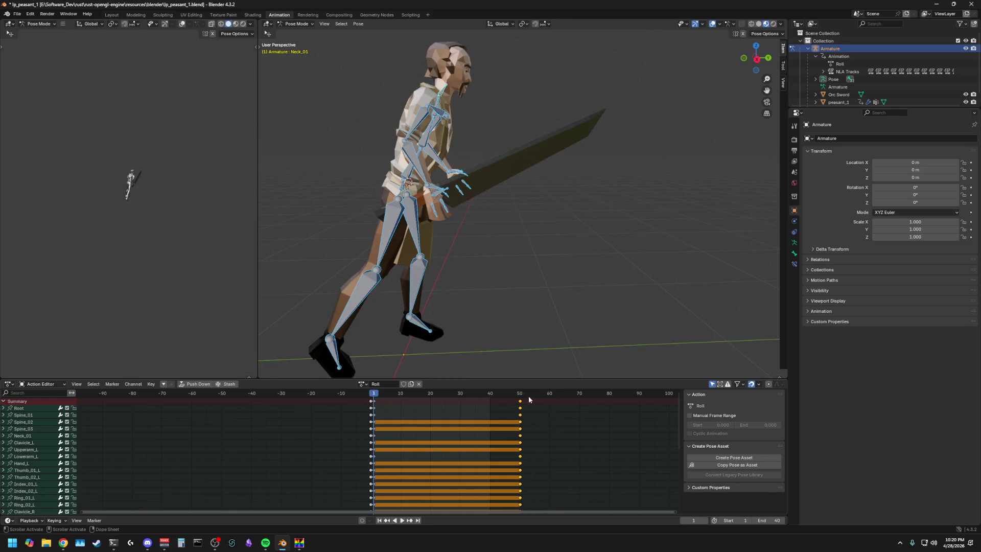
Step: Set the scene's end frame to 50 and scrub the playhead to frame 5
left_click(776, 520)
type("50")
key("Return")
left_click_drag(376, 395, 392, 407)
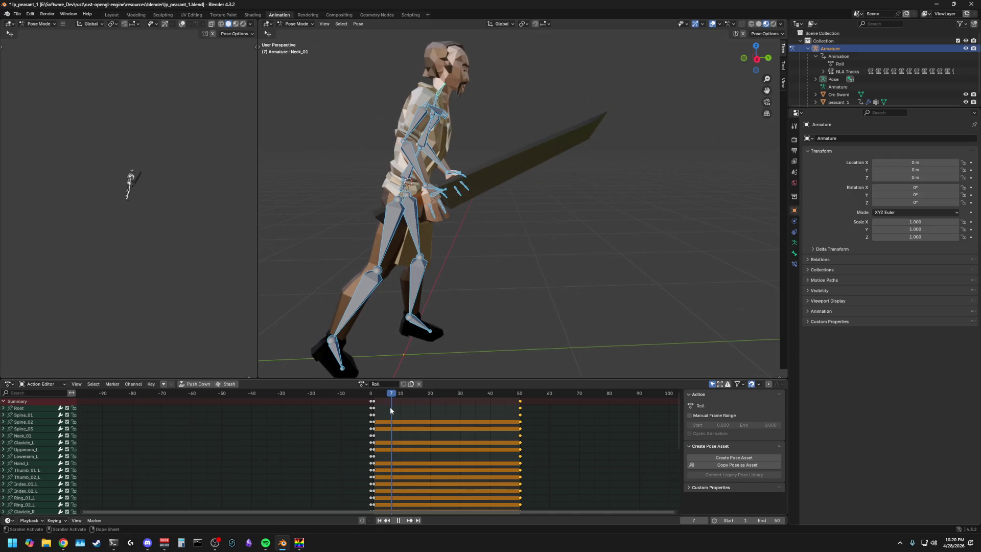
left_click_drag(392, 407, 387, 411)
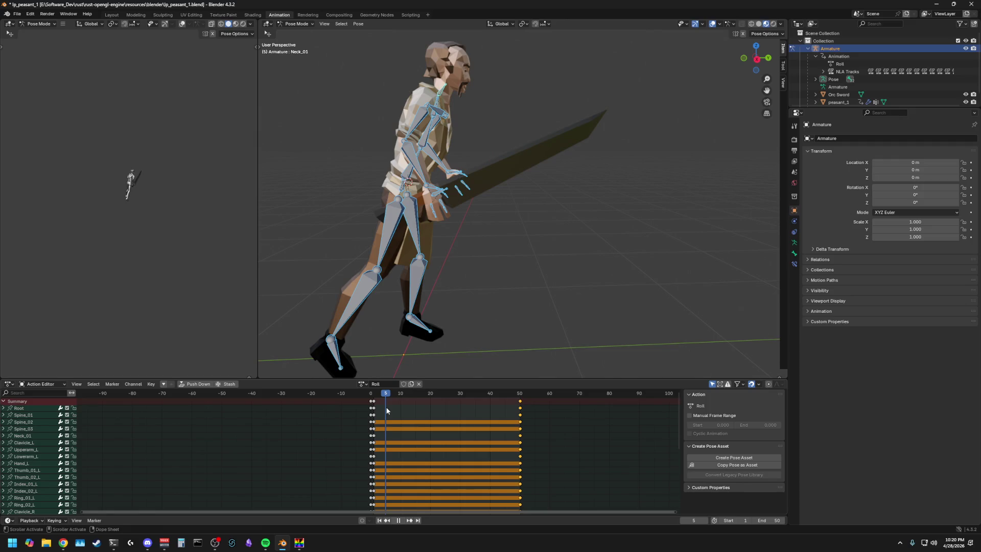
left_click_drag(387, 412, 386, 412)
scroll(571, 328, "down", 3)
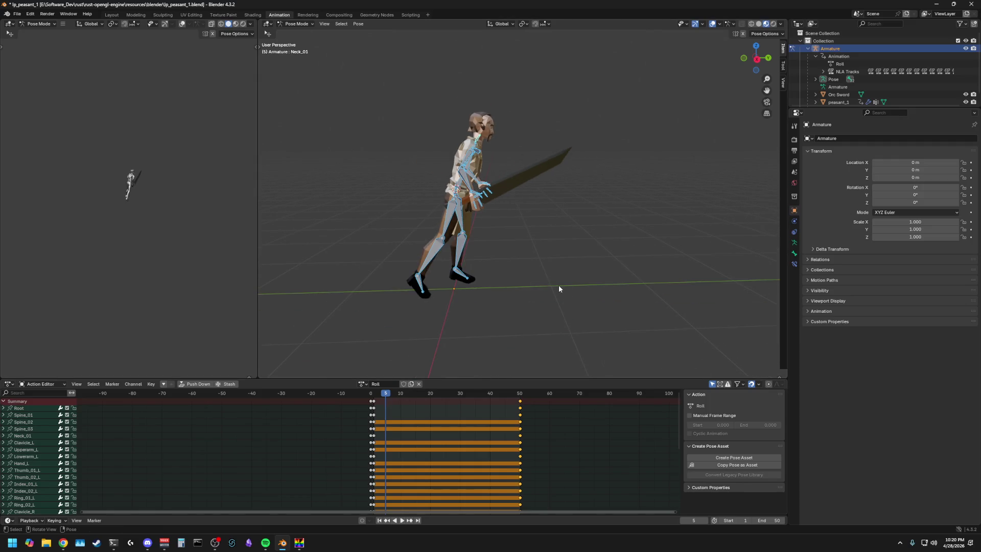
Step: In Right Orthographic view, select all bones and lift the whole rig up and forward at frame 5
key("alt+Tab")
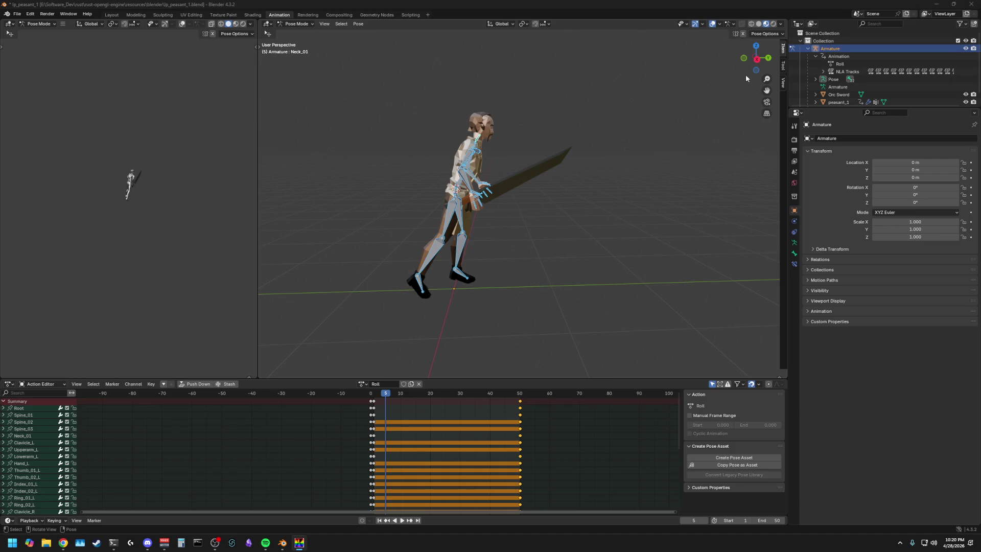
left_click(757, 59)
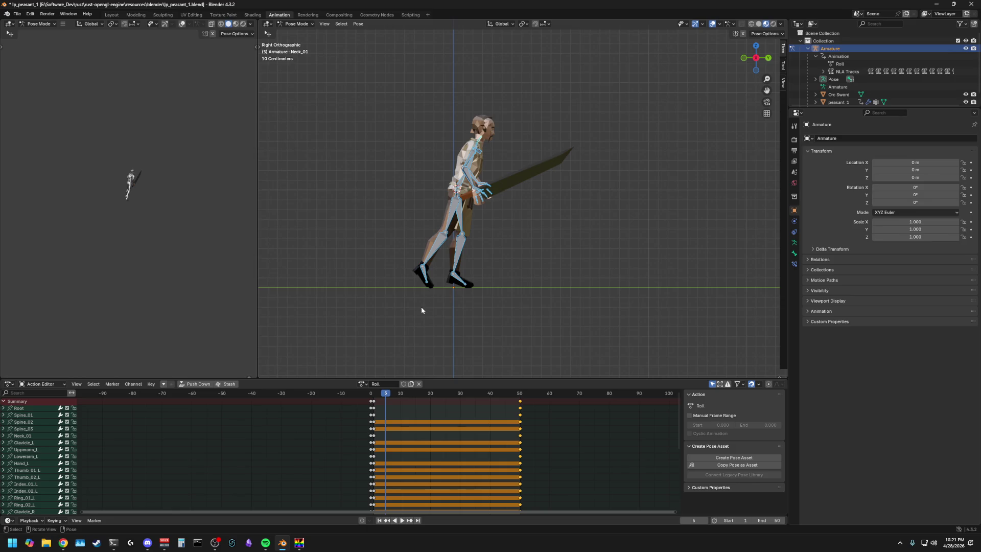
key("a")
key("g")
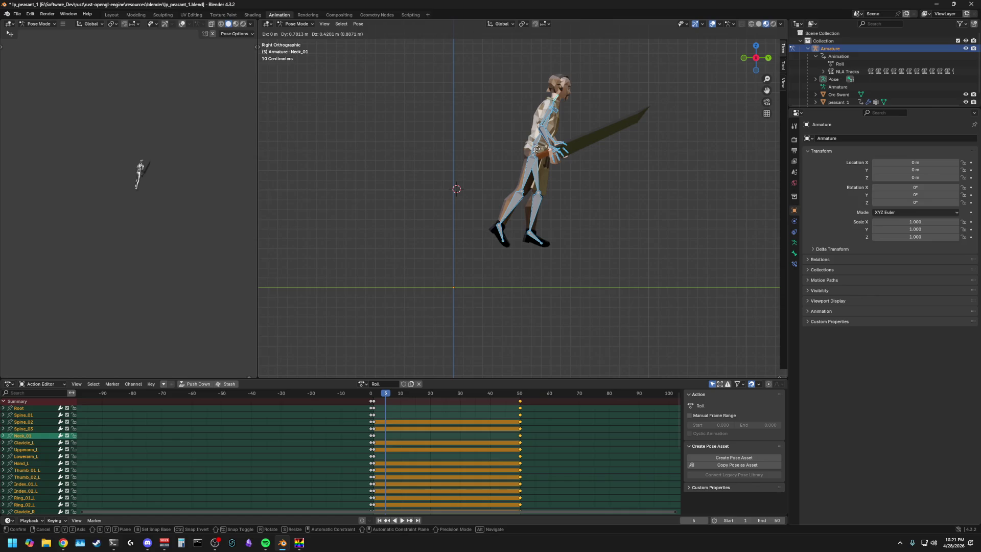
Step: Confirm the raised rig, then rotate the left thigh and foot and right thigh and calf about X
key("Return")
left_click(537, 178)
key("r")
key("x")
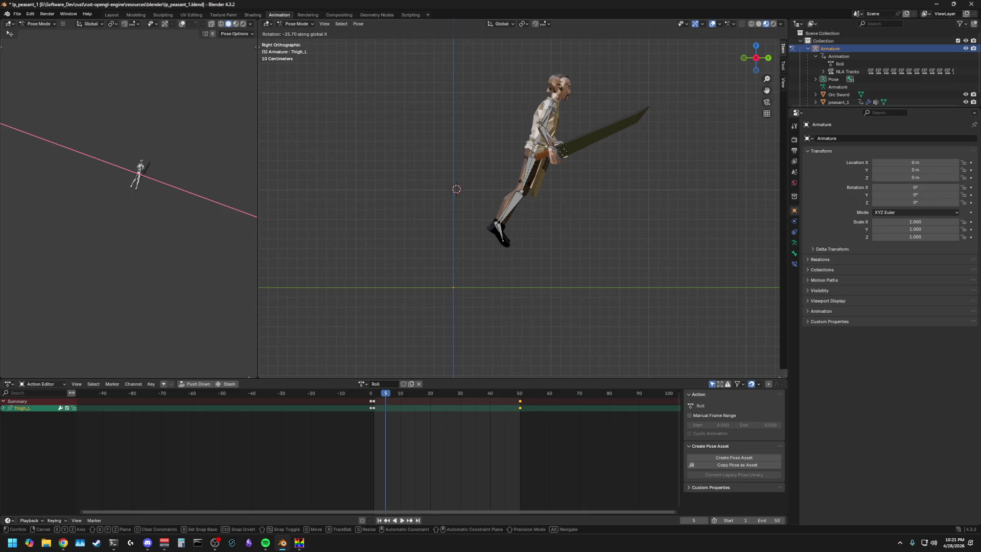
key("Return")
left_click(489, 217)
key("r")
key("x")
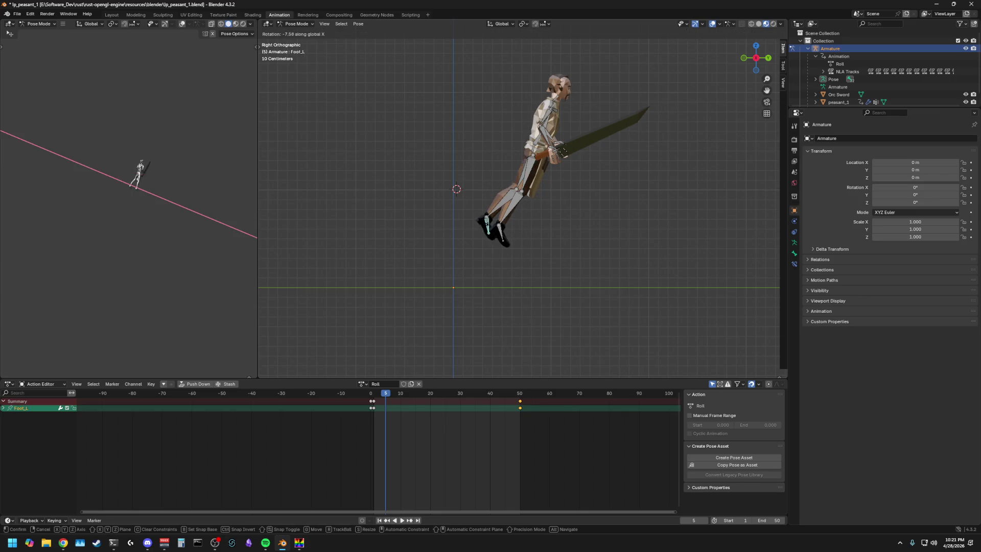
key("Return")
left_click(529, 176)
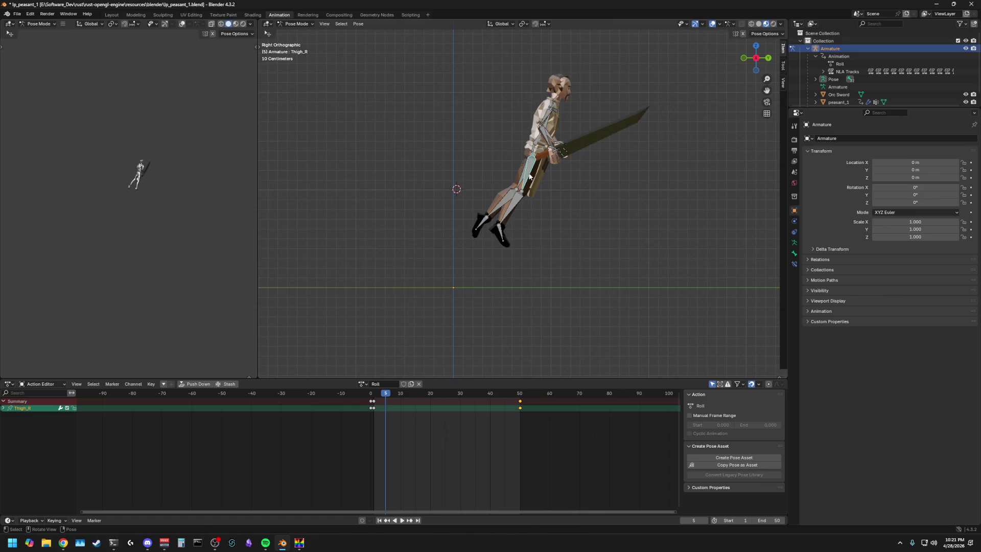
key("r")
key("x")
key("Return")
left_click(498, 180)
key("r")
key("x")
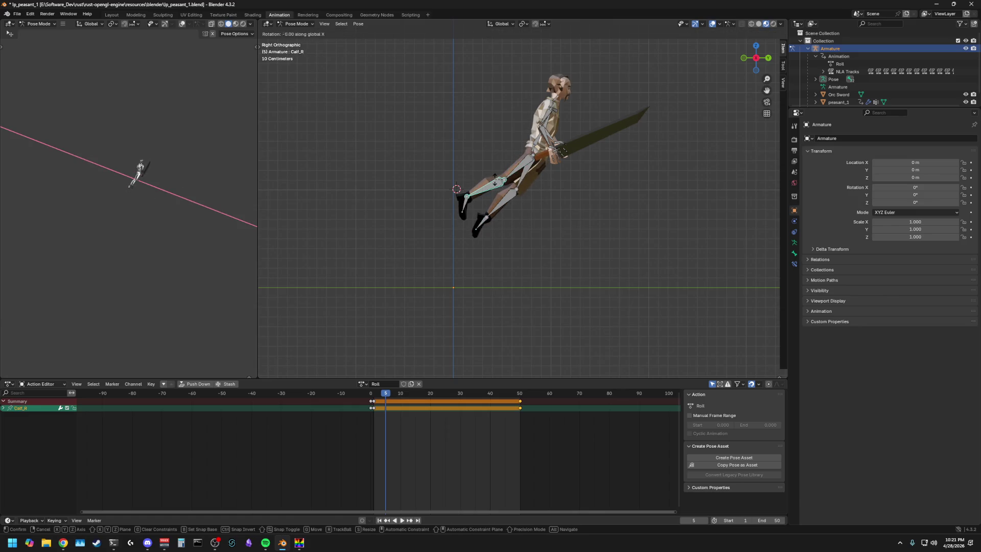
key("Return")
Step: Re-bend the legs: swing the right calf up behind the thigh and the right thigh downward
left_click(506, 178)
key("r")
key("Return")
left_click(500, 190)
key("alt+r")
key("r")
key("x")
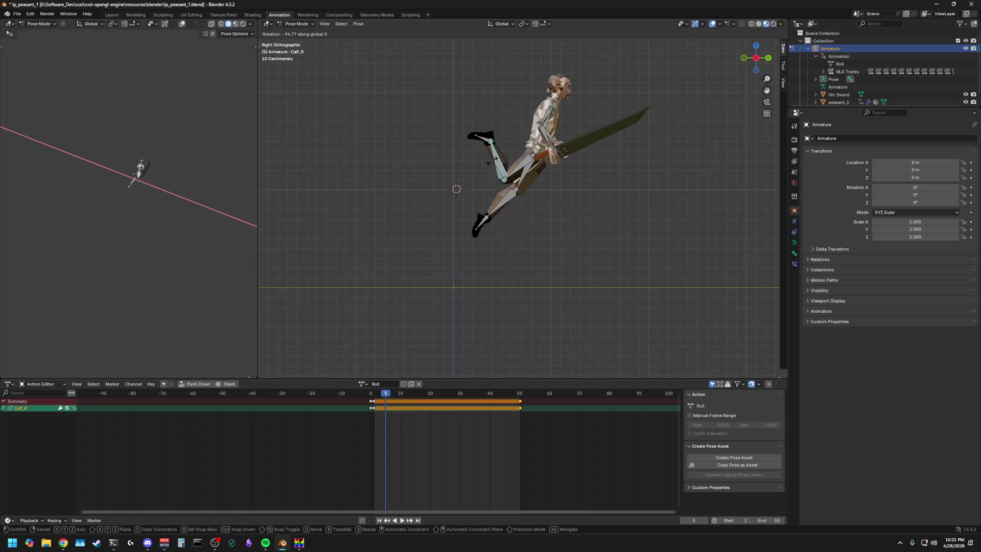
key("Return")
left_click(519, 164)
key("r")
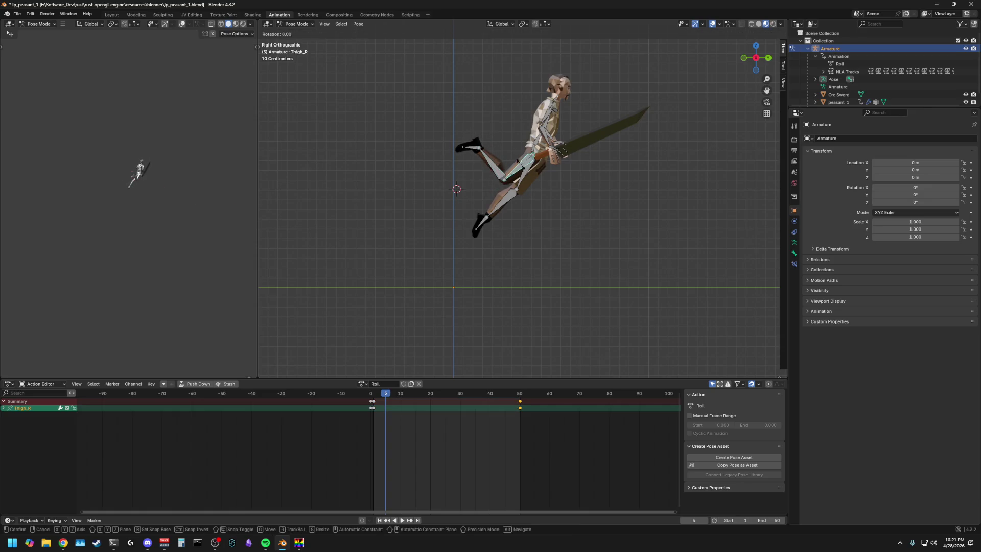
key("Return")
Step: Pitch the body forward by rotating Root on X, then arch Spine_01 and Spine_02 down
left_click(532, 148)
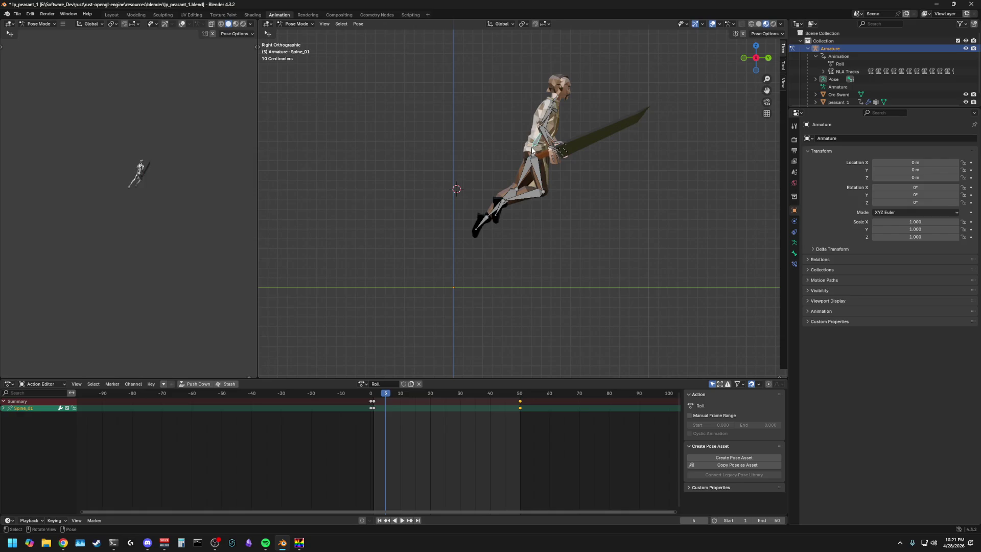
key("g")
key("r")
key("x")
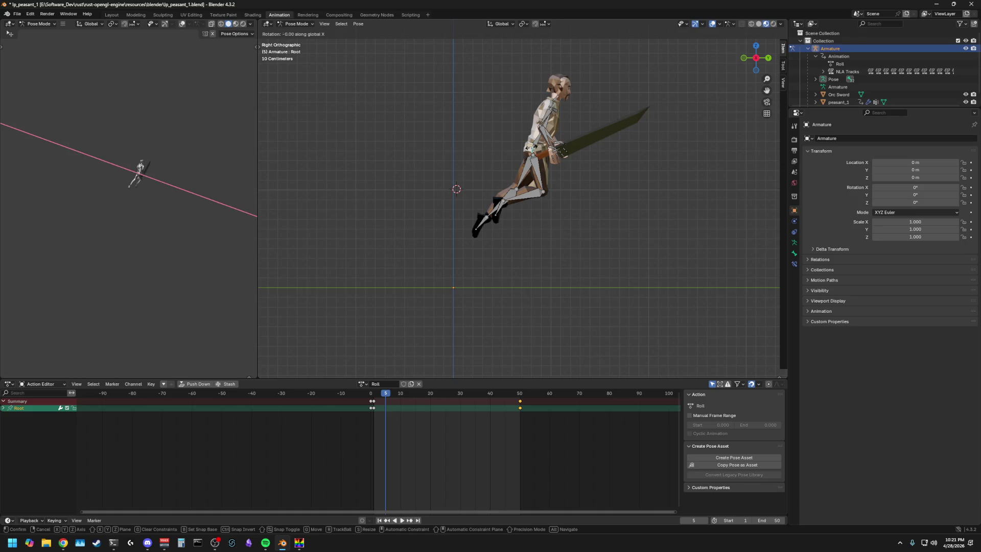
left_click(667, 182)
key("r")
key("x")
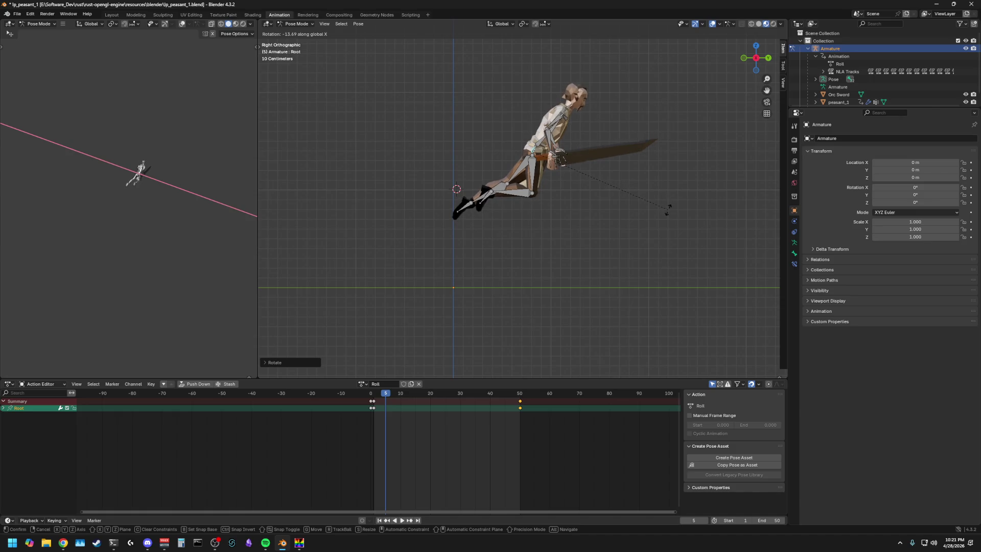
left_click(669, 206)
left_click(540, 144)
key("r")
key("x")
left_click(562, 144)
key("r")
key("x")
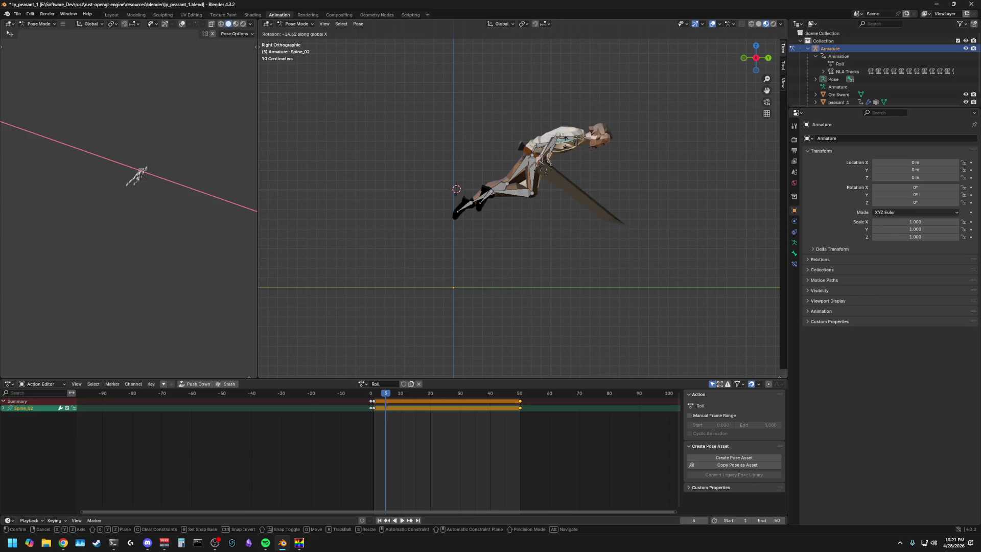
key("Return")
Step: Nudge the Root bone slightly lower and check the pose from both side views
left_click(605, 157)
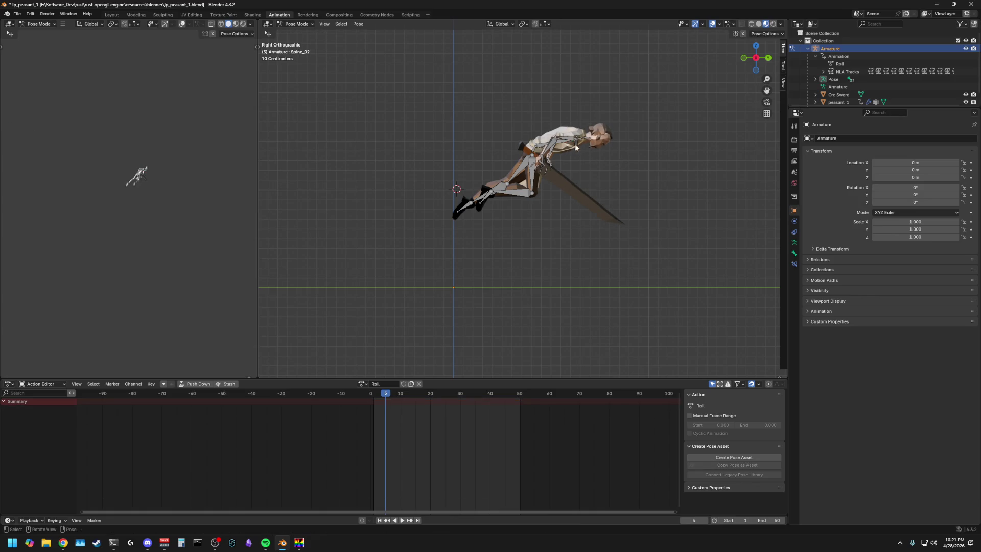
left_click(538, 146)
middle_click_drag(591, 158, 640, 178)
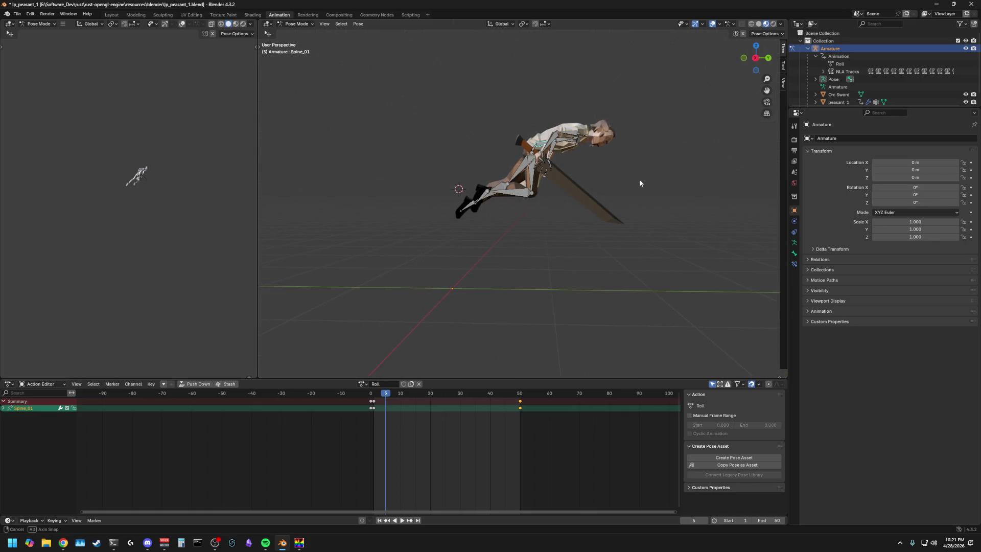
left_click(534, 147)
key("g")
key("x")
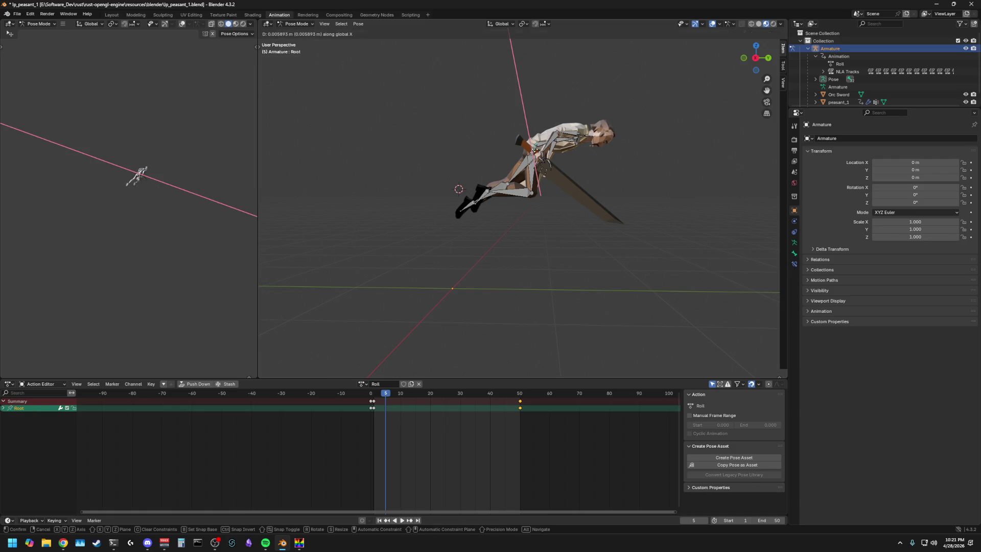
left_click(534, 147)
left_click(568, 146)
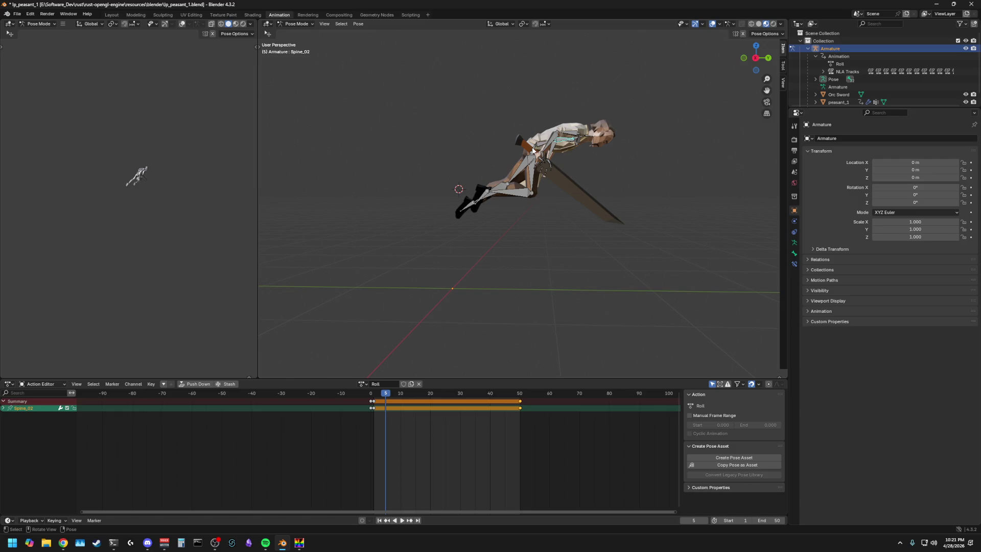
left_click(534, 151)
key("g")
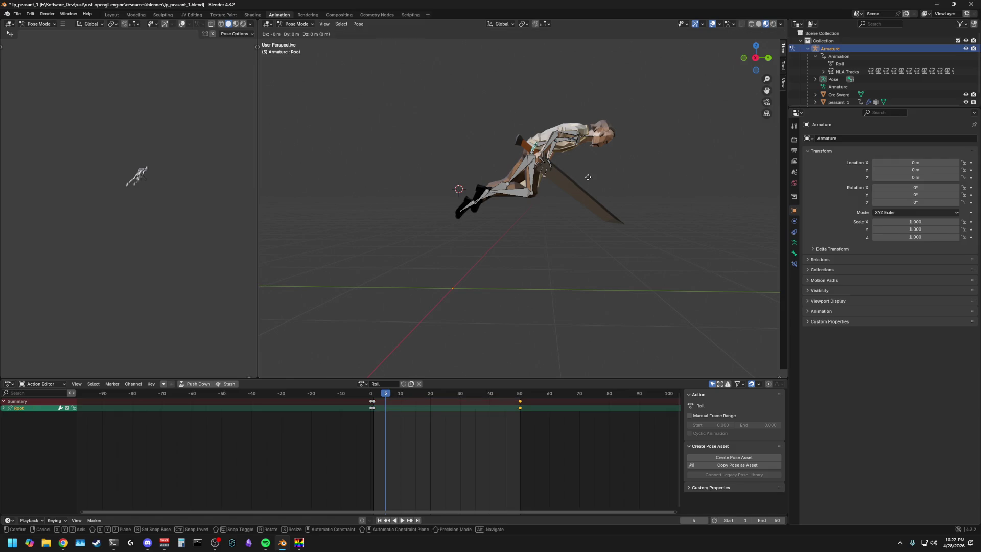
key("y")
key("z")
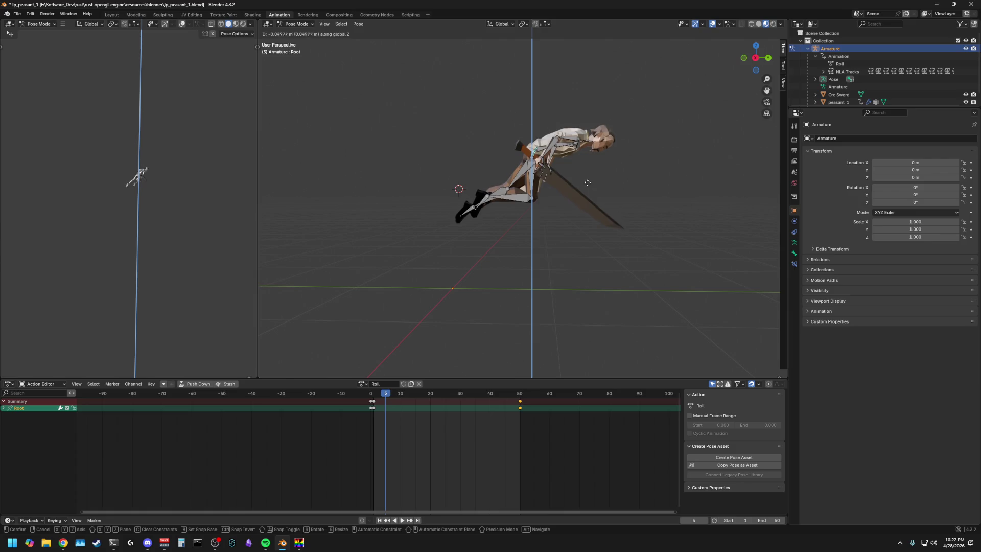
left_click(625, 147)
left_click(751, 61)
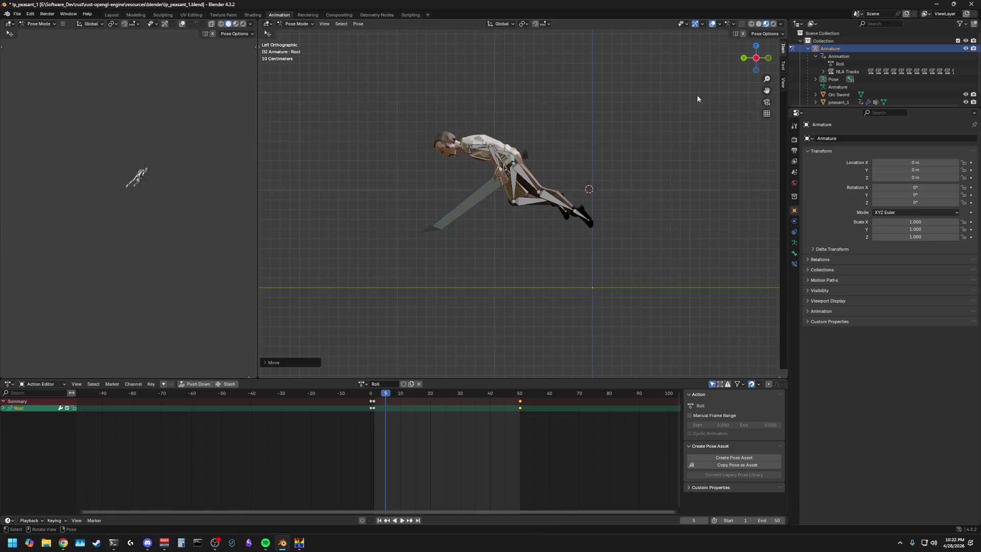
key("KP_3")
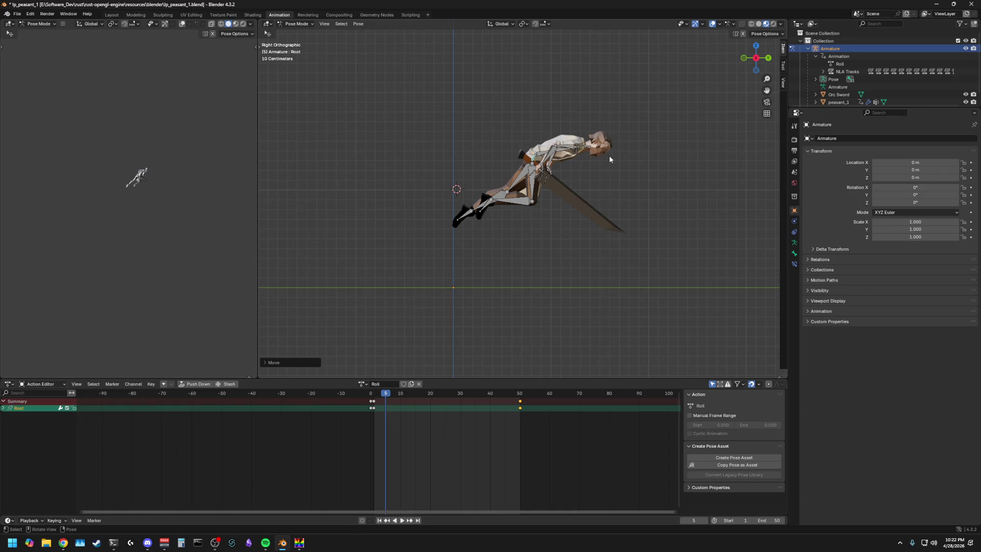
middle_click_drag(587, 156, 574, 207)
Step: Rotate Upperarm_R on X then Z to start lifting the sword arm at frame 5
left_click(575, 206)
key("r")
key("x")
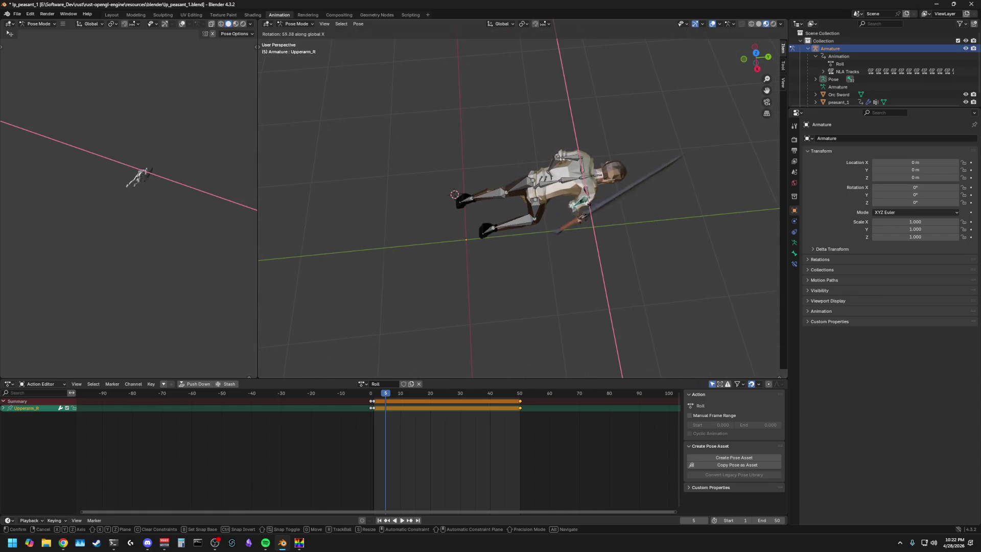
left_click(600, 214)
key("r")
left_click(600, 214)
left_click(586, 203)
key("r")
key("z")
left_click(591, 204)
Step: Rotate Upperarm_R further on Y and X so the sword arm is raised
key("r")
key("z")
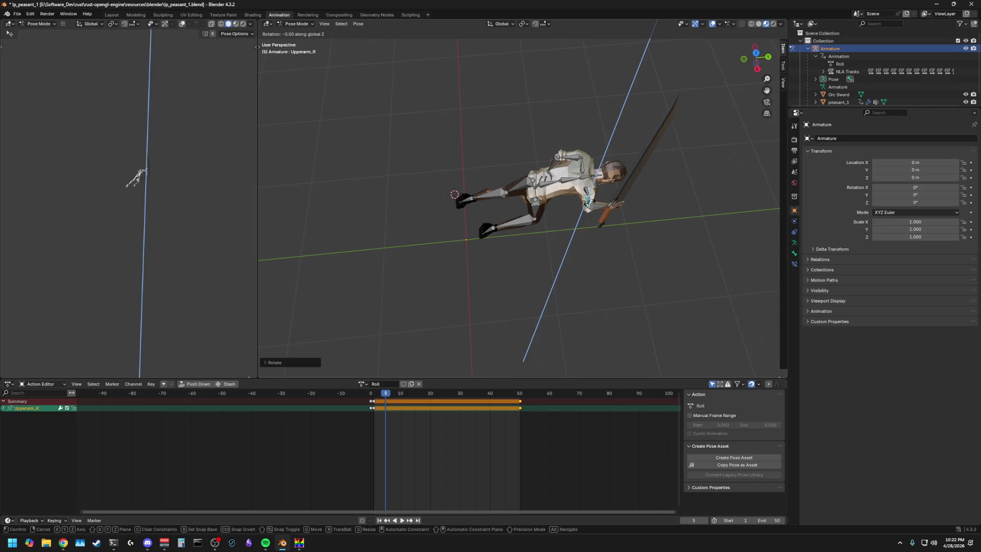
key("y")
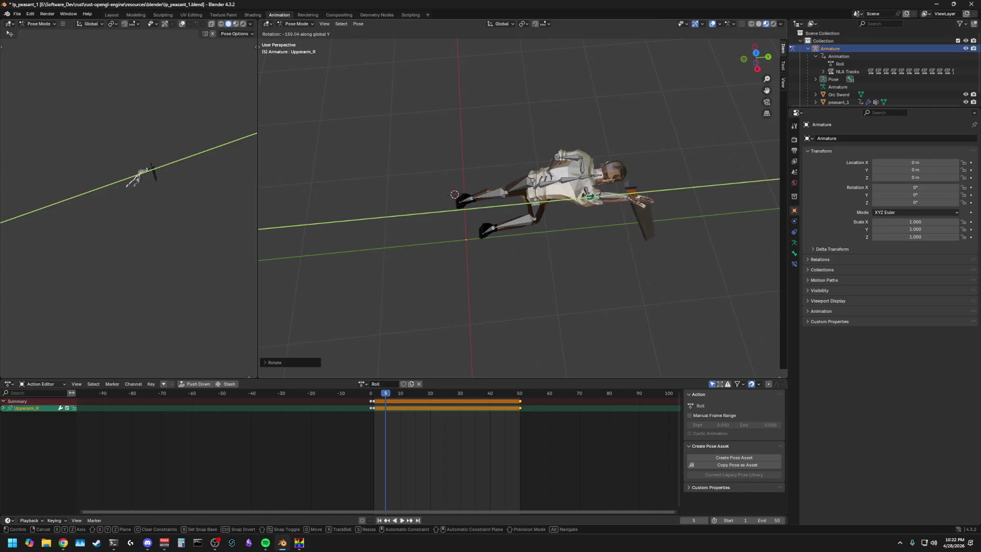
left_click(606, 197)
key("alt+a")
mouse_move(679, 213)
middle_mouse_down()
mouse_move(669, 158)
mouse_move(584, 177)
middle_mouse_up()
left_click(585, 177)
key("r")
key("x")
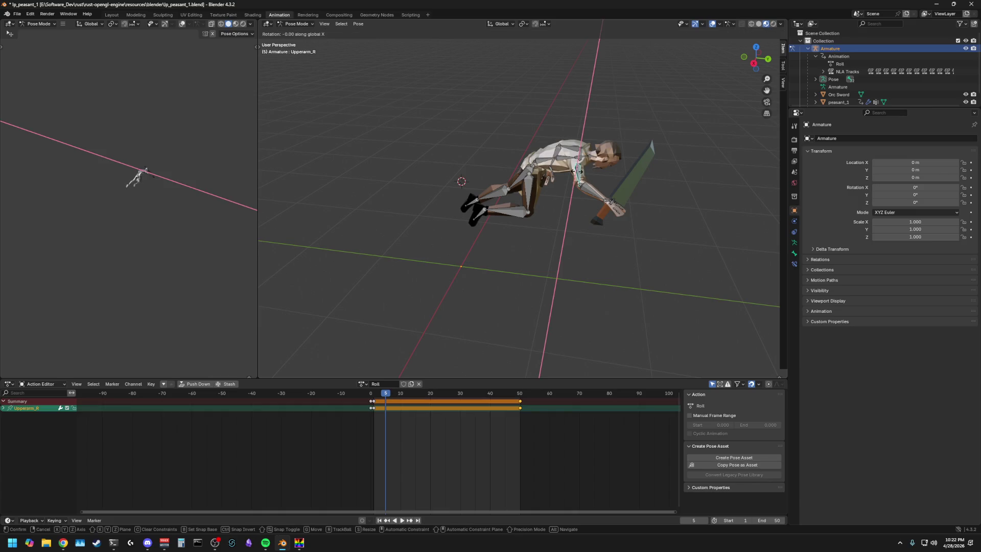
left_click(641, 171)
key("r")
key("y")
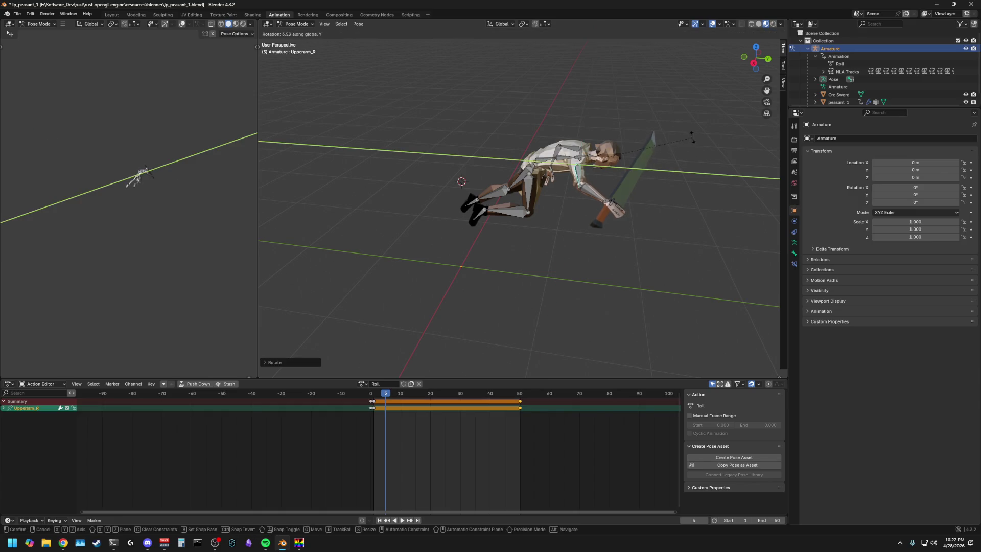
left_click(685, 256)
Step: Twist Spine_01 on the Y axis further into the roll
middle_click_drag(686, 257, 589, 202)
left_click(546, 180)
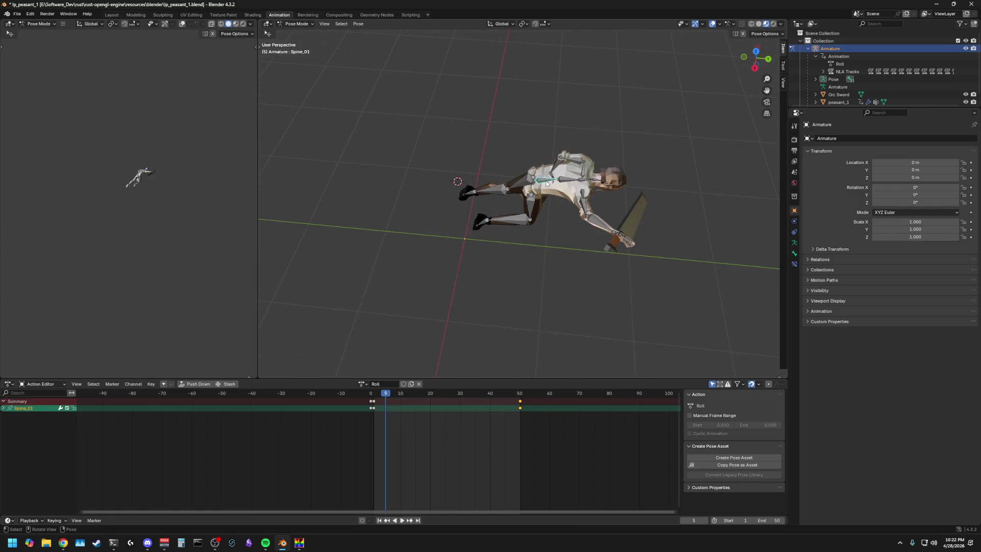
key("r")
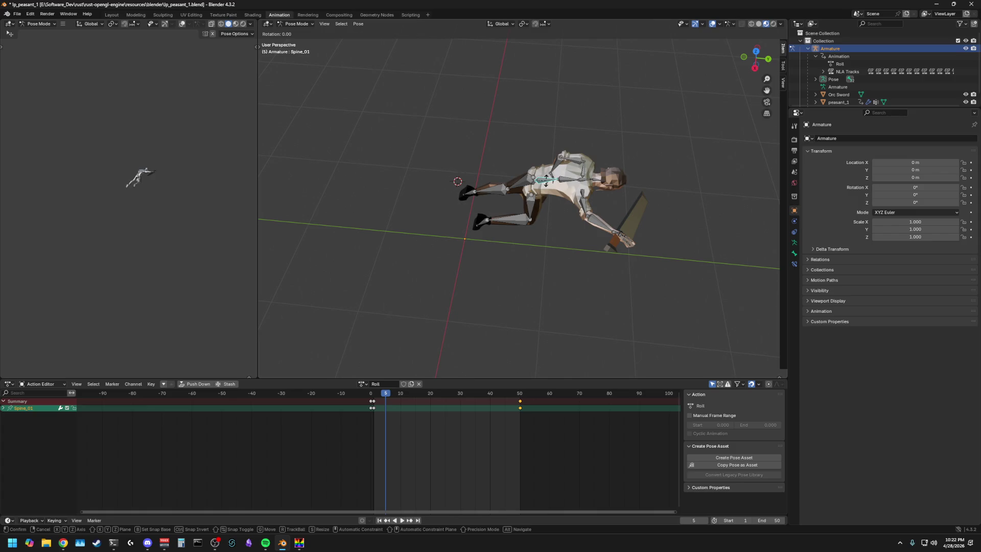
key("y")
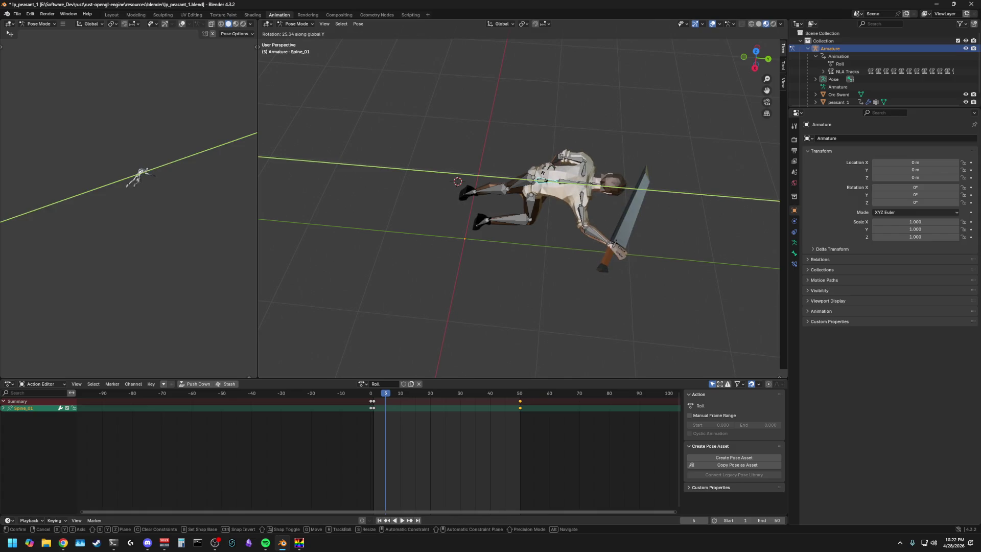
left_click(569, 198)
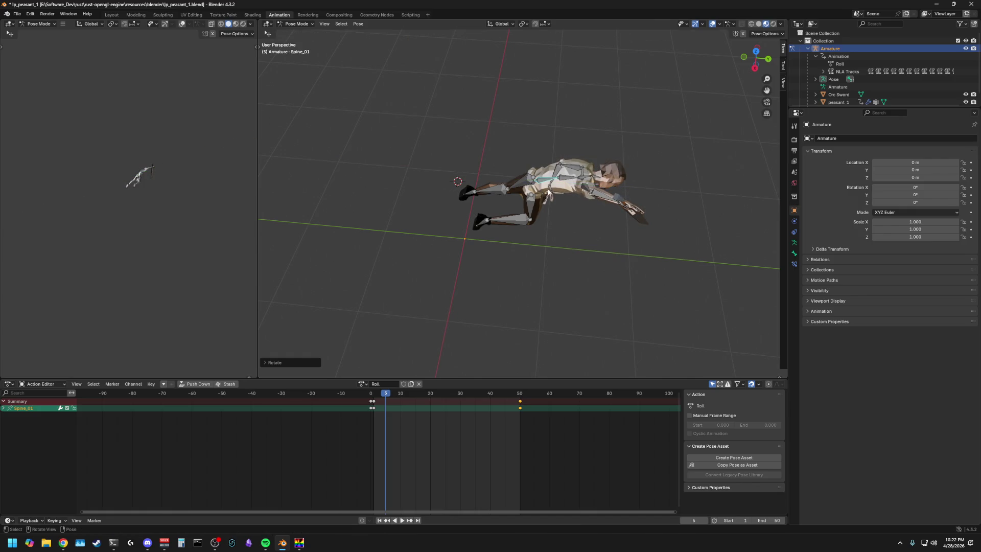
Step: Rotate Neck_01 on X twice to tuck the head down
mouse_move(568, 199)
middle_mouse_down()
mouse_move(543, 153)
mouse_move(557, 142)
mouse_move(607, 160)
mouse_move(605, 183)
mouse_move(621, 156)
mouse_move(587, 141)
middle_mouse_up()
left_click(572, 146)
key("r")
key("x")
left_click(628, 151)
key("r")
key("x")
left_click(593, 159)
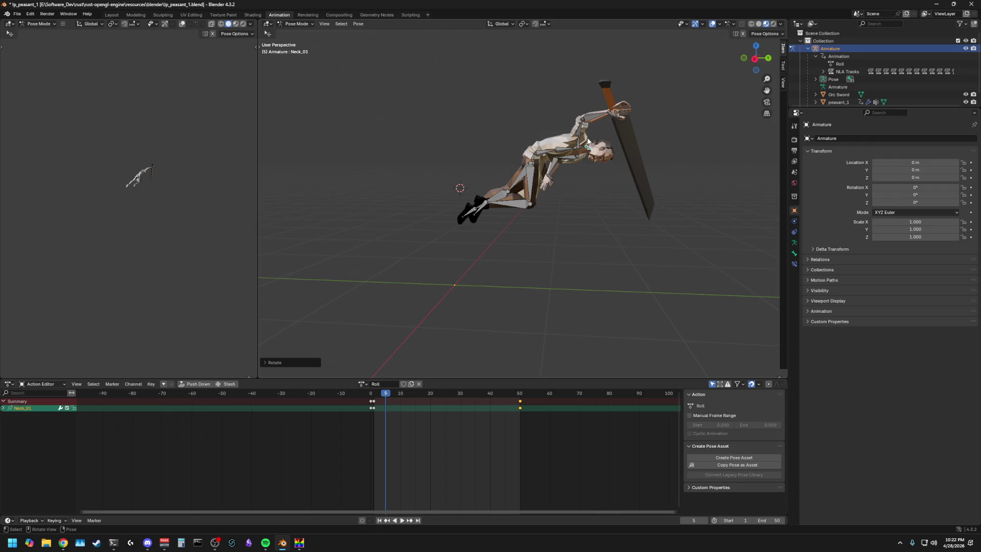
Step: Bend Lowerarm_R on its local X so the sword swings upright, then view from the Right side
left_click(591, 116)
key("r")
key("x")
key("x")
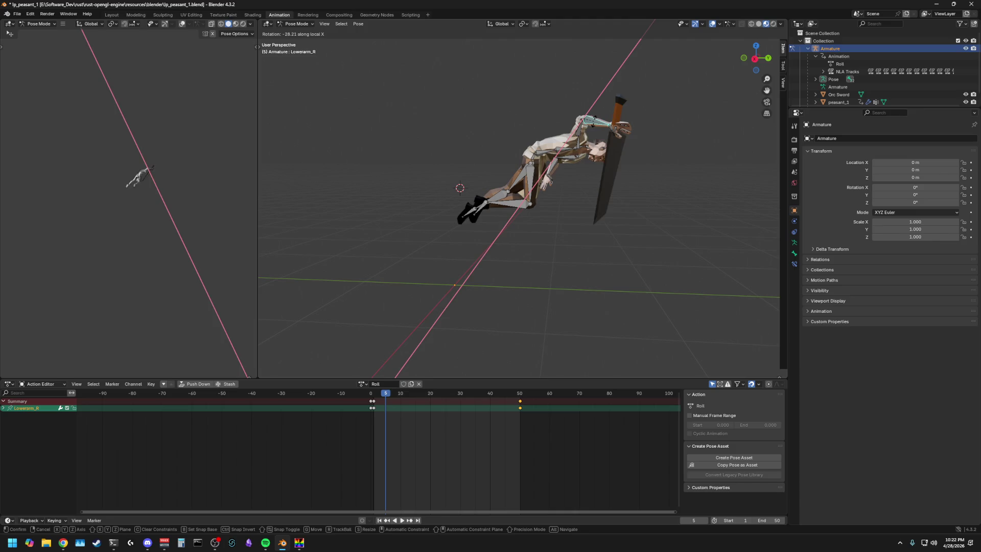
left_click(594, 119)
middle_click_drag(594, 119, 681, 128)
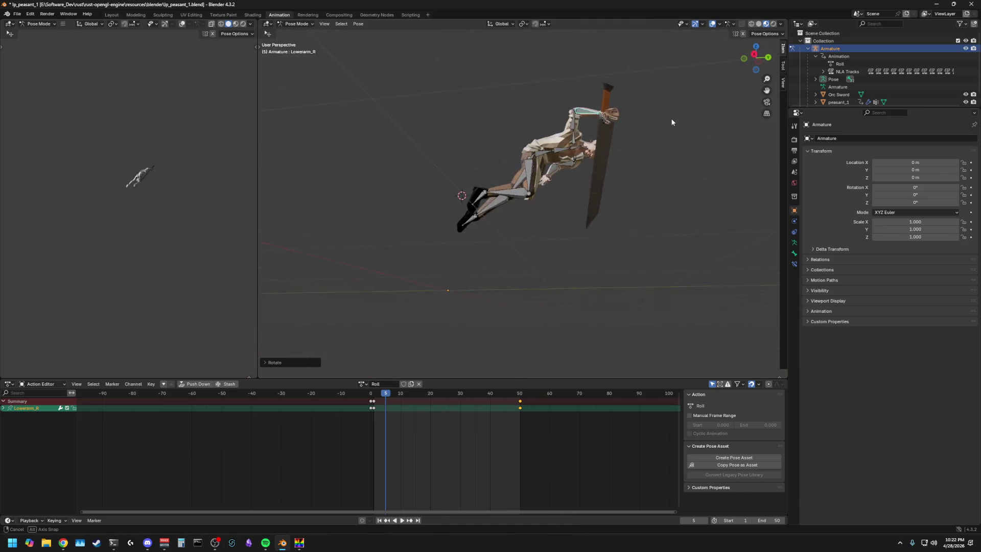
left_click(743, 59)
left_click(756, 58)
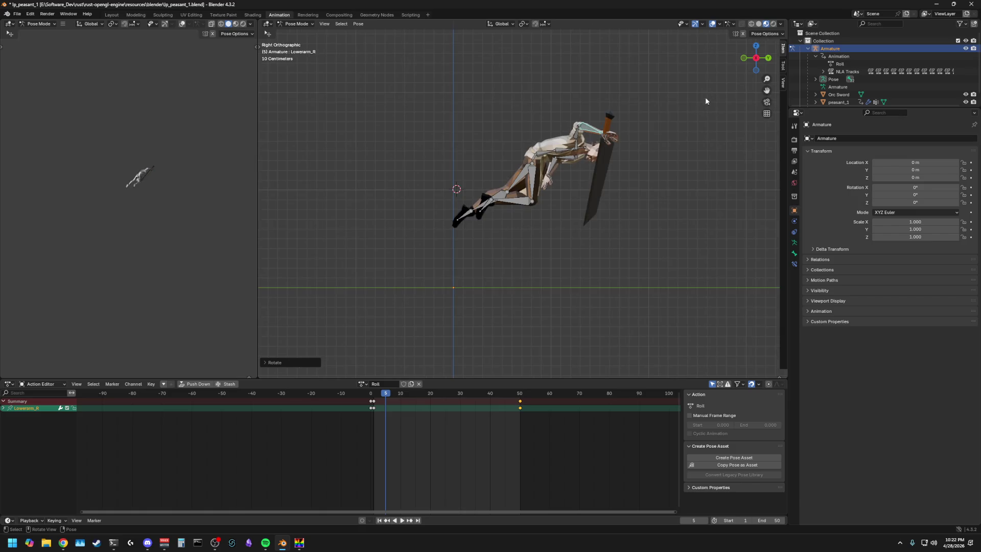
Step: Rotate Thigh_R and Calf_R on X to tuck the right leg
left_click(531, 182)
key("r")
key("x")
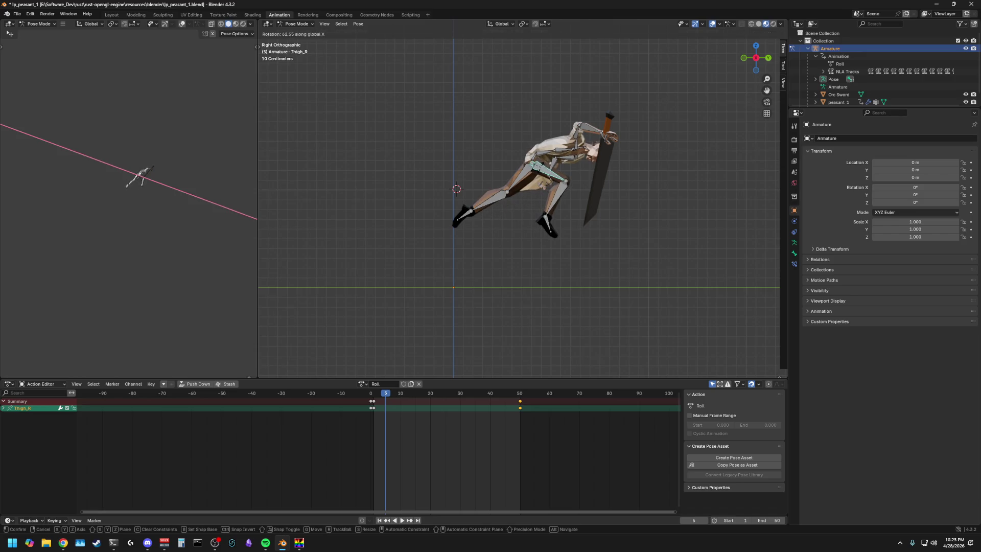
left_click(548, 188)
key("r")
key("x")
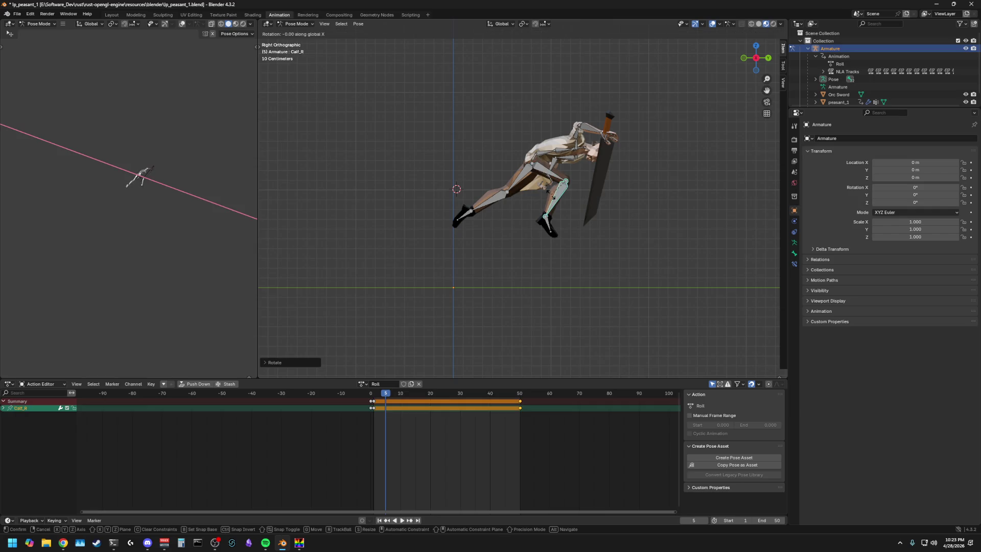
left_click(551, 172)
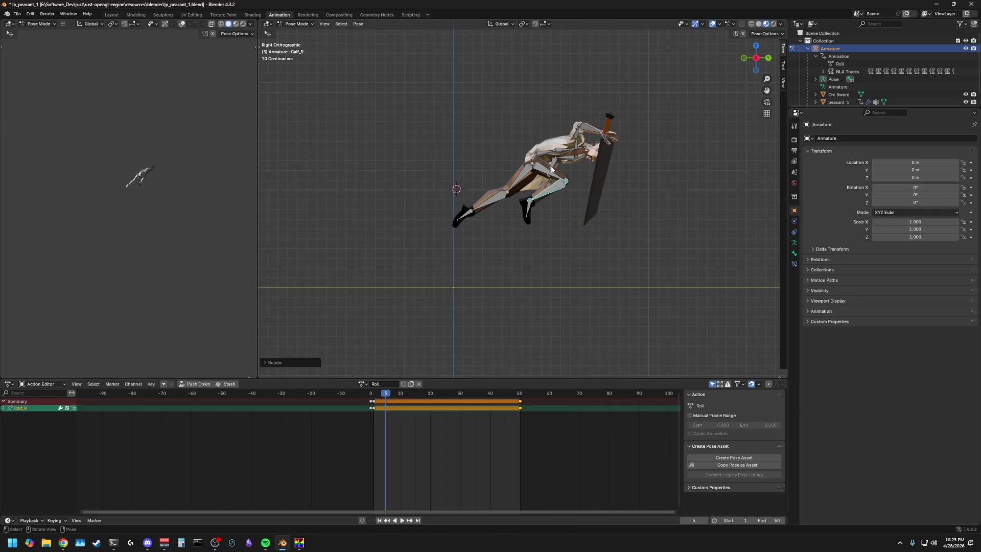
Step: Adjust Thigh_R with a free rotation and a Z-axis twist
left_click(546, 171)
key("r")
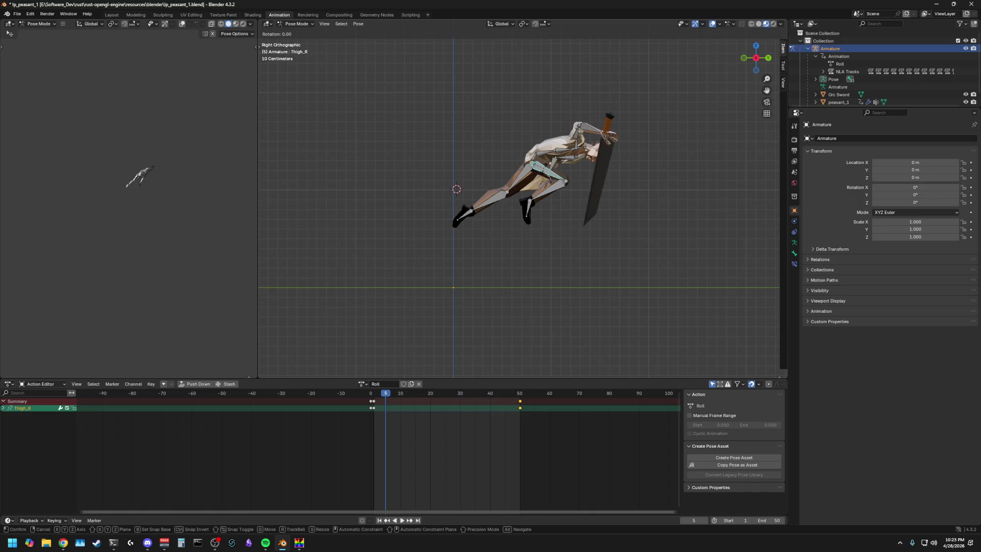
left_click(546, 172)
mouse_move(547, 172)
middle_mouse_down()
mouse_move(511, 178)
mouse_move(540, 190)
middle_mouse_up()
key("r")
key("z")
left_click(551, 177)
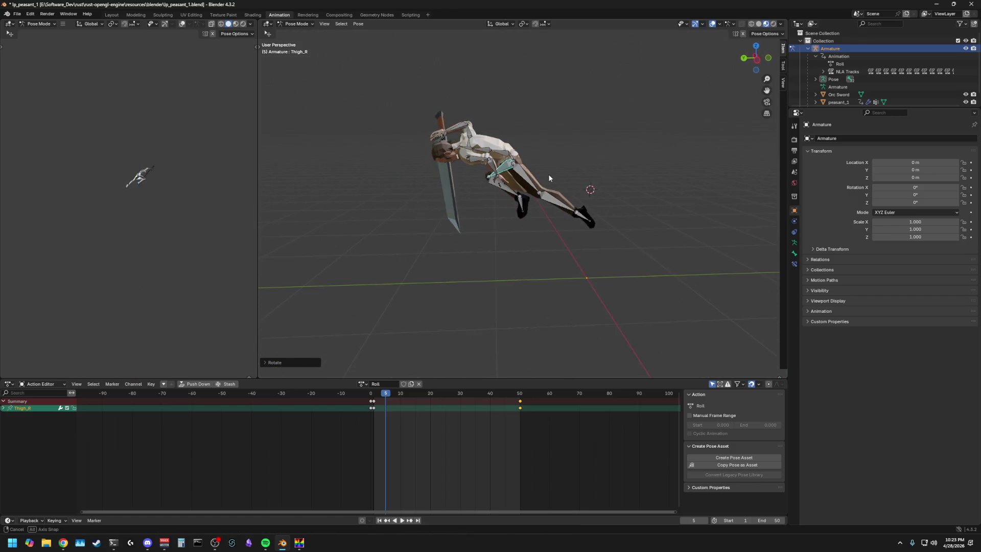
Step: Rotate Calf_L on X twice to bend the left knee under the body
left_click(540, 189)
key("r")
key("x")
left_click(617, 189)
middle_click_drag(616, 190, 466, 178)
key("r")
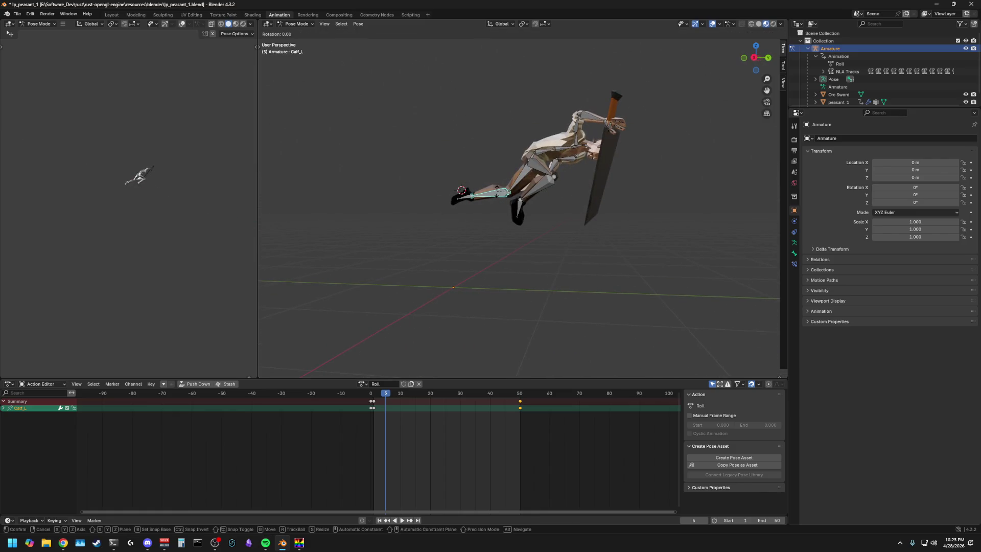
key("x")
left_click(495, 193)
left_click(576, 220)
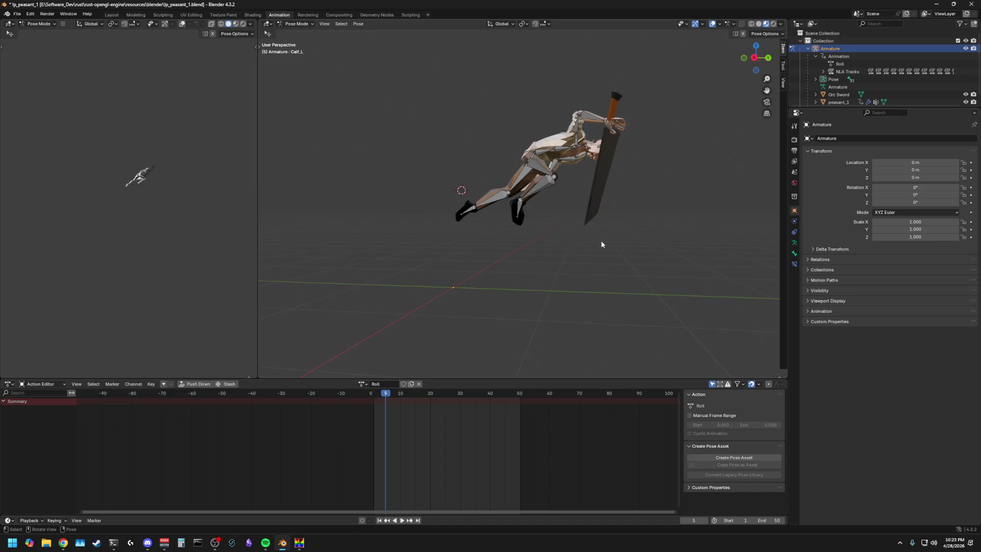
scroll(619, 243, "down", 3)
scroll(585, 247, "down", 2)
mouse_move(572, 254)
middle_mouse_down()
mouse_move(532, 204)
mouse_move(548, 224)
mouse_move(521, 241)
middle_mouse_up()
scroll(553, 212, "up", 3)
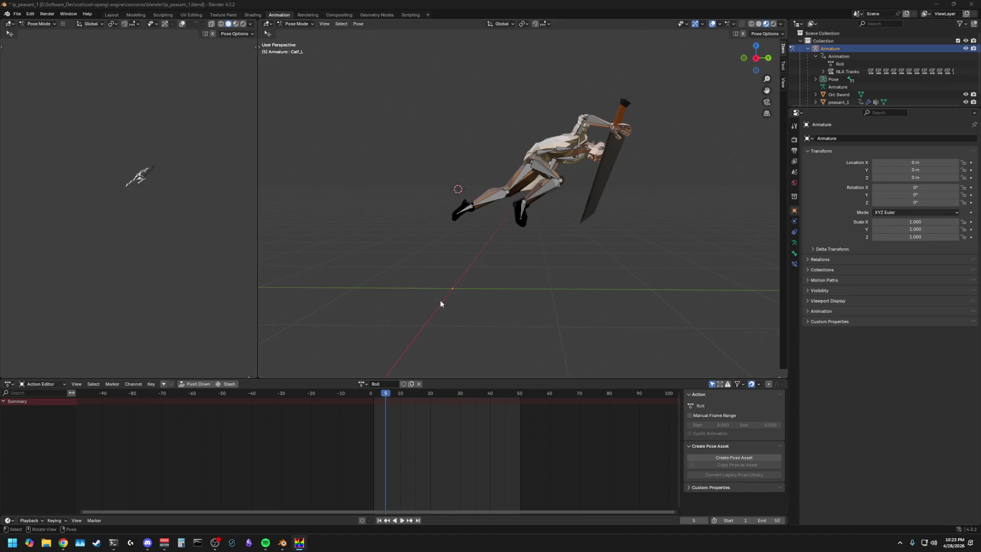
Step: Rotate Upperarm_L on global X then local Z toward a new sword grip
key("a")
middle_click_drag(612, 228, 489, 153)
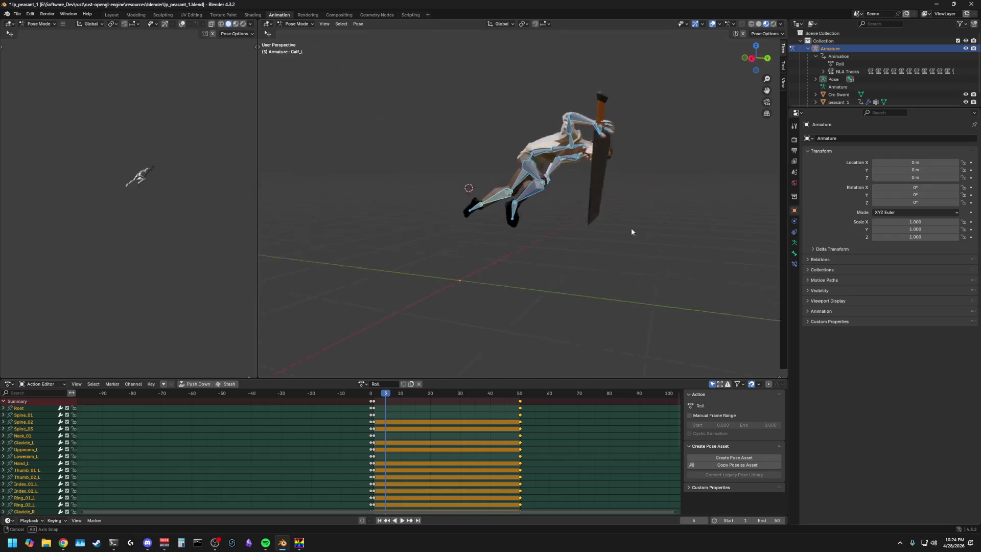
left_click(478, 175)
key("r")
key("x")
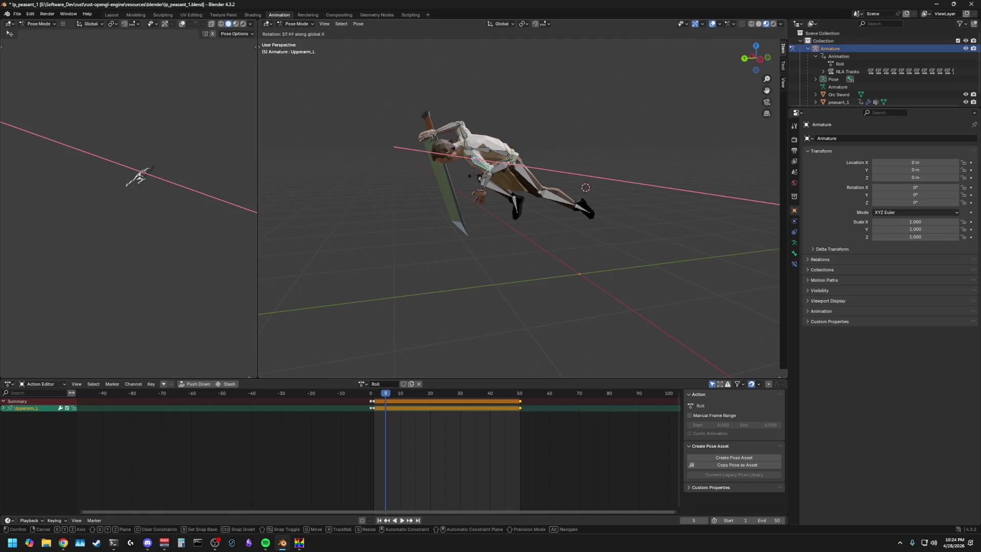
key("Return")
middle_click_drag(583, 184, 554, 154)
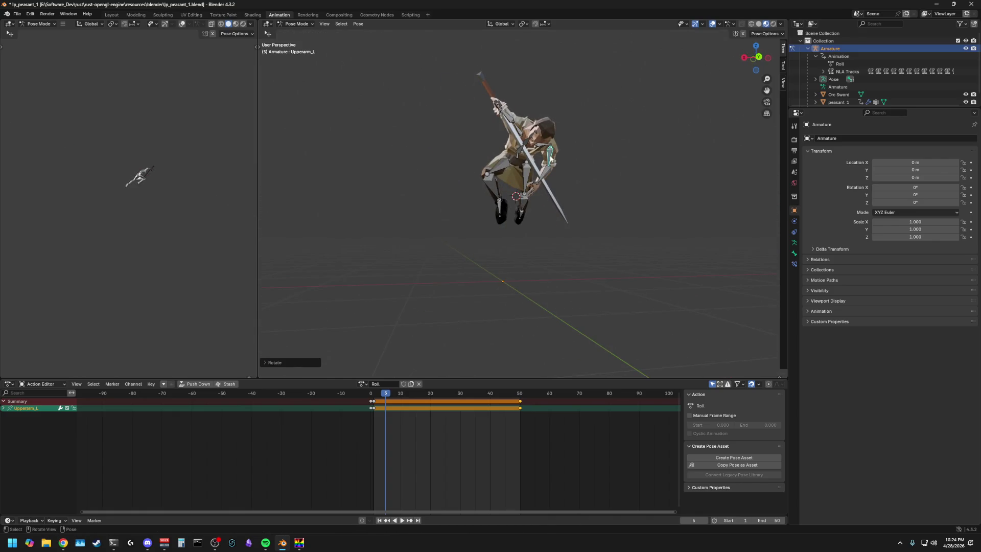
key("r")
key("z")
key("z")
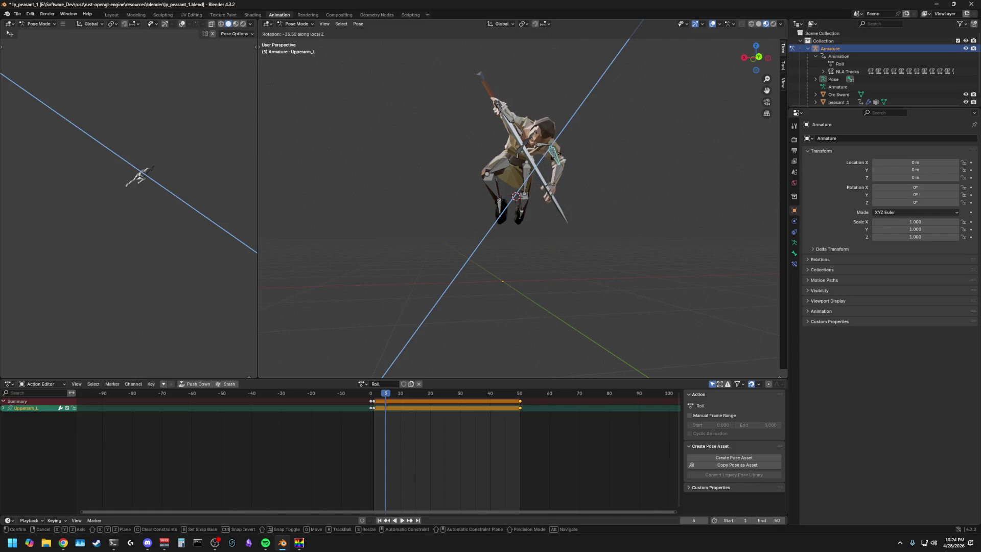
key("Return")
Step: Rotate Lowerarm_L on its local Z axis
left_click(553, 165)
key("r")
key("z")
key("z")
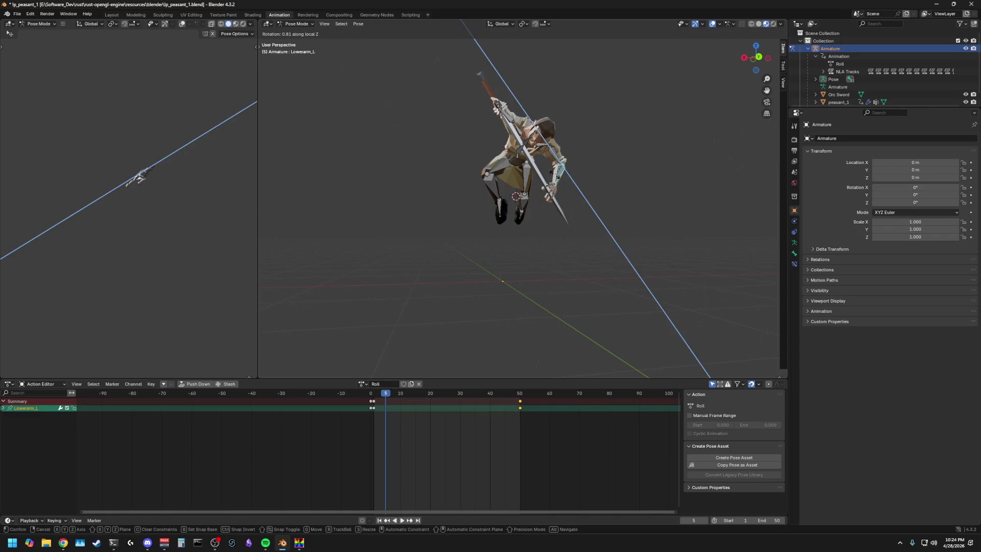
key("Return")
mouse_move(583, 180)
middle_mouse_down()
mouse_move(640, 177)
mouse_move(673, 193)
middle_mouse_up()
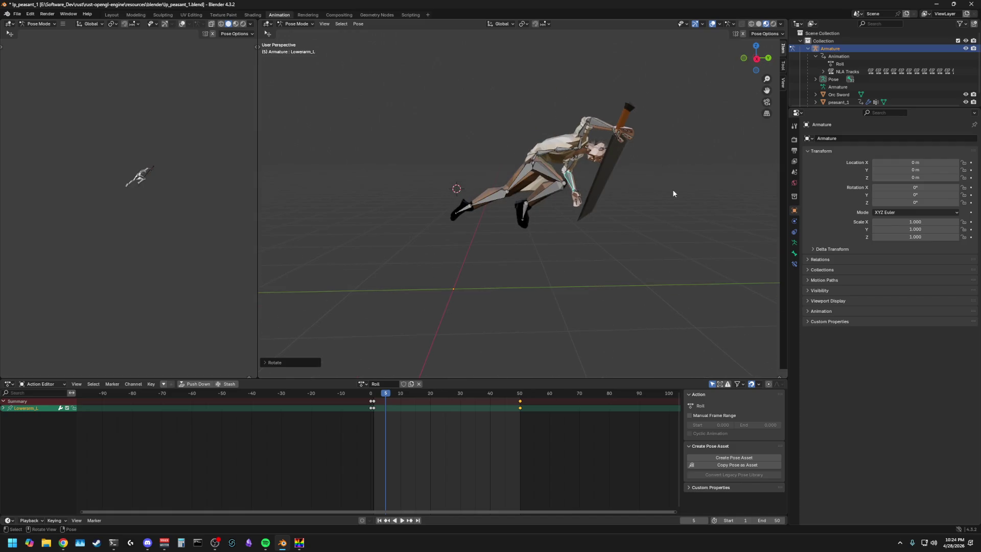
Step: Refine Upperarm_L on Z and Lowerarm_L on X to settle the left-hand grip
left_click(574, 167)
key("r")
key("z")
key("z")
key("Return")
mouse_move(606, 174)
middle_mouse_down()
mouse_move(588, 186)
mouse_move(656, 167)
mouse_move(667, 204)
mouse_move(642, 201)
mouse_move(730, 221)
mouse_move(701, 186)
mouse_move(733, 182)
mouse_move(645, 183)
mouse_move(653, 163)
mouse_move(665, 172)
mouse_move(648, 173)
middle_mouse_up()
left_click(568, 198)
key("r")
key("x")
key("Return")
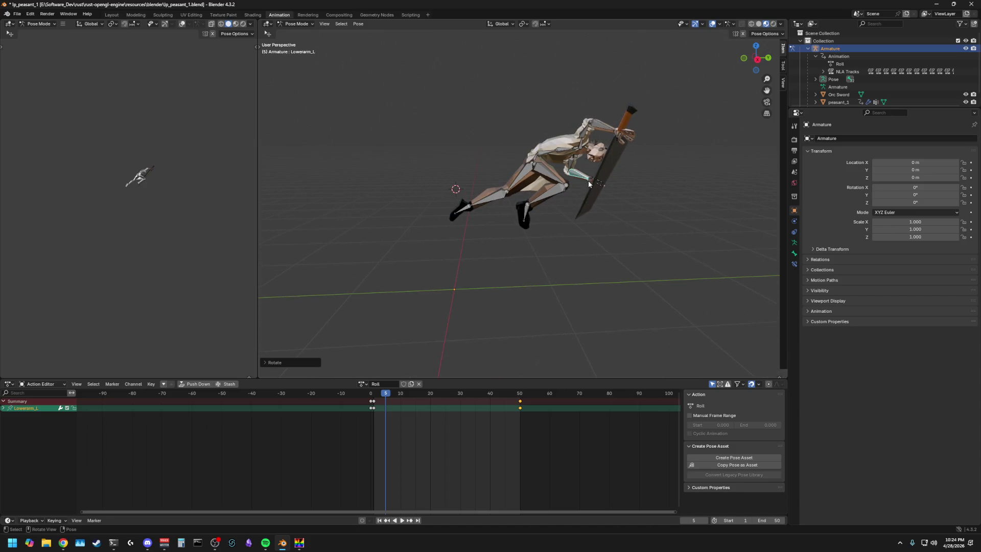
Step: Bend Calf_R further on X, then bring up the viewport shading pie
mouse_move(512, 201)
middle_mouse_down()
mouse_move(459, 231)
mouse_move(458, 244)
middle_mouse_up()
key("a")
left_click(486, 206)
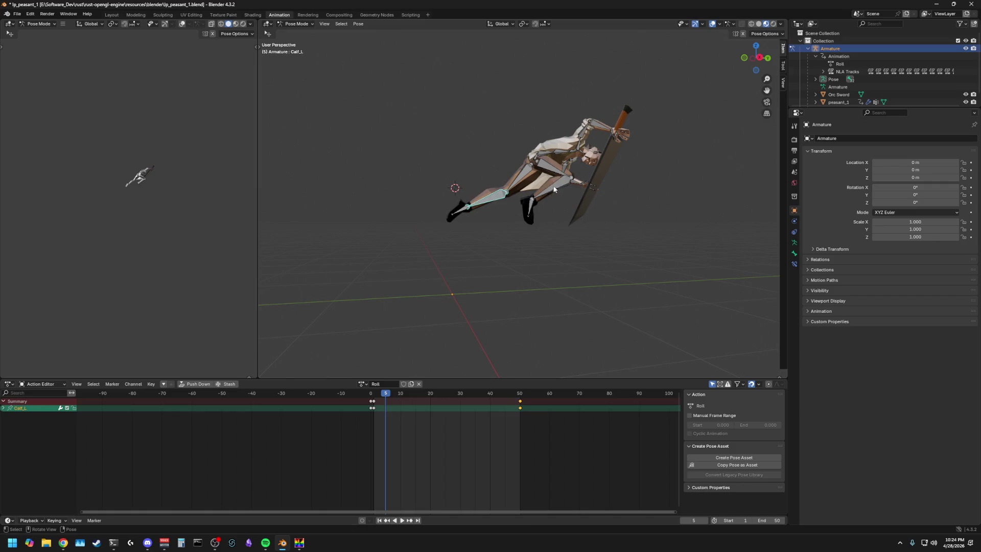
left_click(555, 190)
key("r")
key("x")
left_click(563, 207)
middle_click_drag(564, 207, 540, 218)
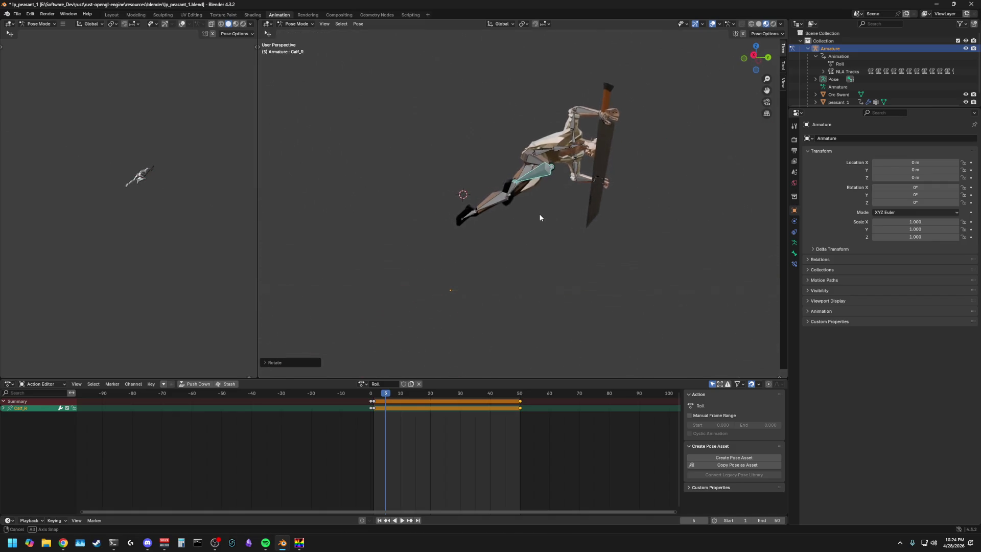
left_click(531, 163)
middle_click_drag(531, 163, 481, 216)
key("z")
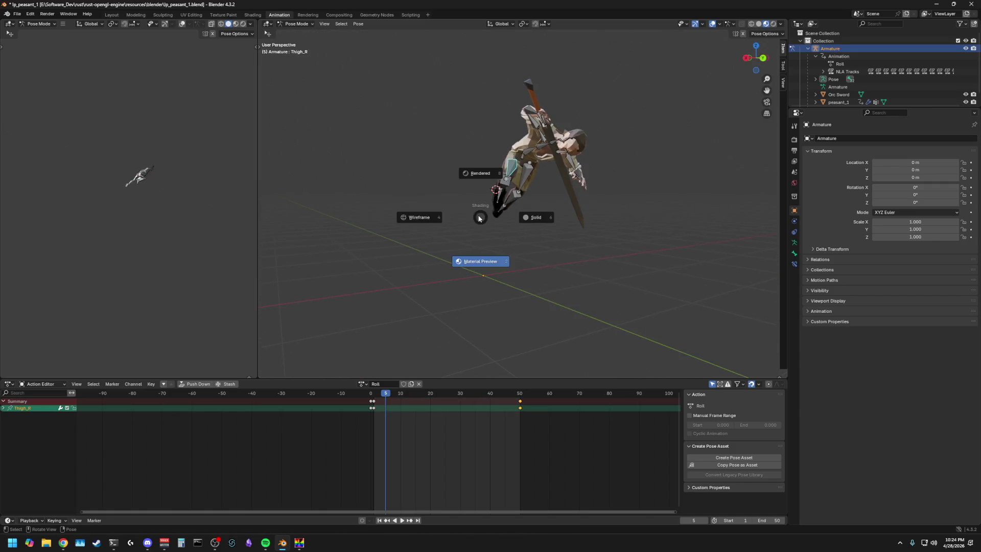
Step: Rotate the right thigh in wireframe display, then return to material shading
left_click(476, 216)
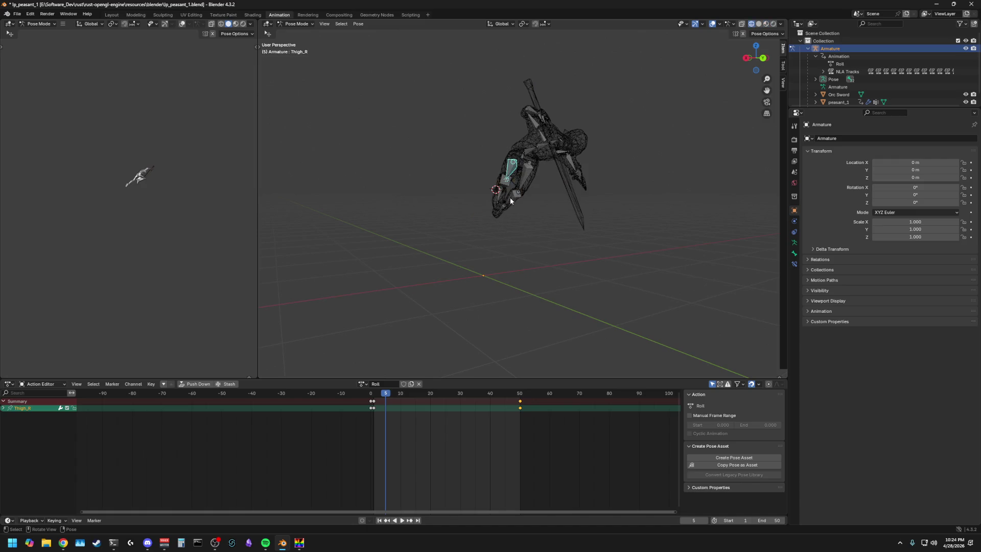
key("r")
left_click(519, 233)
mouse_move(519, 234)
middle_mouse_down()
mouse_move(565, 239)
mouse_move(523, 240)
mouse_move(561, 210)
mouse_move(511, 245)
mouse_move(550, 201)
mouse_move(540, 162)
middle_mouse_up()
left_click(566, 233)
left_click(766, 24)
Step: Rotate the right thigh about the global X axis and check it from a lower angle
left_click(540, 161)
key("r")
key("x")
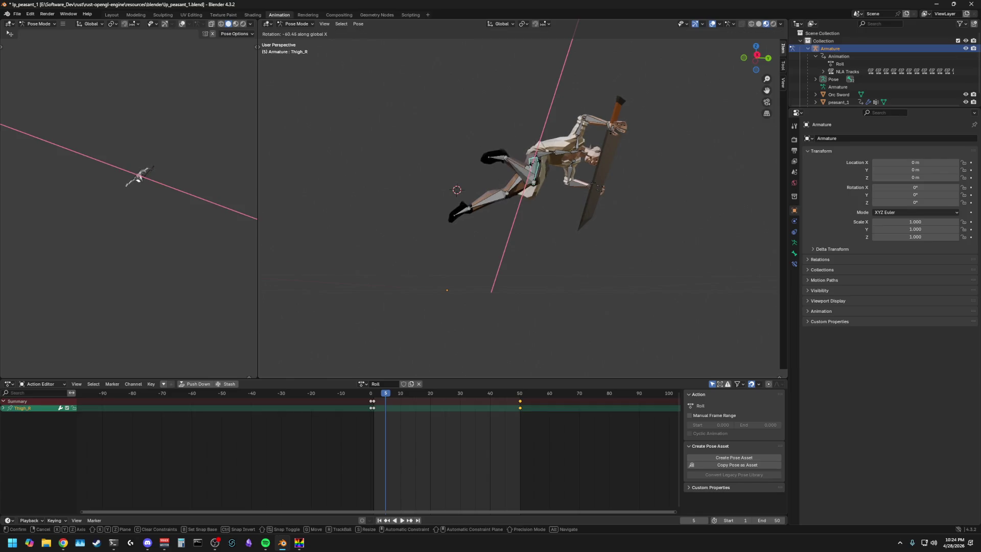
key("Return")
mouse_move(529, 223)
middle_mouse_down()
mouse_move(488, 224)
mouse_move(514, 209)
mouse_move(546, 226)
mouse_move(554, 217)
middle_mouse_up()
middle_click_drag(557, 169, 569, 193)
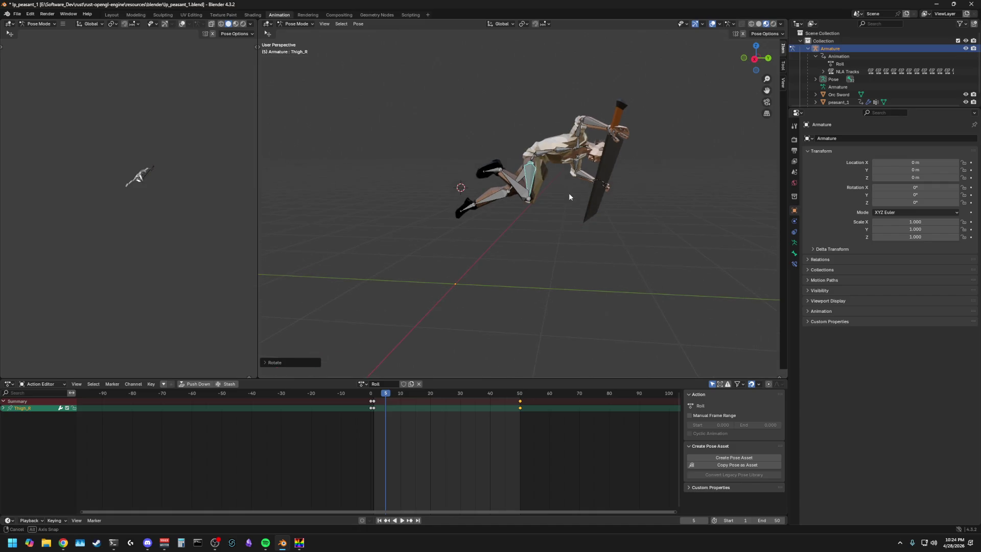
Step: Tilt the whole body forward by rotating the Root bone about global X twice
left_click(534, 160)
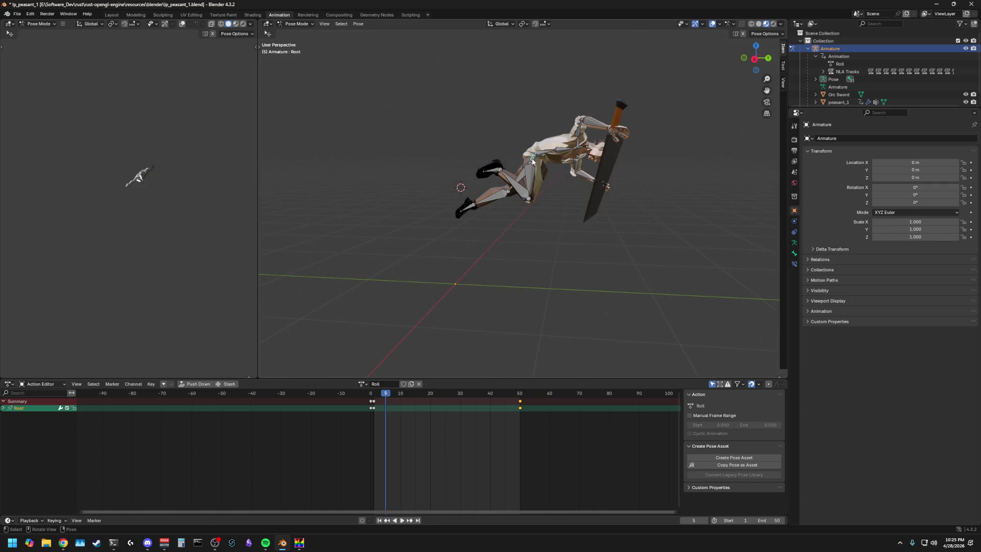
key("r")
key("x")
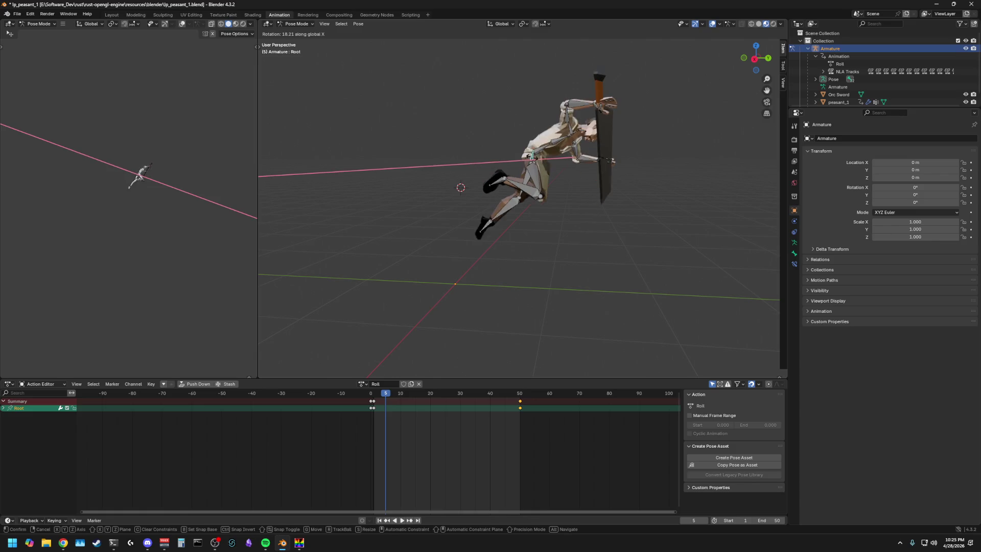
left_click(582, 229)
key("r")
key("x")
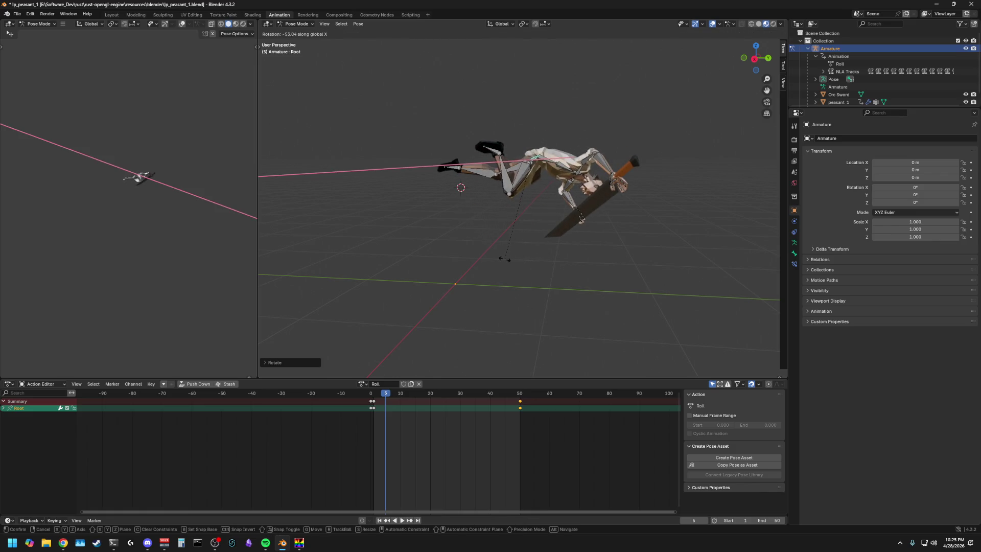
left_click(510, 243)
middle_click_drag(510, 243, 539, 233)
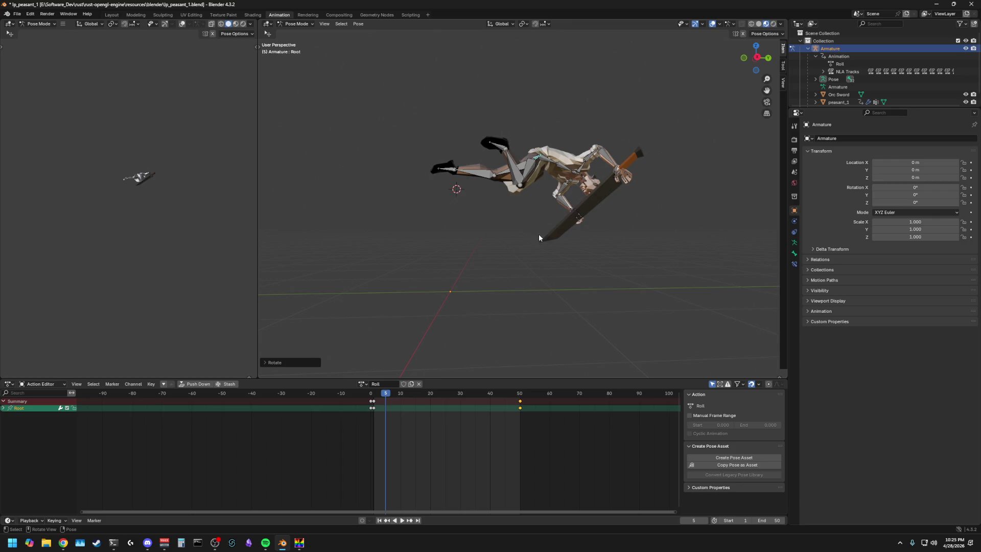
Step: Re-angle the right thigh with further rotations to follow the tilted body
key("r")
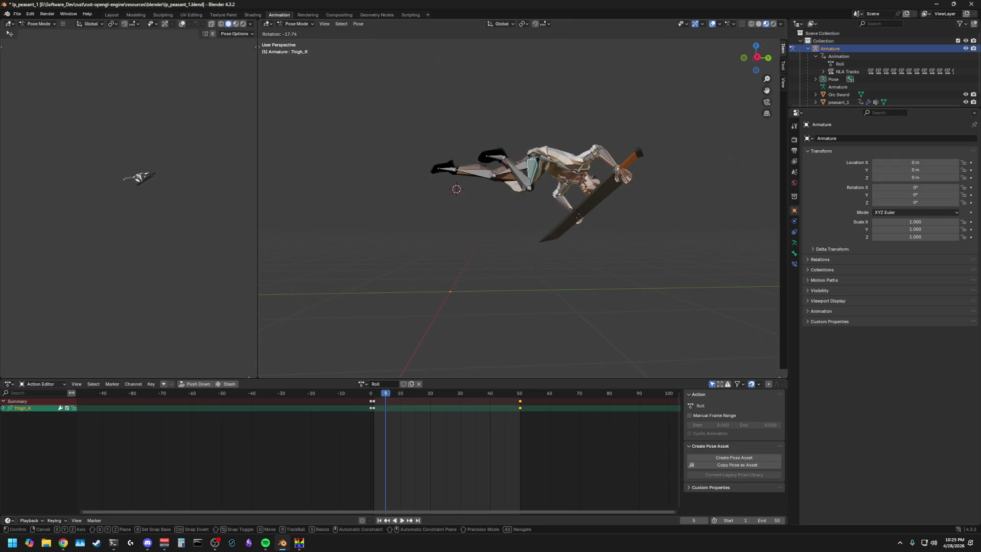
left_click(538, 162)
left_click(537, 162)
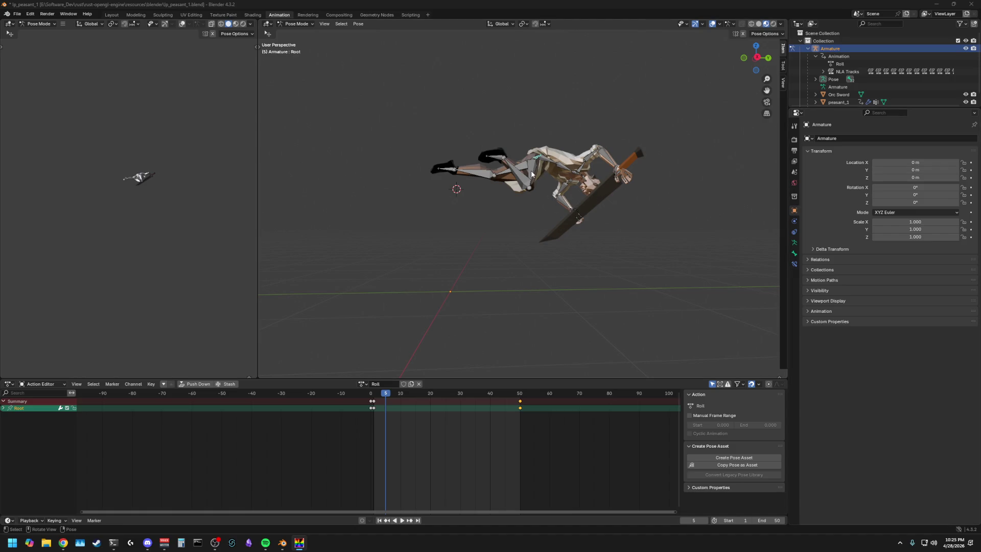
middle_click_drag(533, 204, 530, 174)
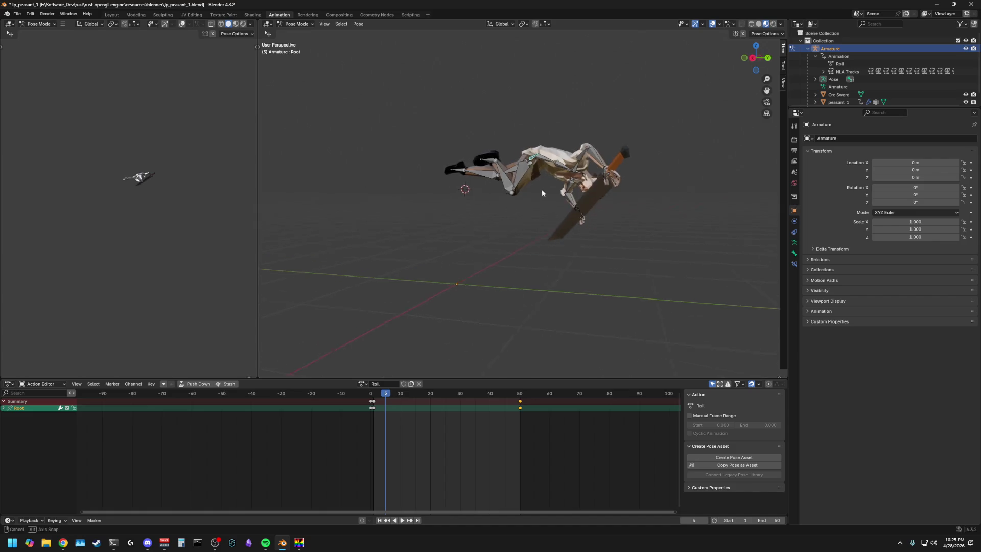
left_click(530, 176)
key("r")
key("Return")
mouse_move(529, 175)
middle_mouse_down()
mouse_move(637, 215)
mouse_move(540, 204)
middle_mouse_up()
left_click(507, 176)
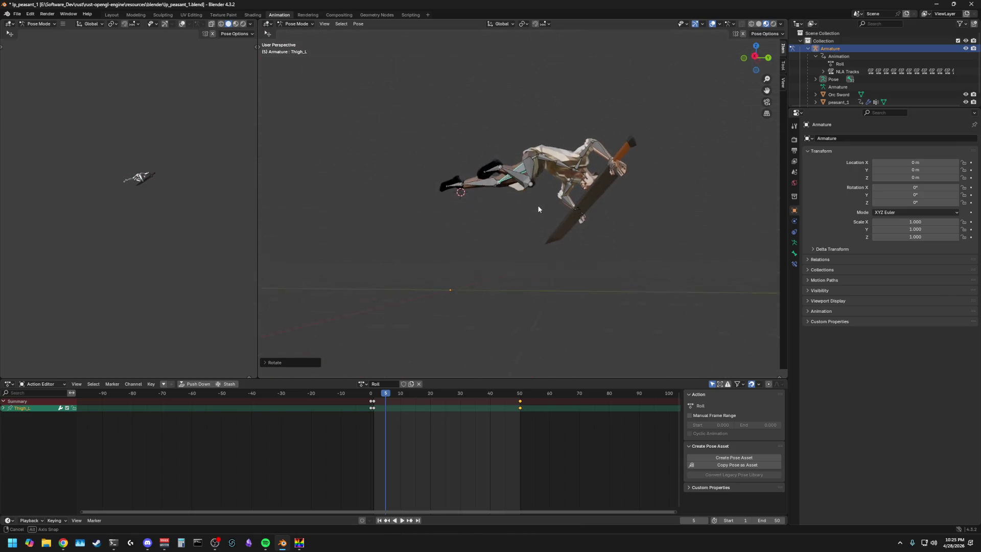
Step: Shift the whole body along global X via the Root bone
left_click(535, 160)
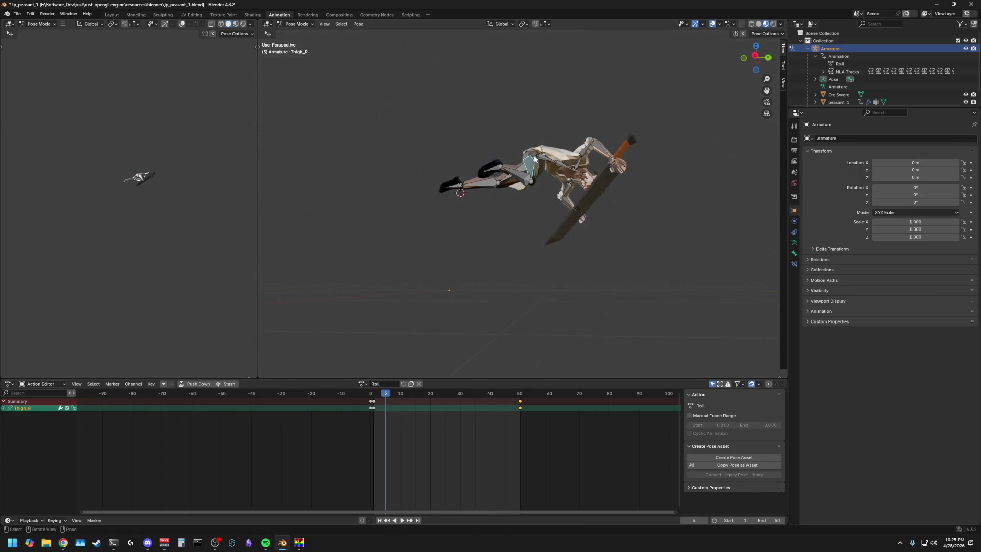
key("g")
key("x")
left_click(662, 216)
mouse_move(661, 216)
middle_mouse_down()
mouse_move(660, 243)
mouse_move(568, 248)
mouse_move(597, 246)
mouse_move(591, 238)
middle_mouse_up()
left_click(661, 243)
Step: Rotate the Root bone about X into the low, nearly horizontal diving pose
key("ctrl+z")
key("ctrl+z")
key("r")
key("x")
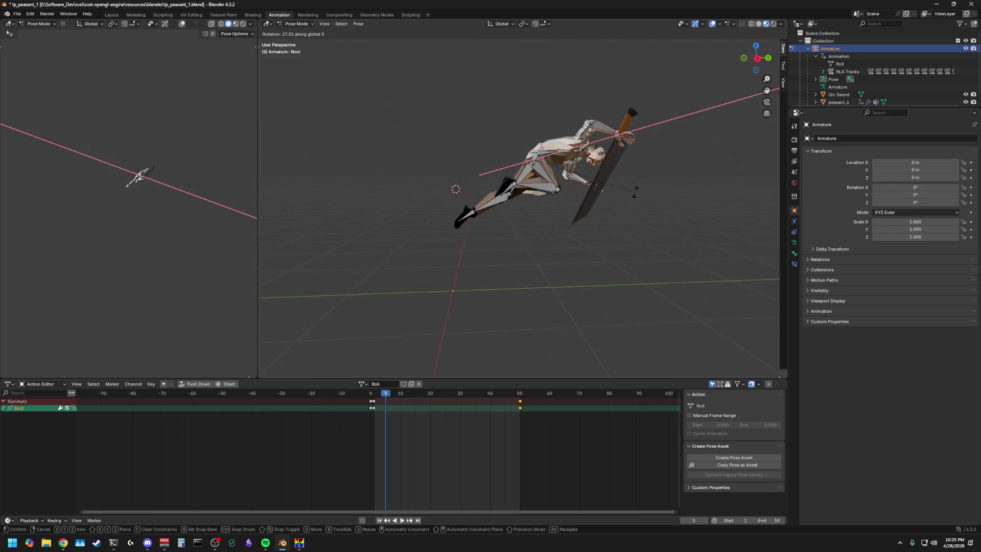
left_click(629, 208)
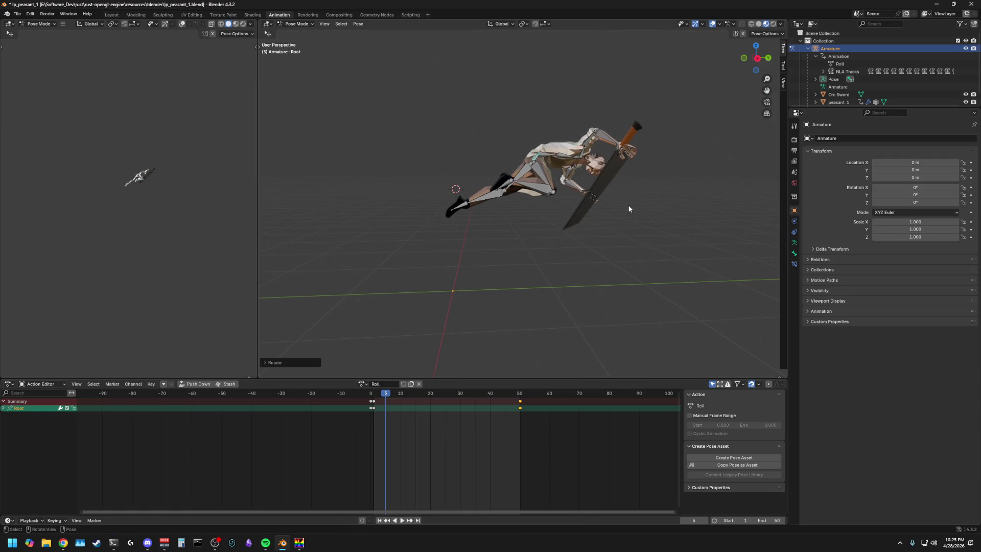
left_click(535, 266)
mouse_move(503, 251)
middle_mouse_down()
mouse_move(488, 247)
mouse_move(502, 246)
middle_mouse_up()
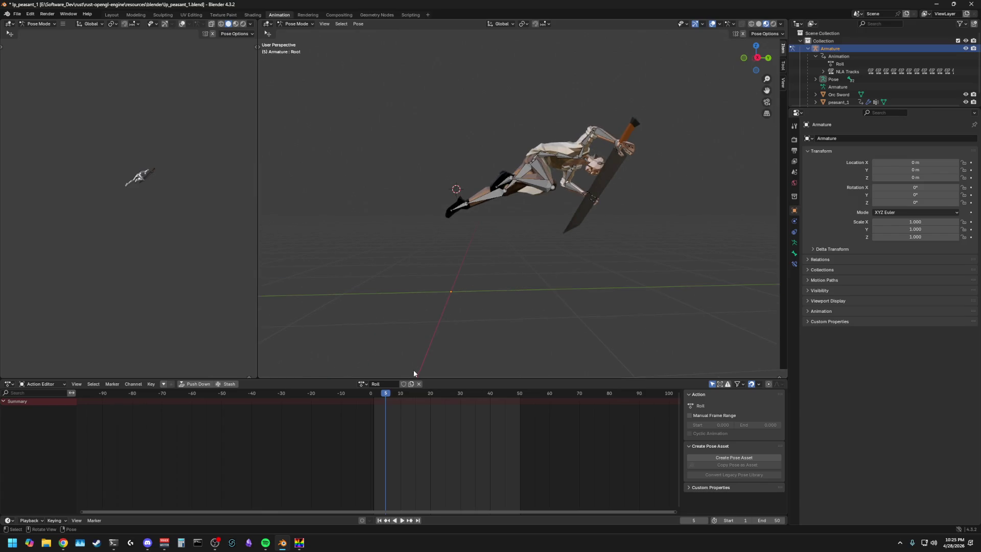
key("a")
key("space")
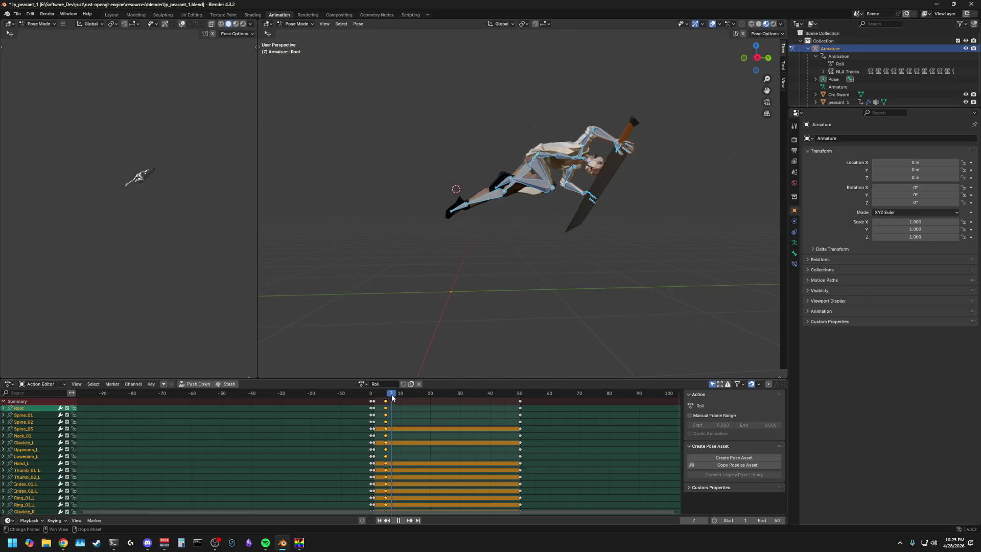
key("space")
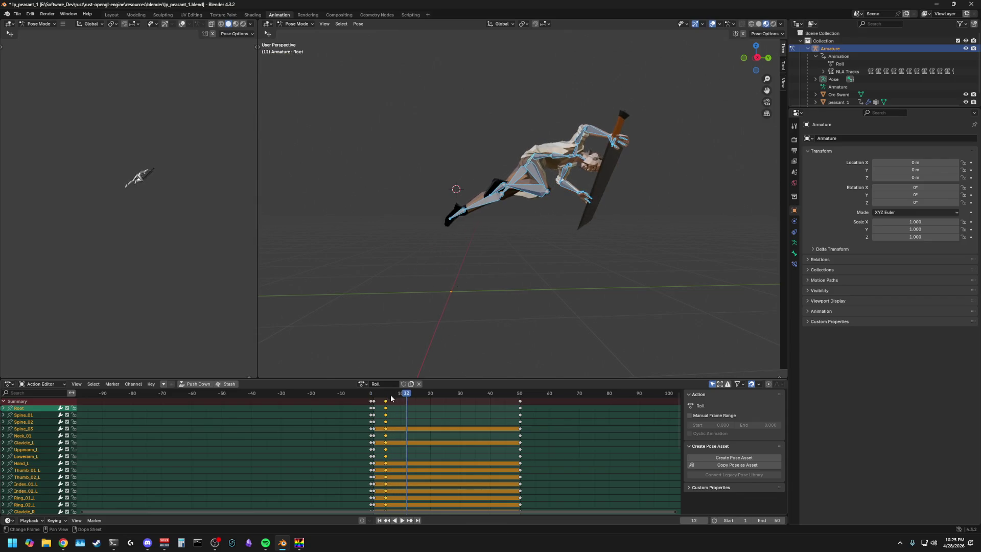
key("space")
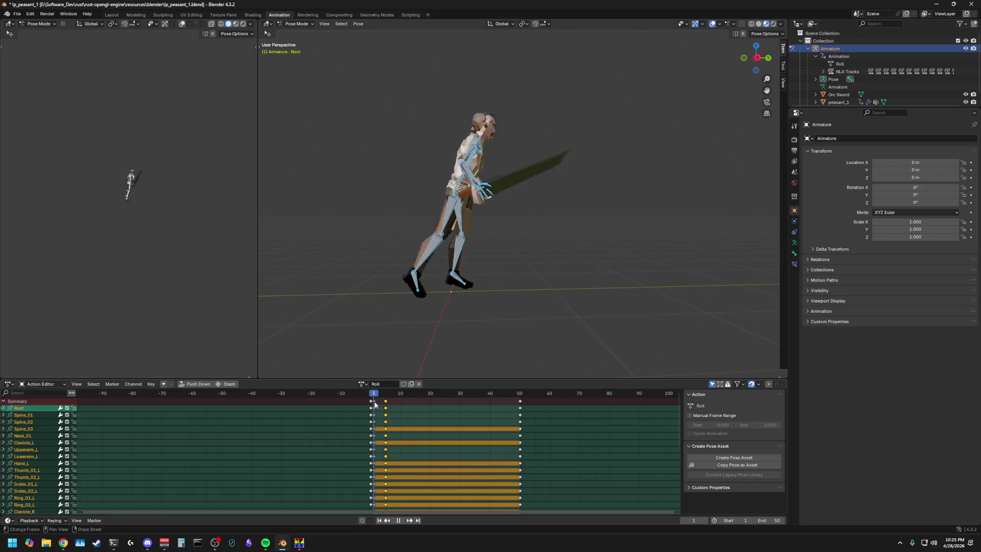
left_click_drag(378, 407, 366, 408)
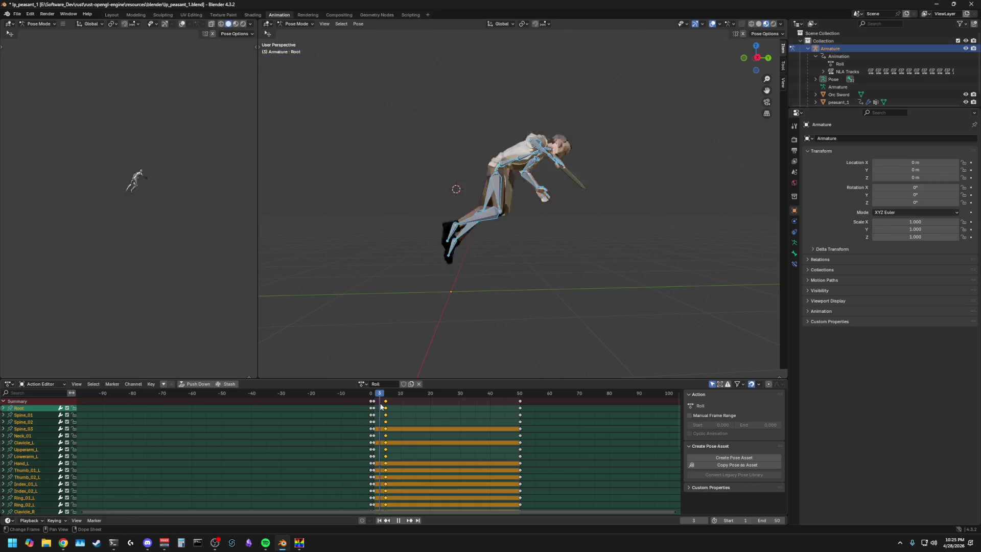
left_click_drag(367, 407, 387, 412)
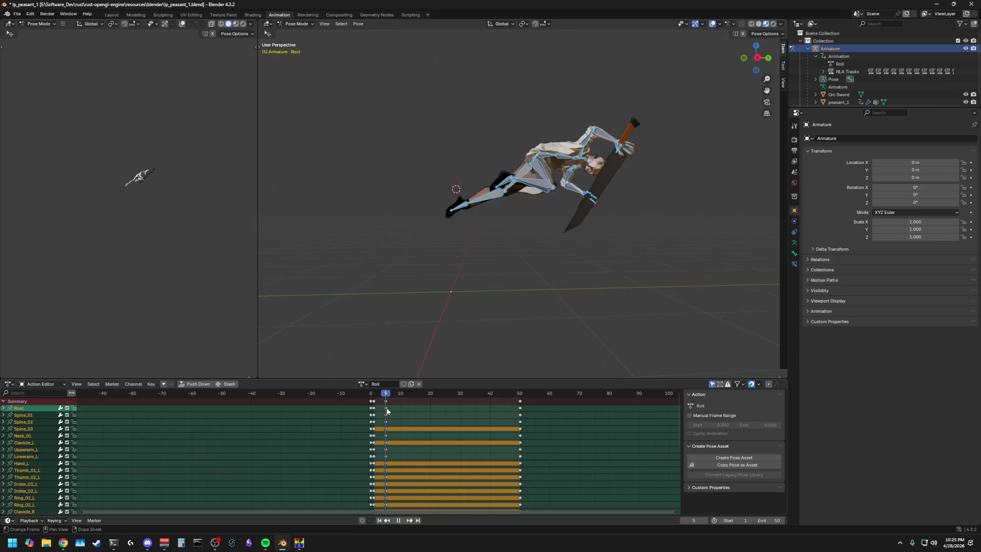
middle_click_drag(557, 315, 486, 317)
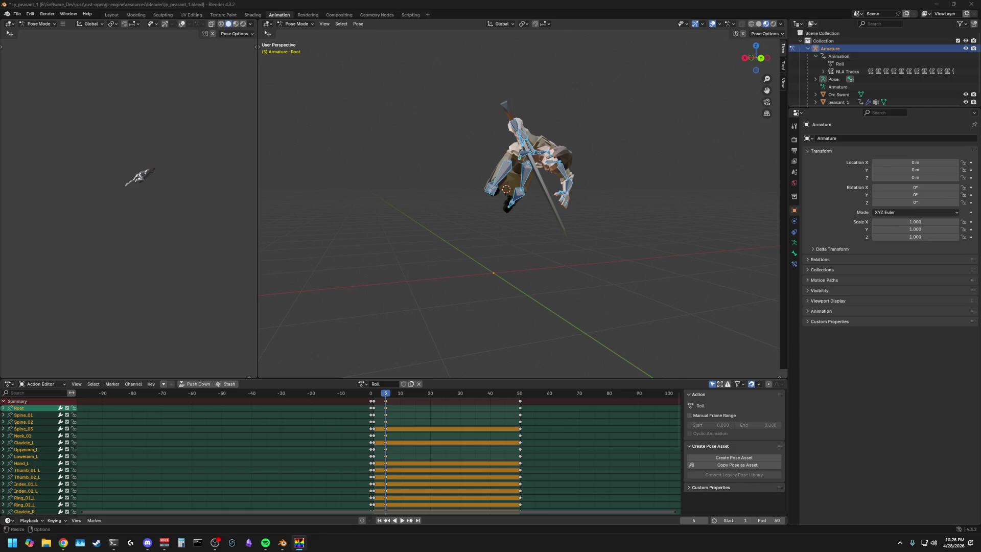
mouse_move(619, 268)
middle_mouse_down()
mouse_move(674, 265)
mouse_move(676, 256)
middle_mouse_up()
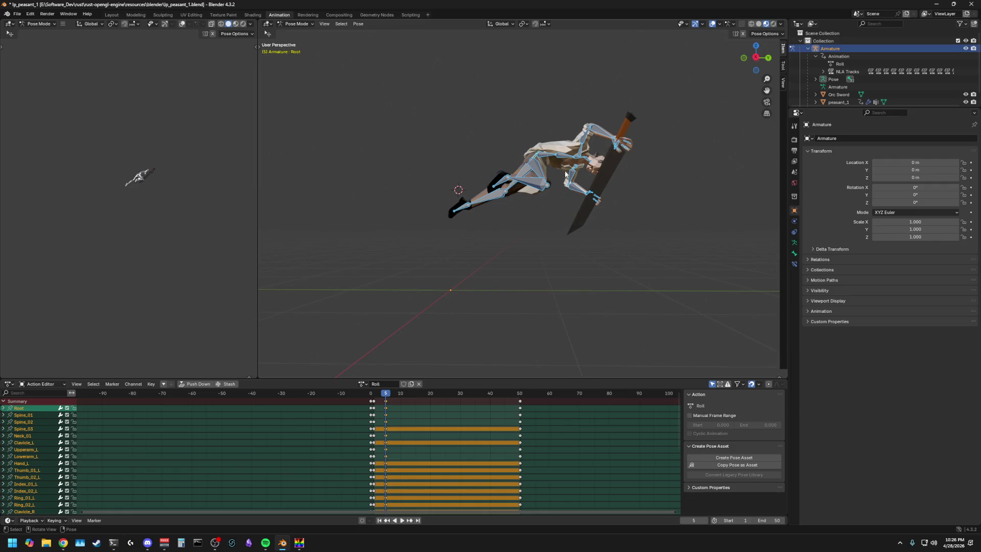
Step: Advance to frame 8 and try moving the Root bone along X, then undo it
key("space")
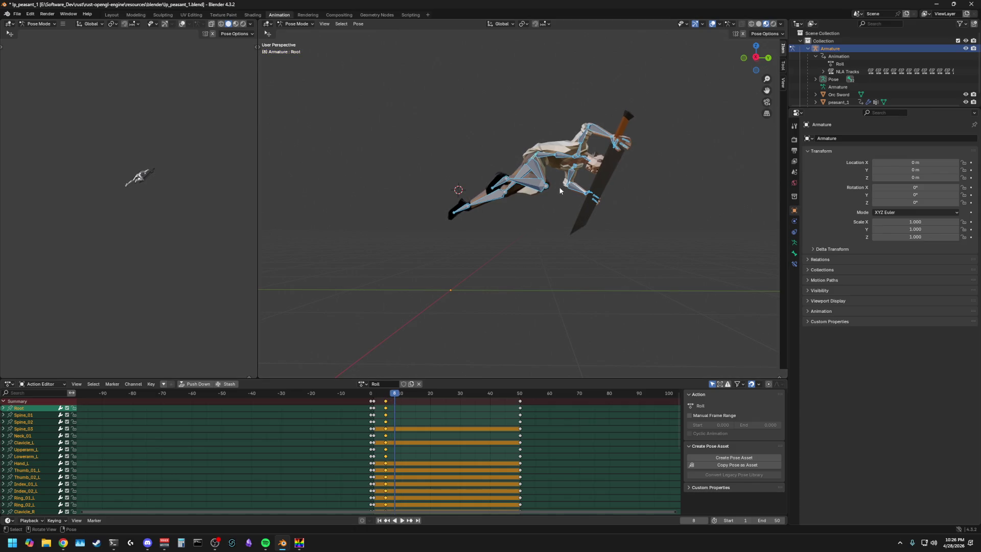
middle_click_drag(560, 217, 556, 201)
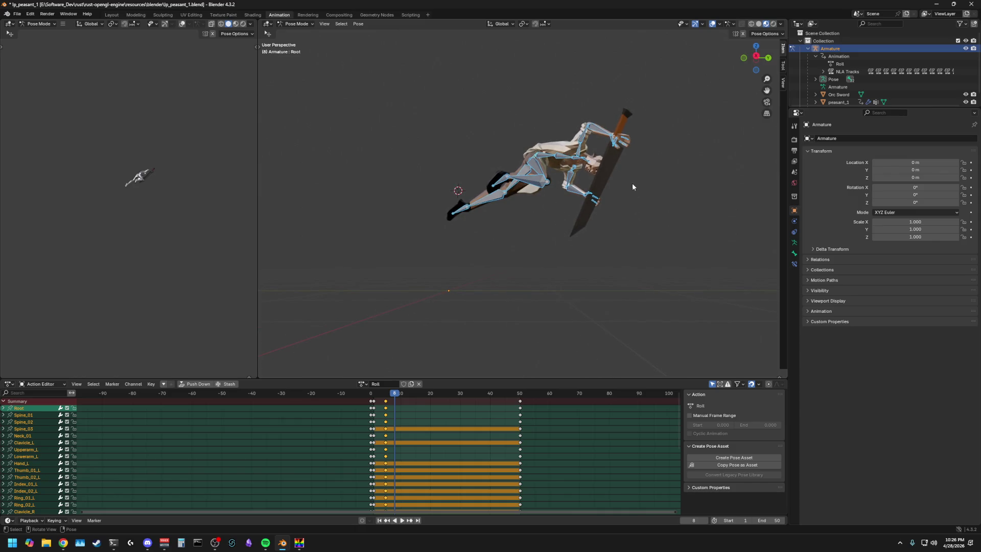
left_click(660, 219)
left_click(539, 159)
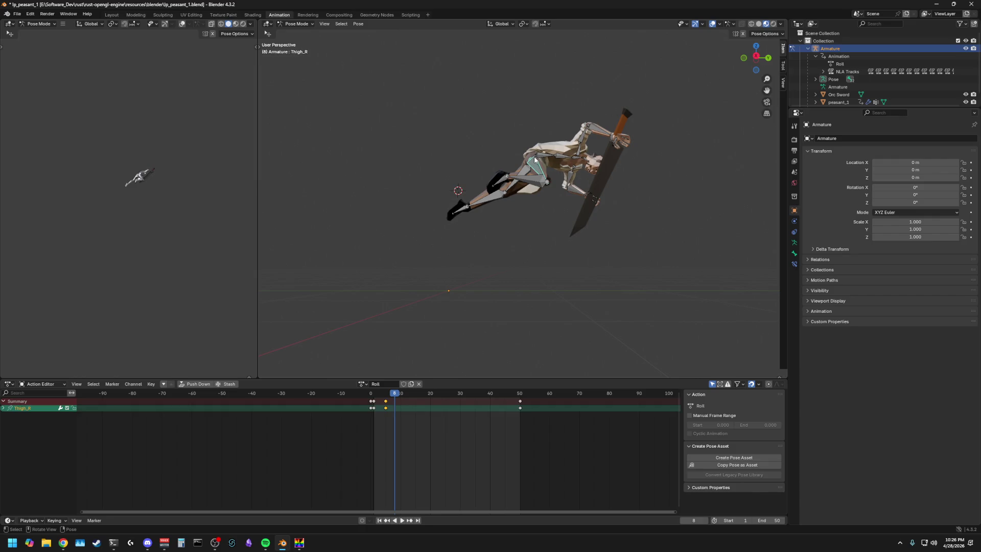
key("g")
key("x")
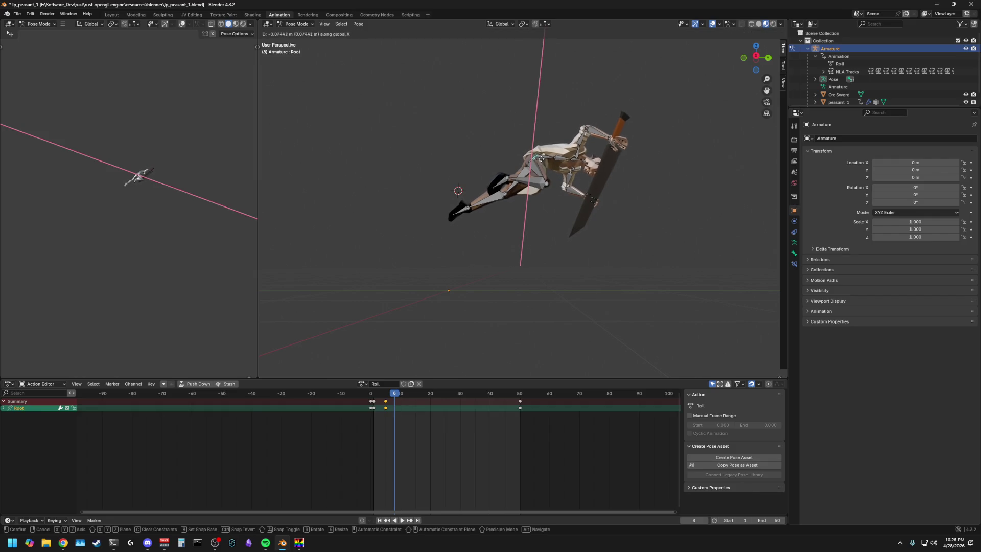
left_click(548, 178)
key("ctrl+z")
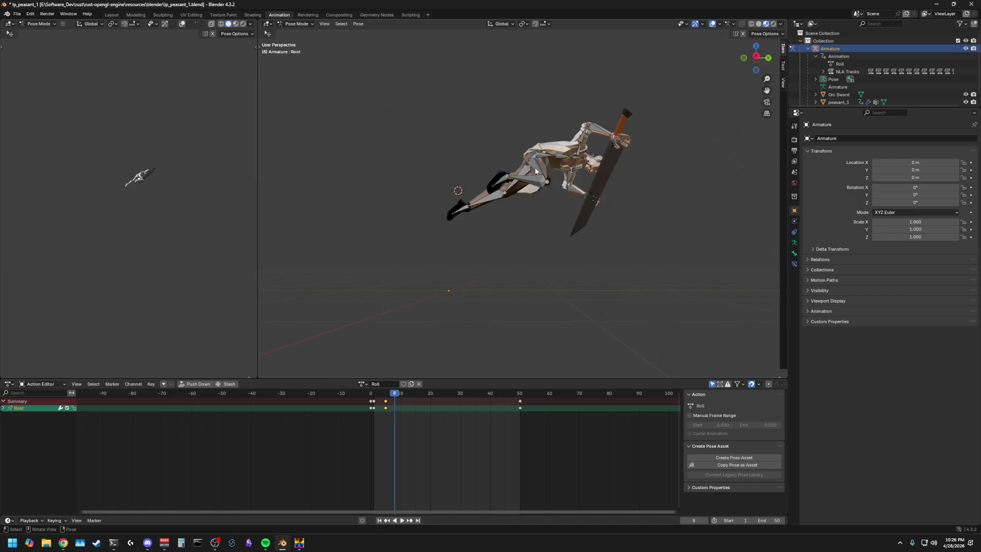
Step: Shift the body along Y and tip it further forward about X with the Root bone
key("g")
key("y")
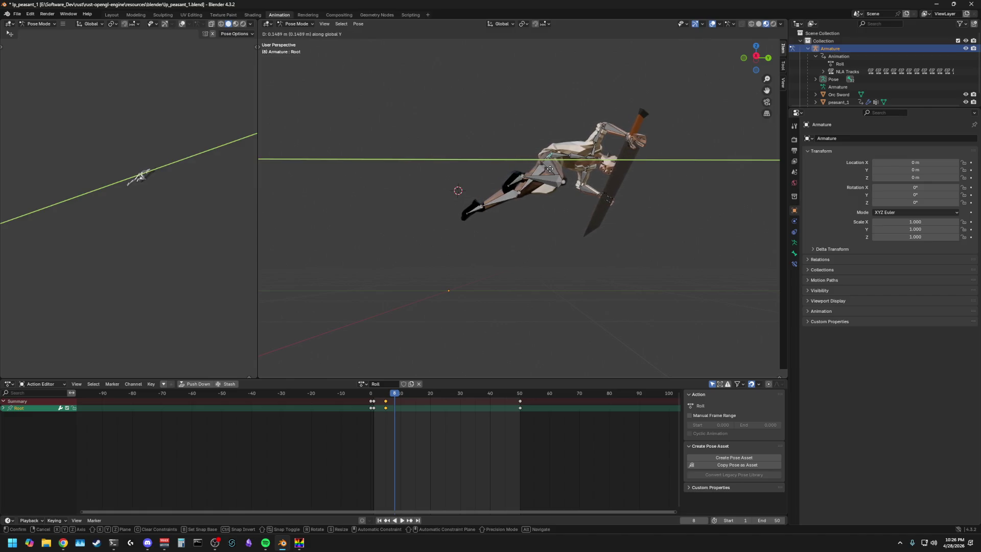
left_click(587, 164)
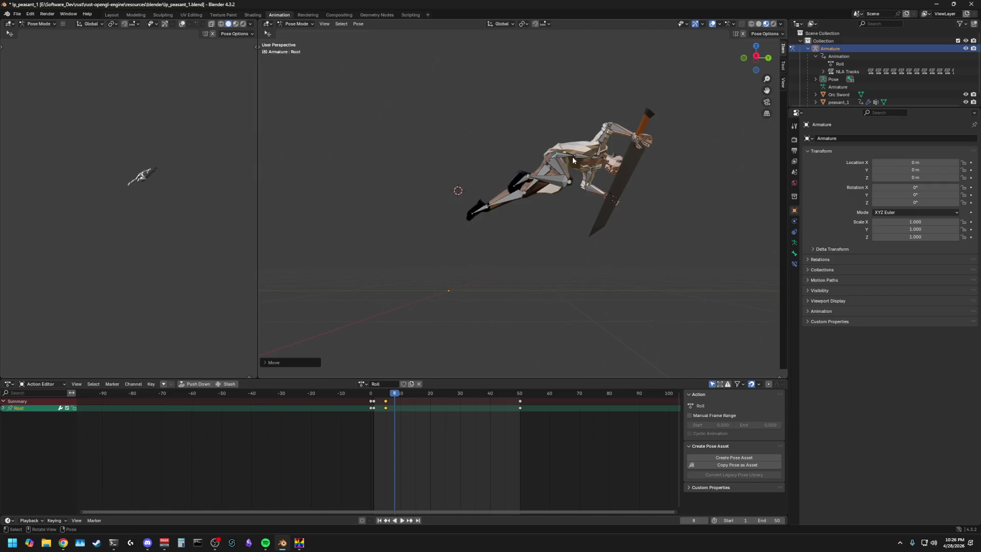
key("r")
key("x")
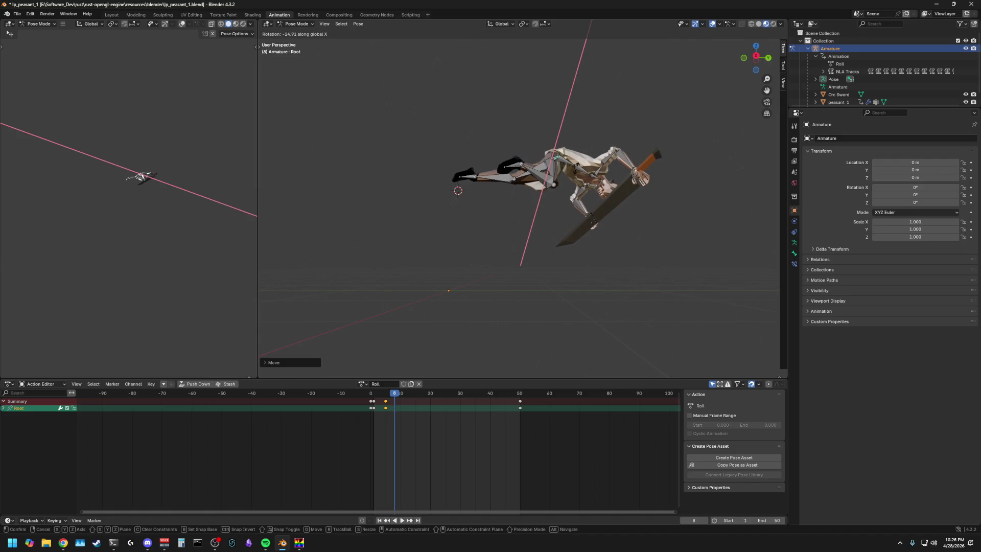
left_click(542, 203)
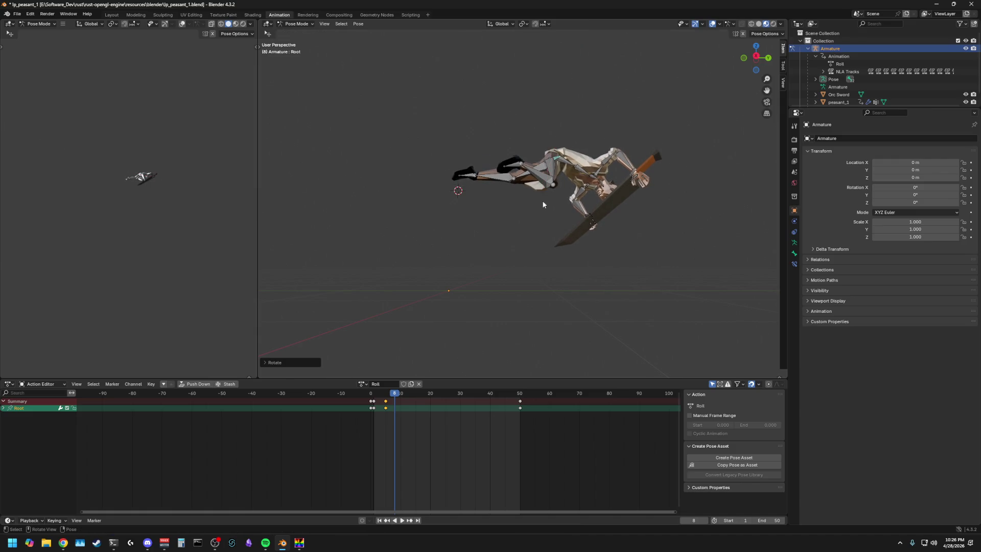
left_click(475, 291)
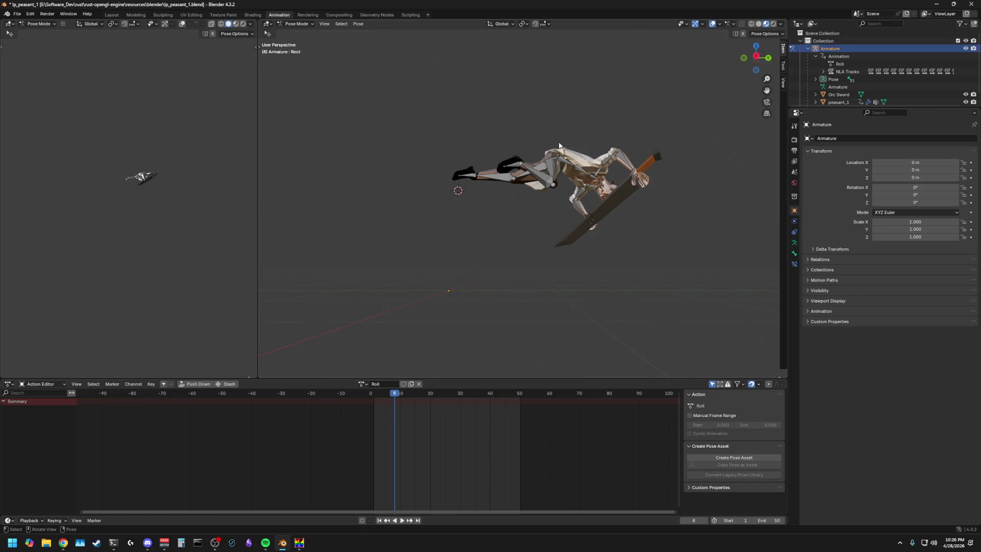
Step: Raise the right thigh about X and twist it about Z
left_click(548, 157)
key("r")
key("x")
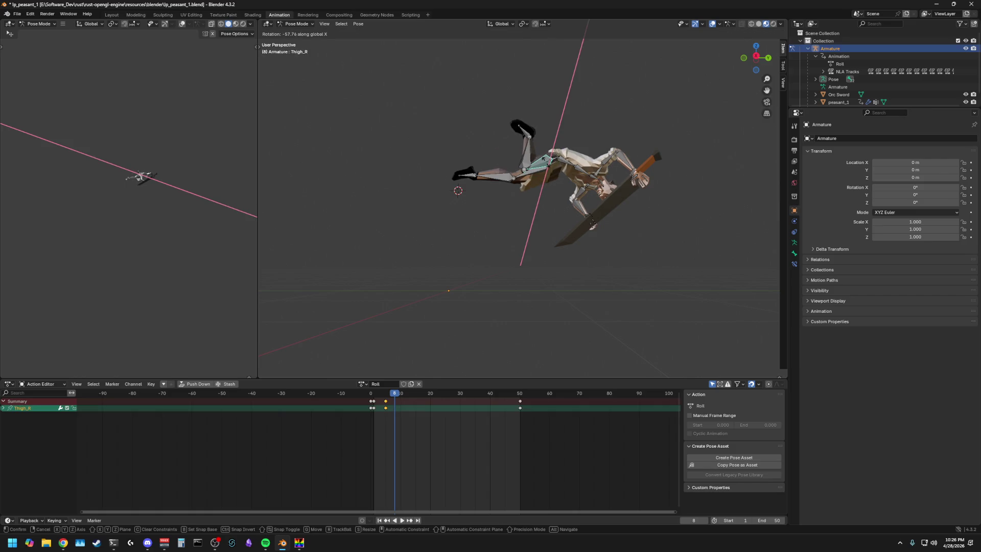
left_click(547, 165)
middle_click_drag(514, 205, 607, 239)
key("r")
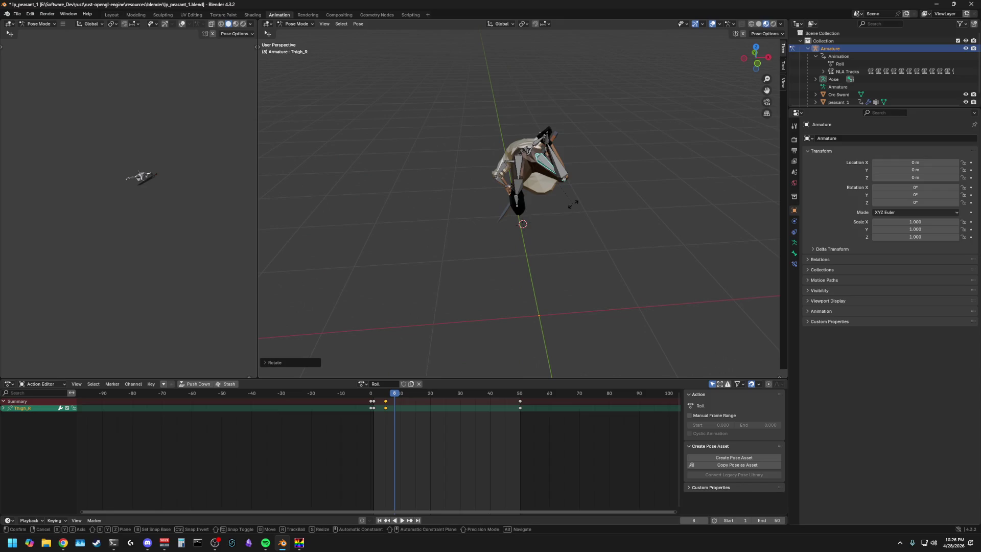
key("z")
key("z")
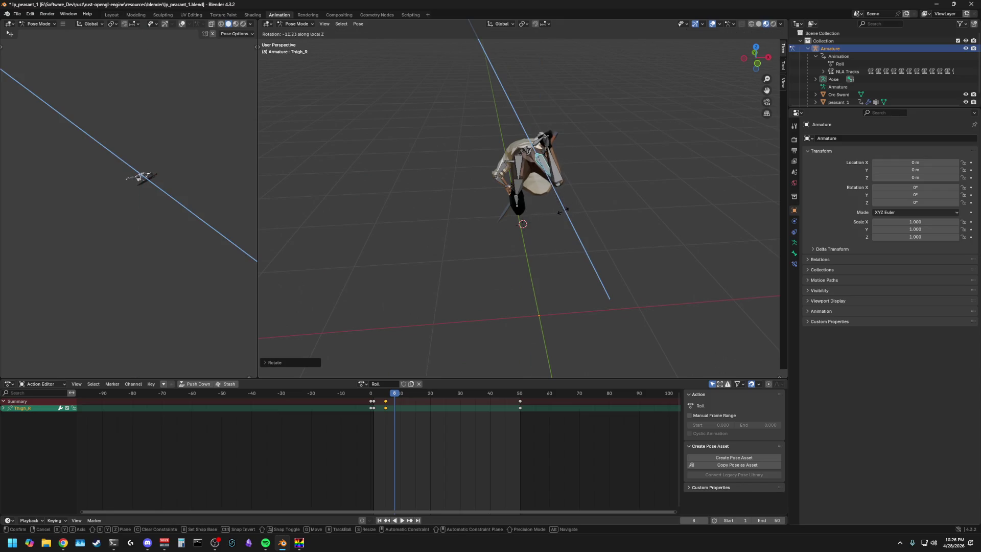
left_click(571, 207)
Step: Twist the left thigh about Z and bend the left calf about X so the legs trail behind
left_click(520, 170)
mouse_move(592, 191)
middle_mouse_down()
mouse_move(511, 187)
mouse_move(588, 205)
middle_mouse_up()
key("r")
key("z")
key("z")
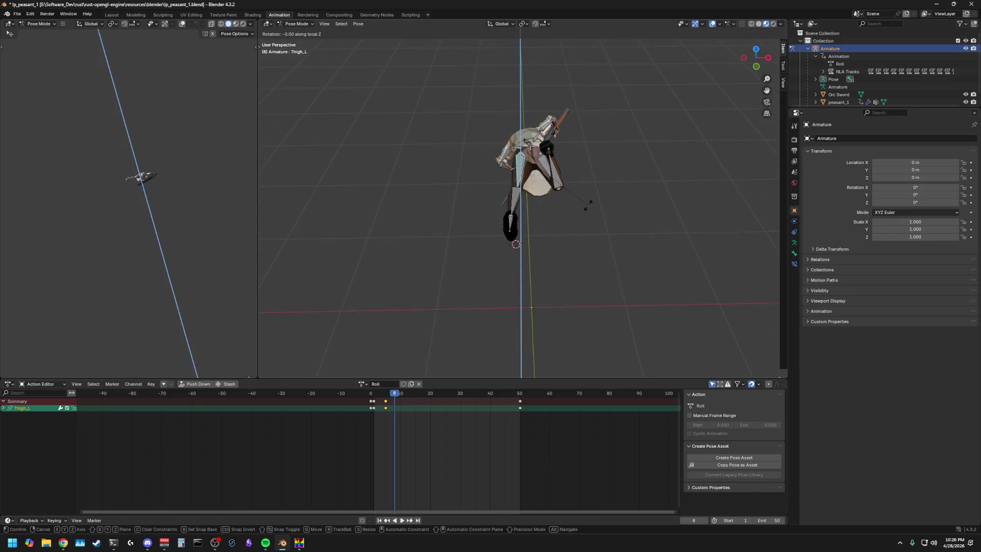
left_click(531, 207)
key("r")
key("x")
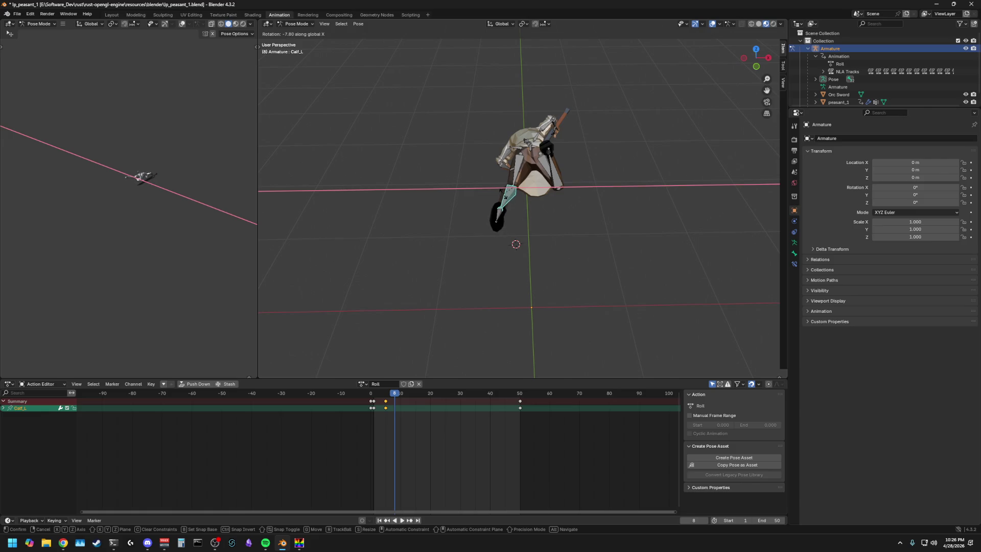
left_click(596, 206)
middle_click_drag(596, 206, 504, 168)
left_click(555, 159)
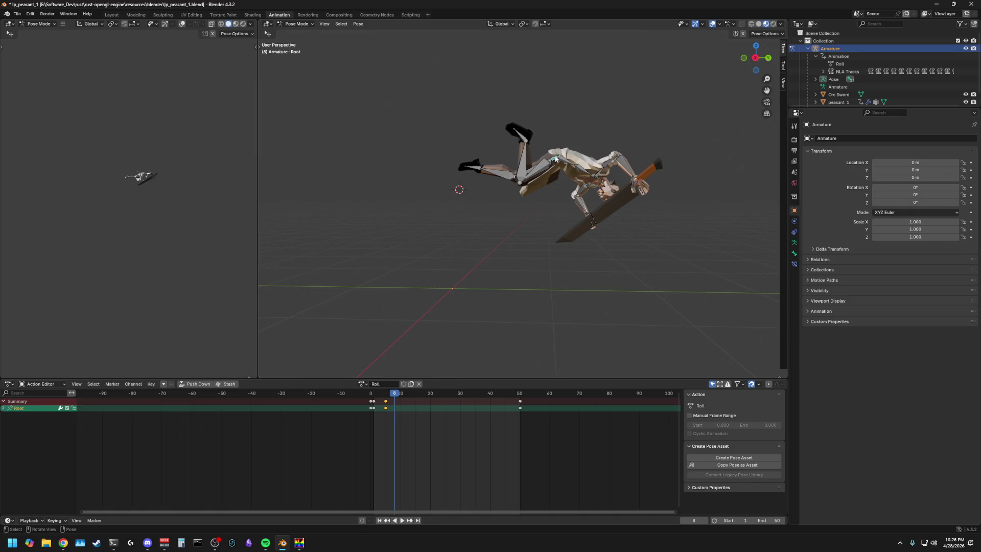
Step: Nudge the Root bone along X and rotate it about X to roll the body further at frame 8
key("g")
key("x")
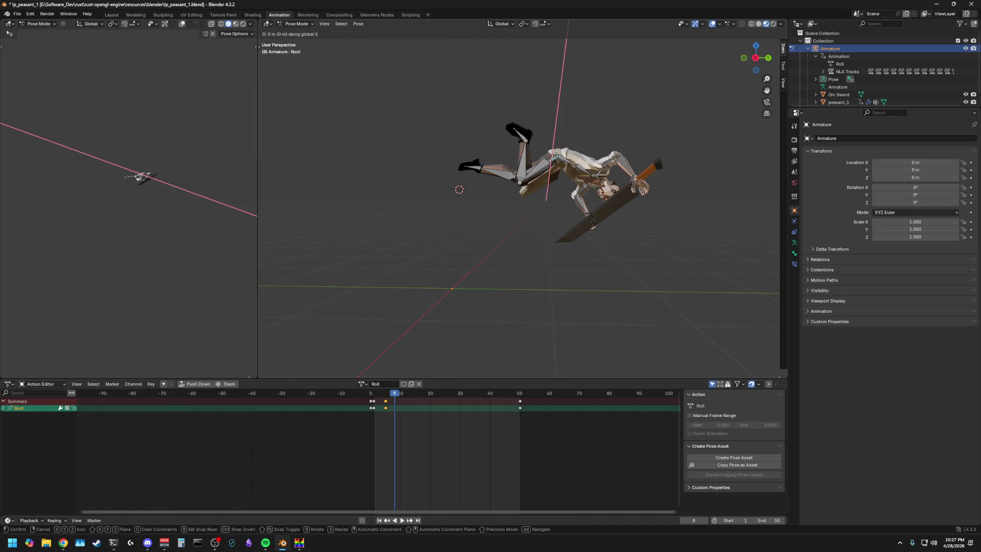
left_click(555, 155)
key("g")
key("x")
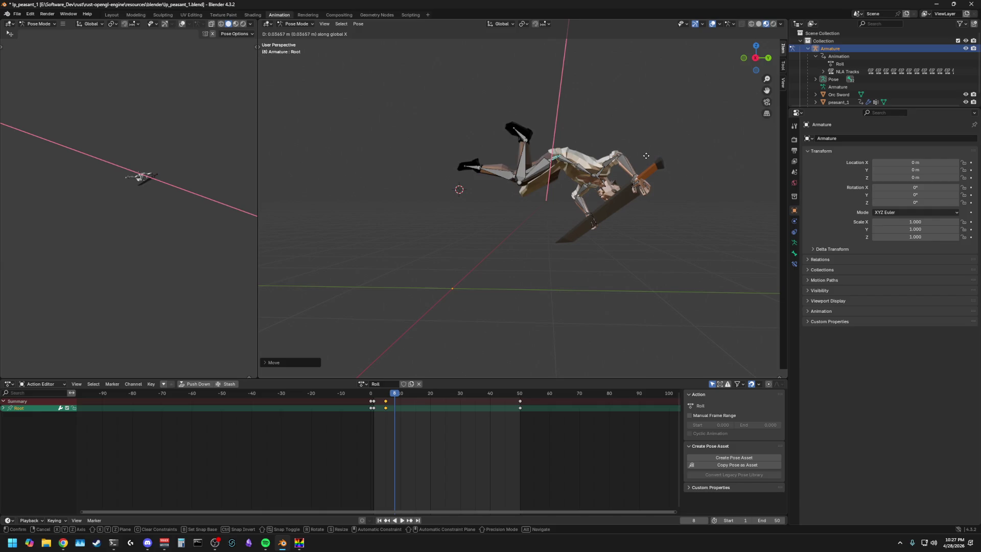
key("r")
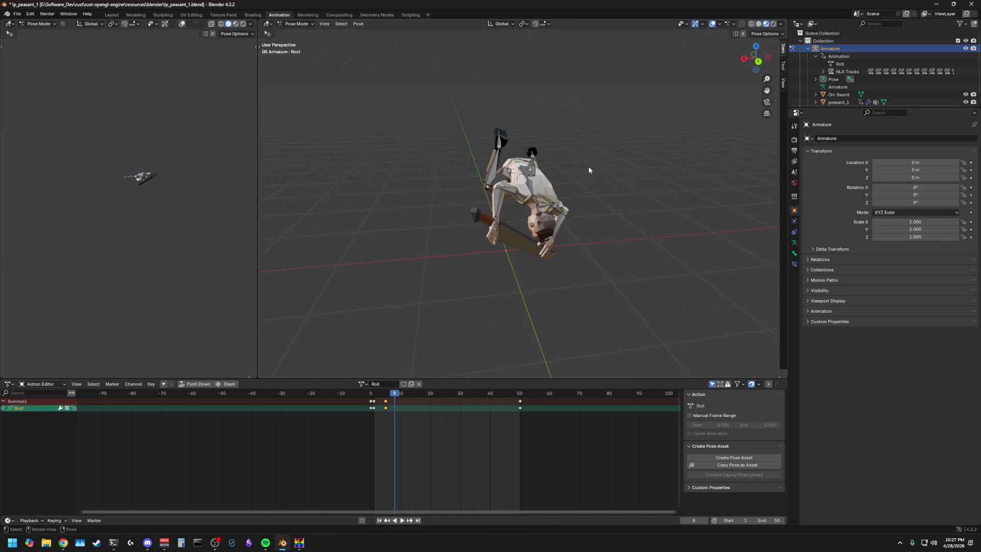
key("Escape")
key("r")
key("x")
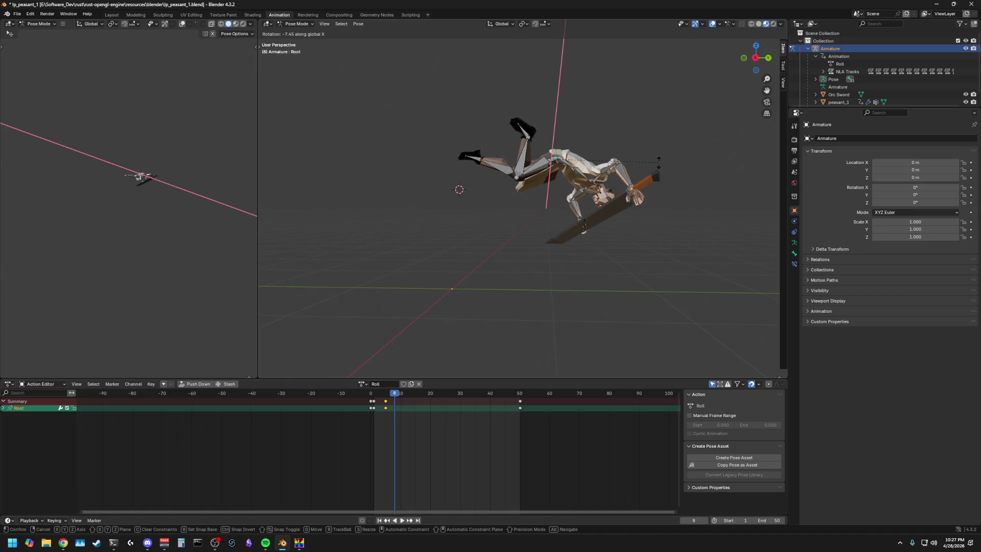
left_click(659, 162)
middle_click_drag(703, 165, 535, 219)
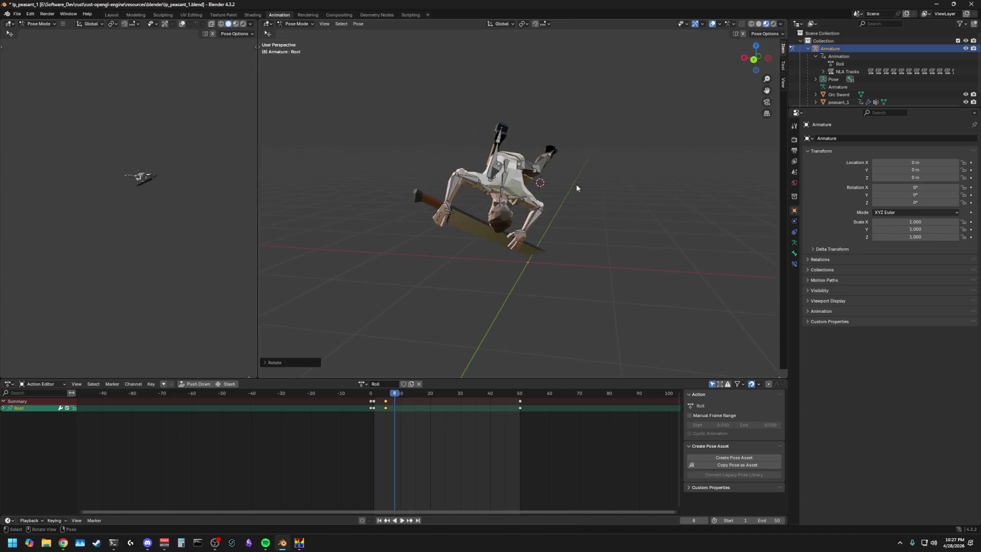
Step: Try rotating the left upper arm about X, cancelling the attempts
left_click(534, 218)
key("r")
key("x")
key("Escape")
key("r")
key("x")
key("Escape")
left_click(531, 204)
Step: Bend the left forearm about the X axis
middle_click_drag(572, 205, 502, 200)
key("r")
key("x")
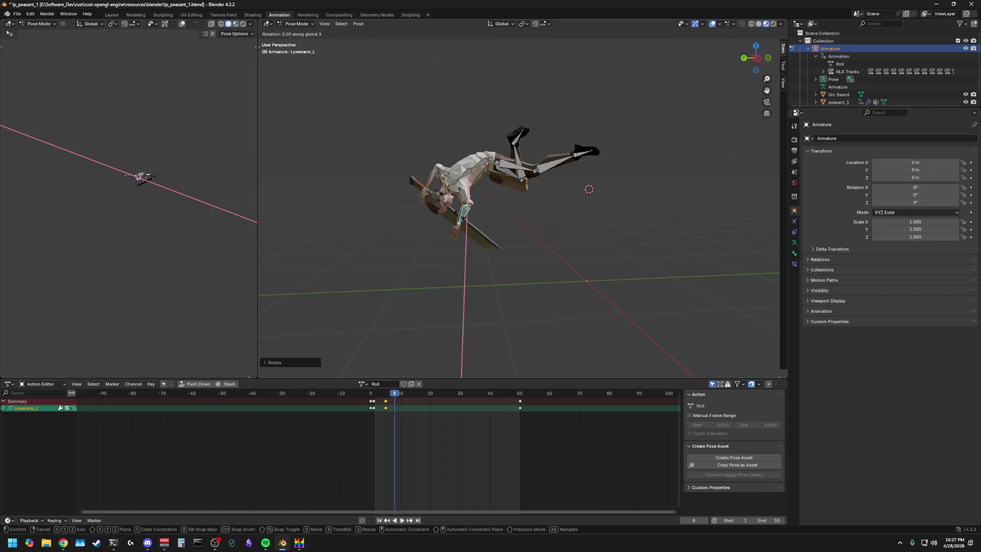
left_click(566, 203)
mouse_move(567, 204)
middle_mouse_down()
mouse_move(559, 207)
mouse_move(585, 193)
middle_mouse_up()
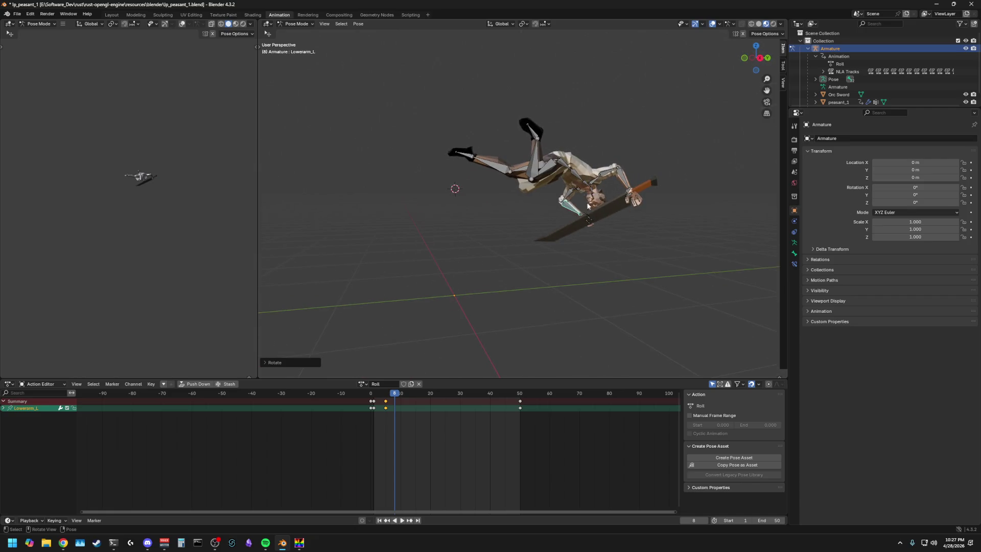
Step: Rotate the left upper arm and forearm about X into the final bent arm position
left_click(567, 193)
key("r")
key("x")
left_click(570, 201)
key("r")
key("x")
left_click(581, 221)
mouse_move(580, 220)
middle_mouse_down()
mouse_move(531, 218)
mouse_move(562, 223)
mouse_move(615, 186)
middle_mouse_up()
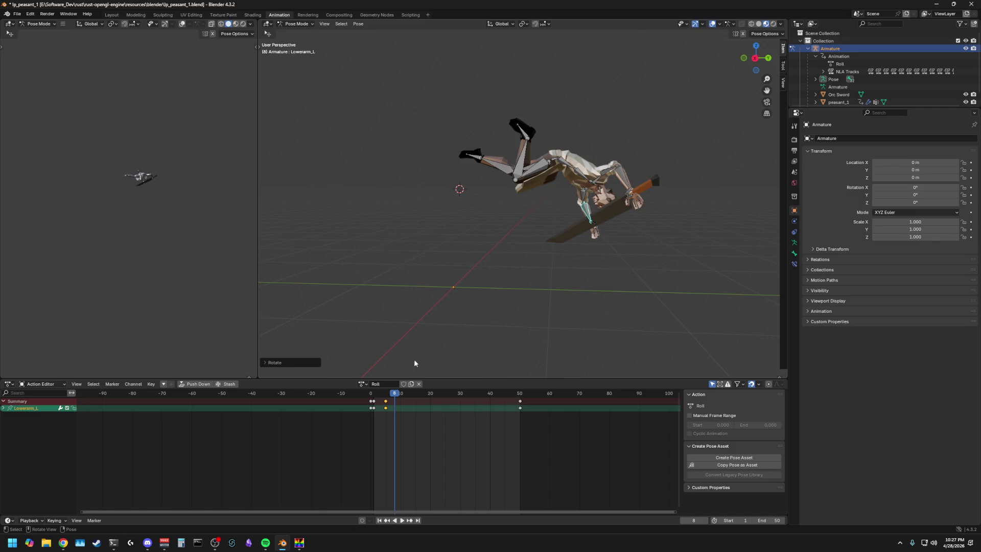
Step: Select every bone of the armature and scrub nearby frames to preview the roll
left_click(453, 327)
key("a")
left_click_drag(413, 396, 395, 395)
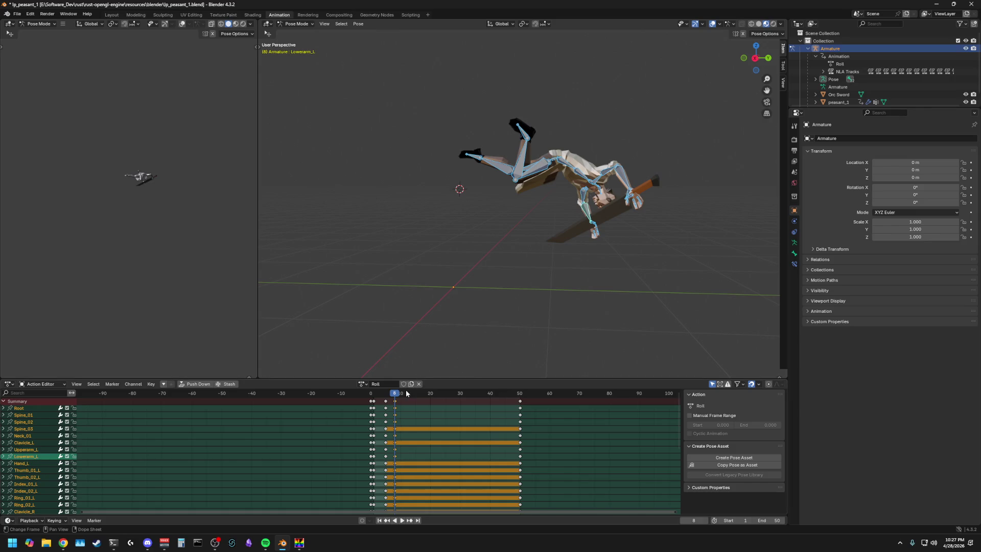
scroll(471, 312, "down", 2)
scroll(484, 293, "up", 2)
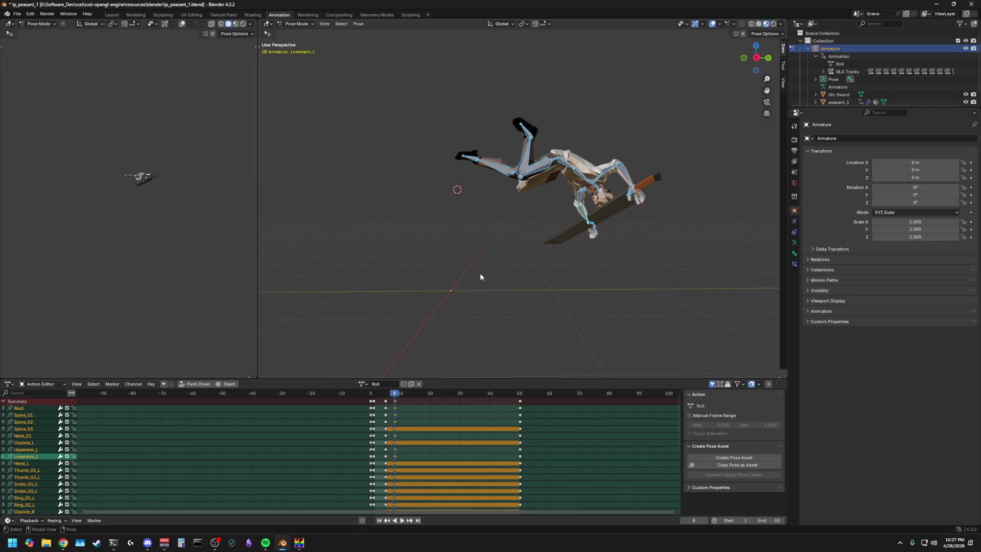
key("space")
left_click(385, 397)
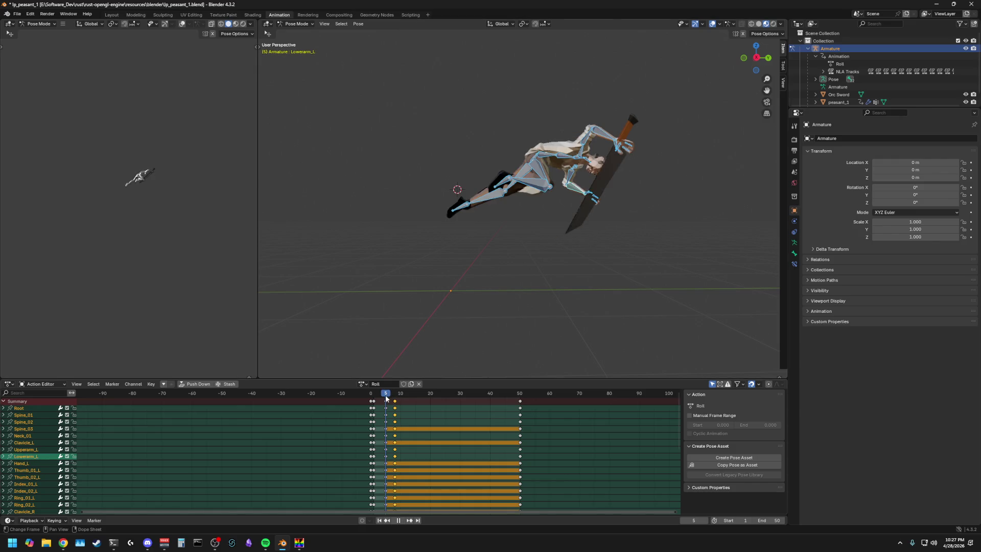
key("space")
middle_click_drag(427, 303, 432, 305)
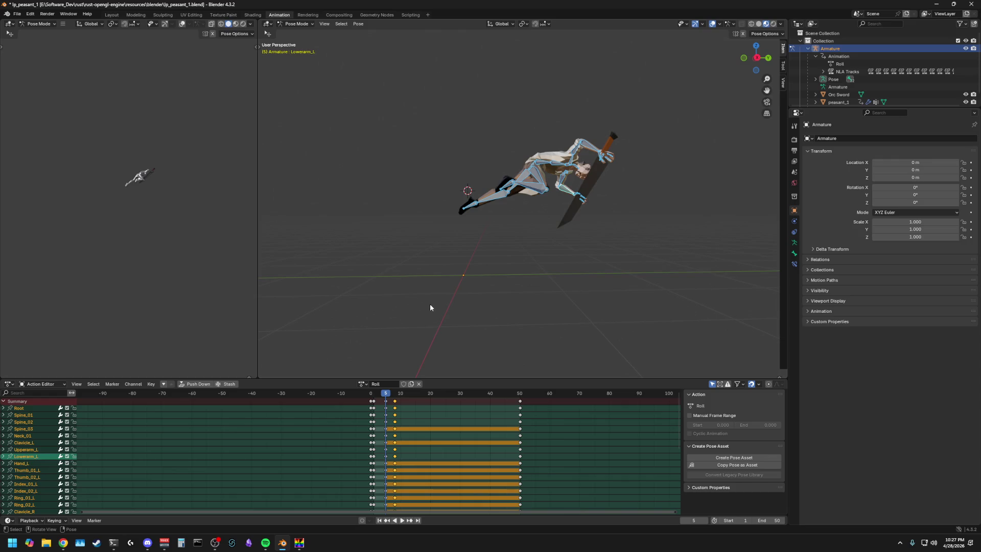
left_click(384, 397)
key("space")
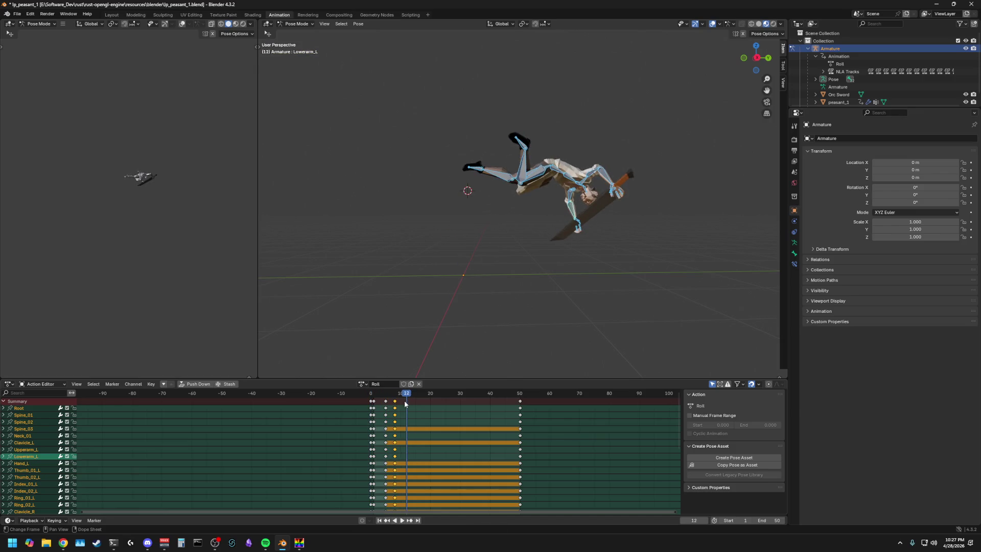
key("space")
left_click(406, 403)
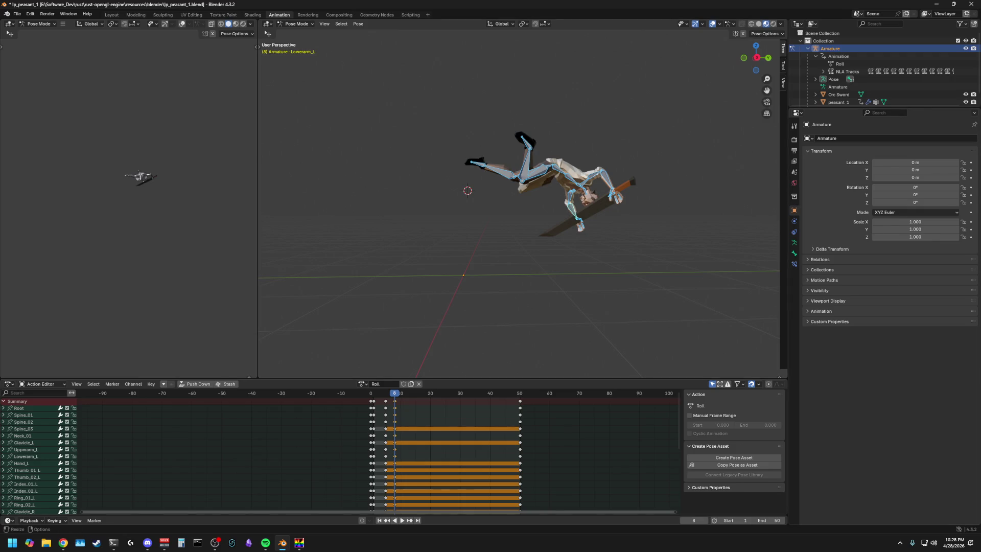
Step: Go to frame 11, paste the copied keyframe onto the right thigh and play it back
key("alt+Tab")
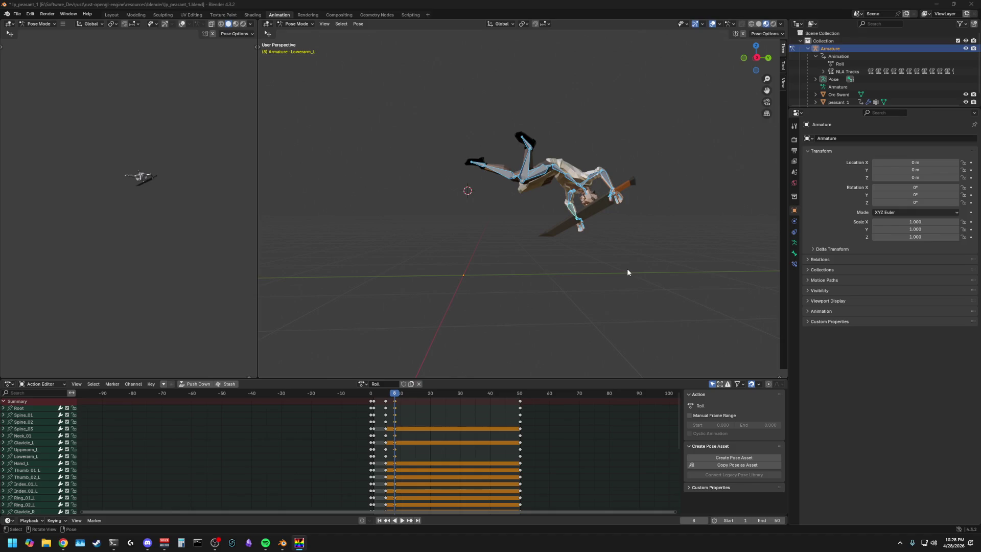
left_click(404, 393)
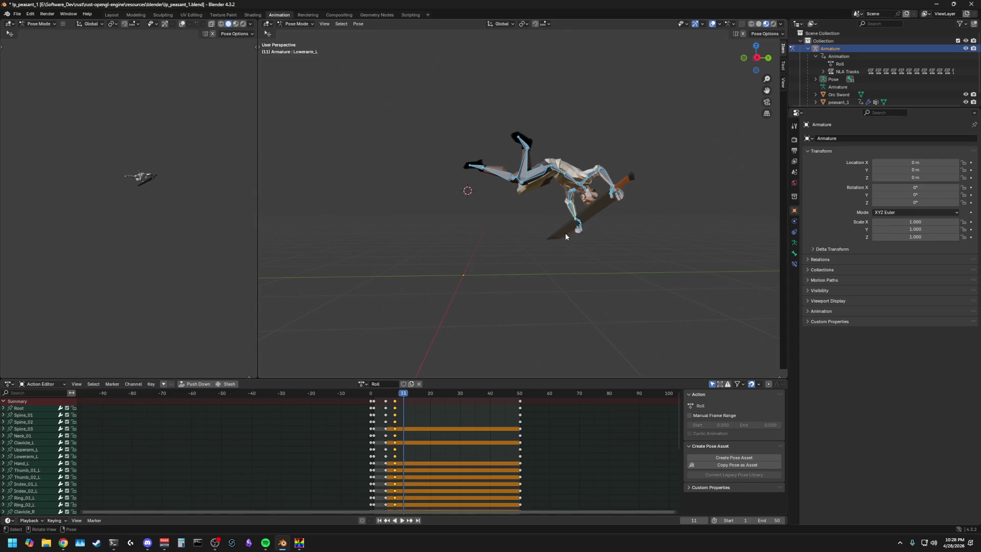
left_click(569, 153)
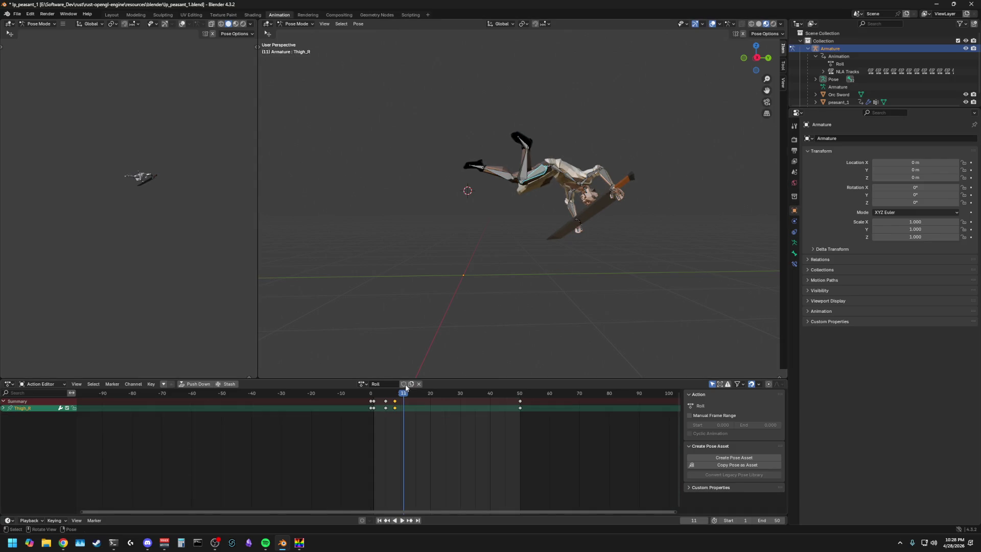
key("ctrl+v")
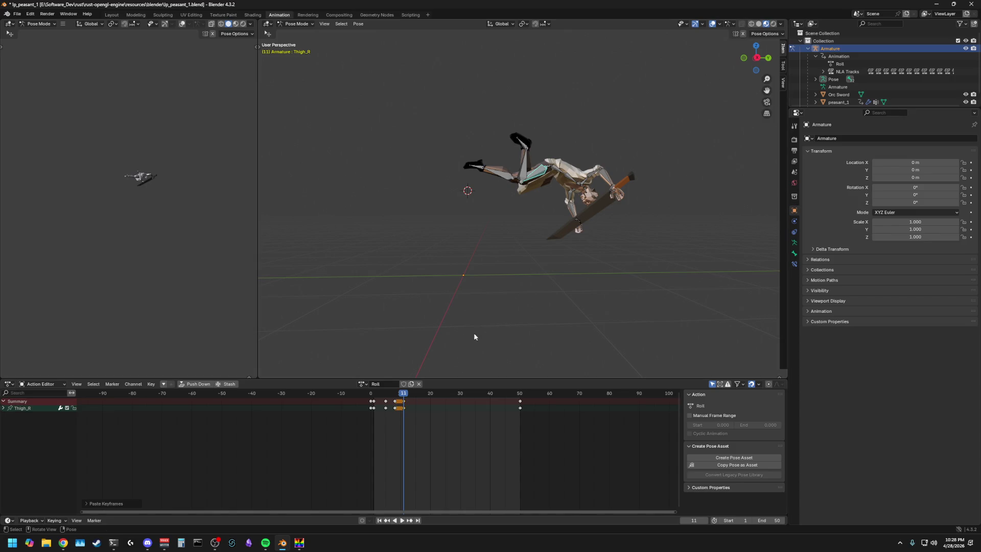
key("space")
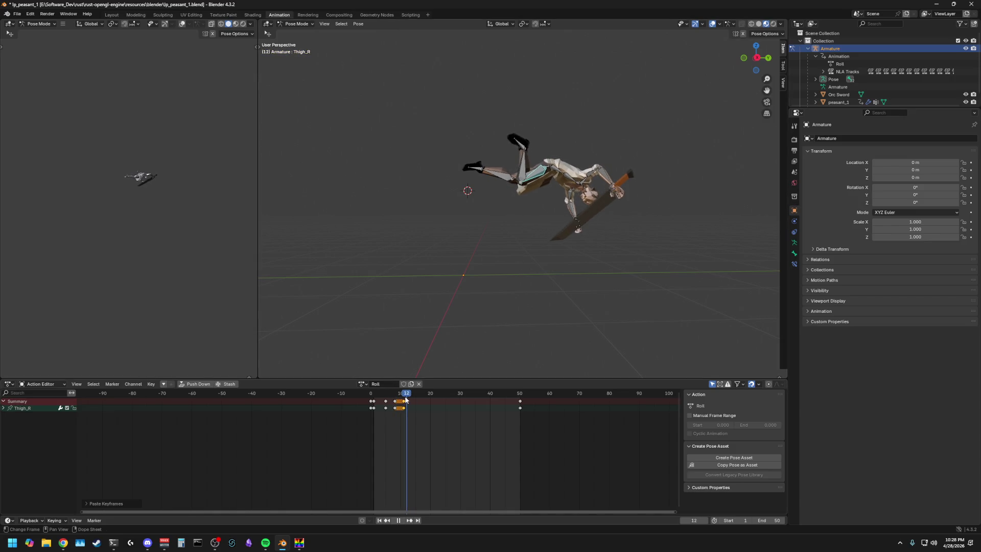
key("Escape")
Step: Paste the copied pose keyframes for all bones at frame 11 and play the roll
key("a")
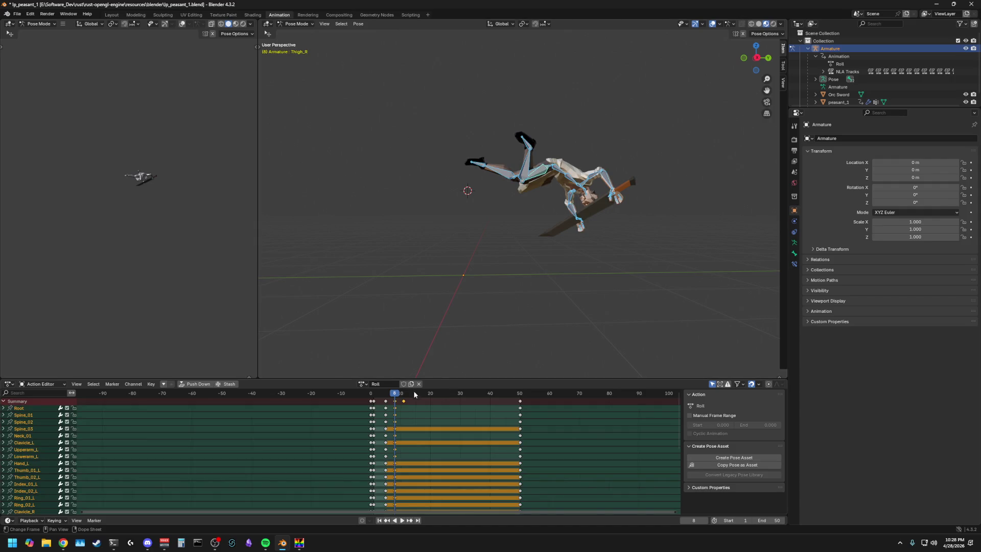
left_click(404, 395)
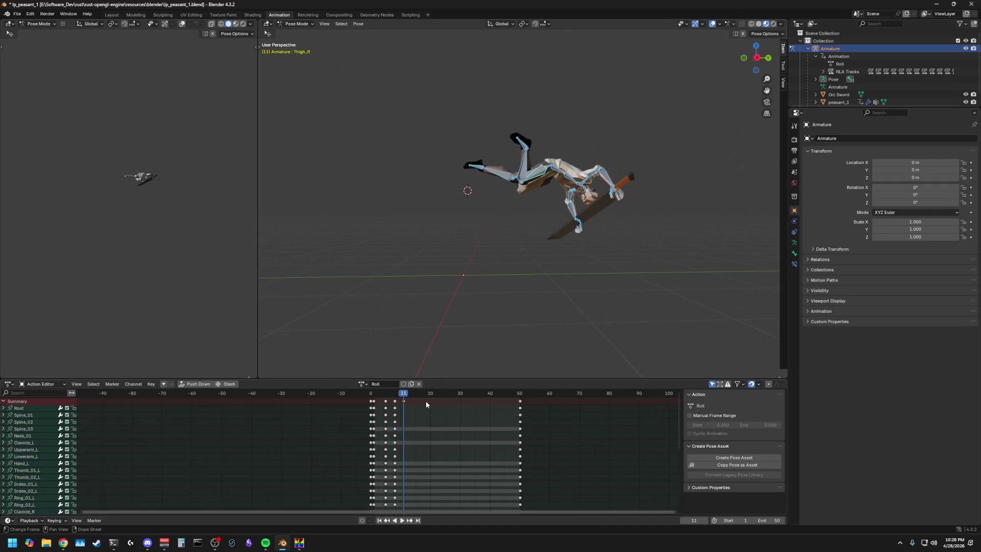
key("ctrl+v")
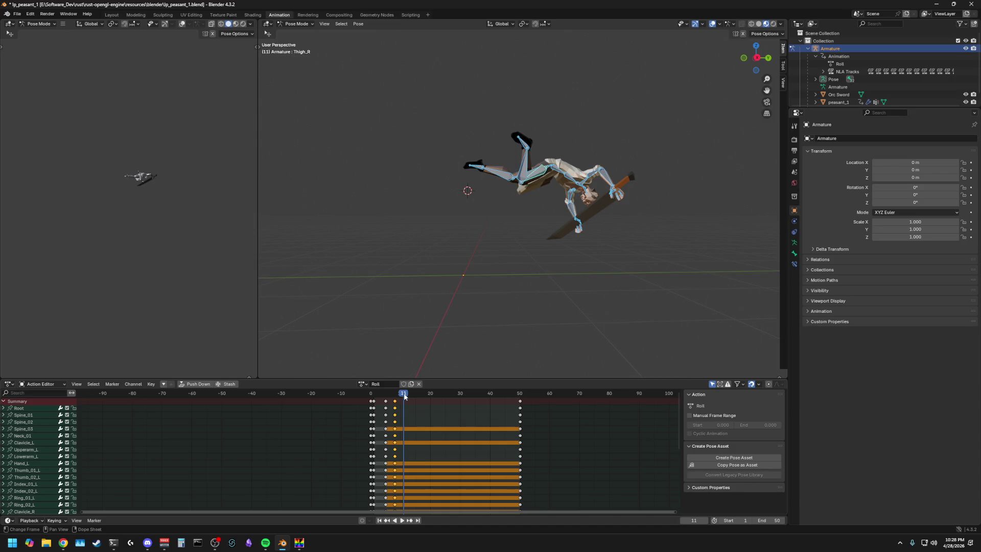
left_click_drag(406, 397, 405, 398)
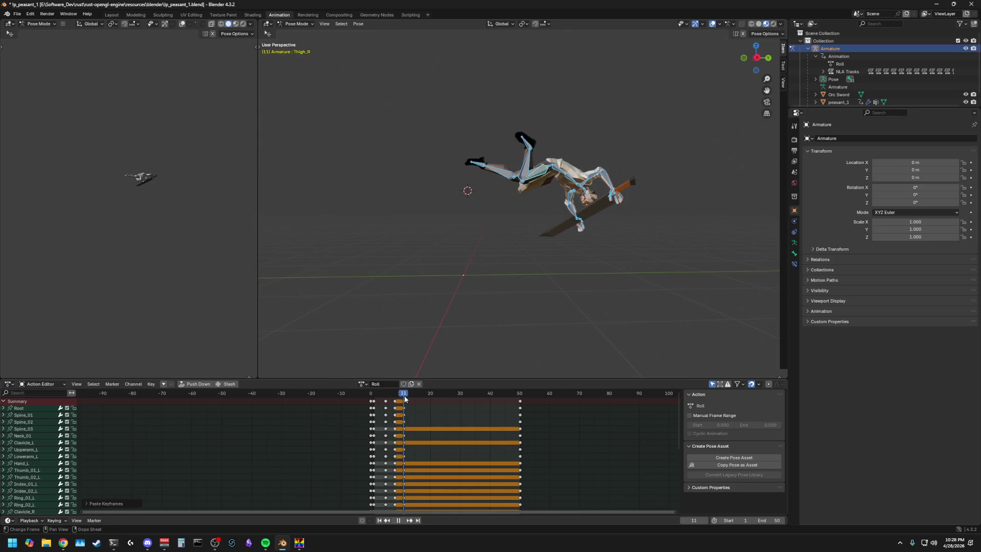
key("space")
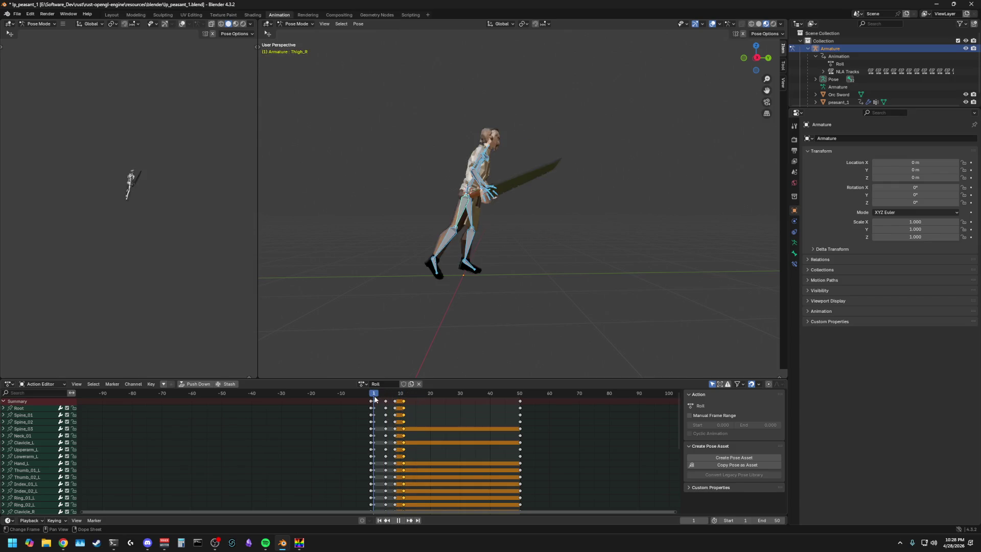
left_click_drag(400, 402, 404, 400)
Step: Re-pose the right thigh at frame 11 and preview the roll from frame 3
key("r")
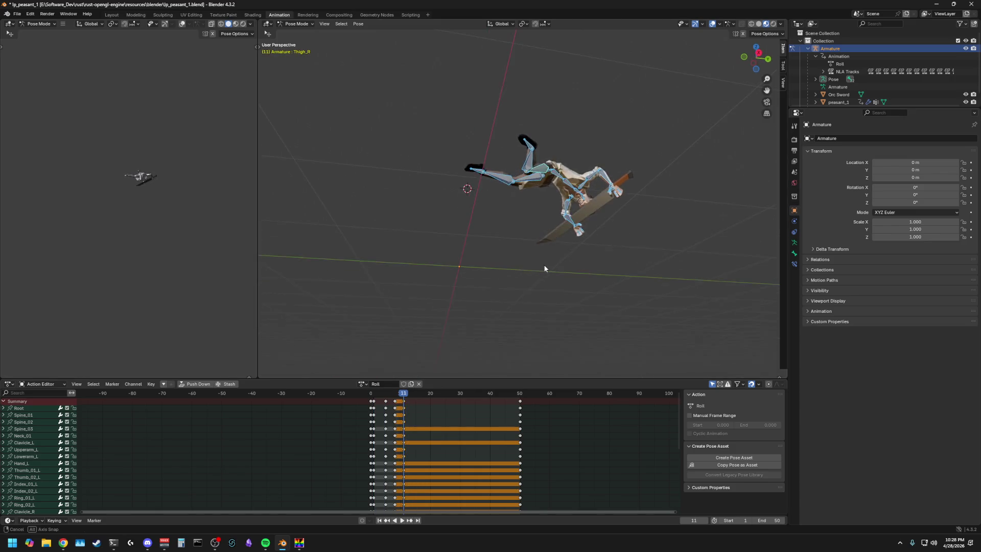
left_click(529, 286)
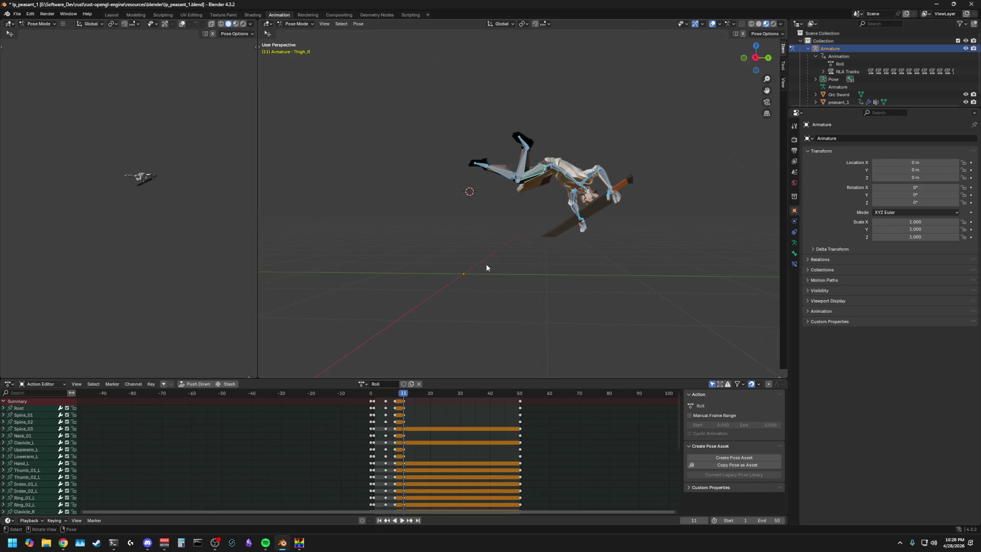
left_click(380, 394)
key("space")
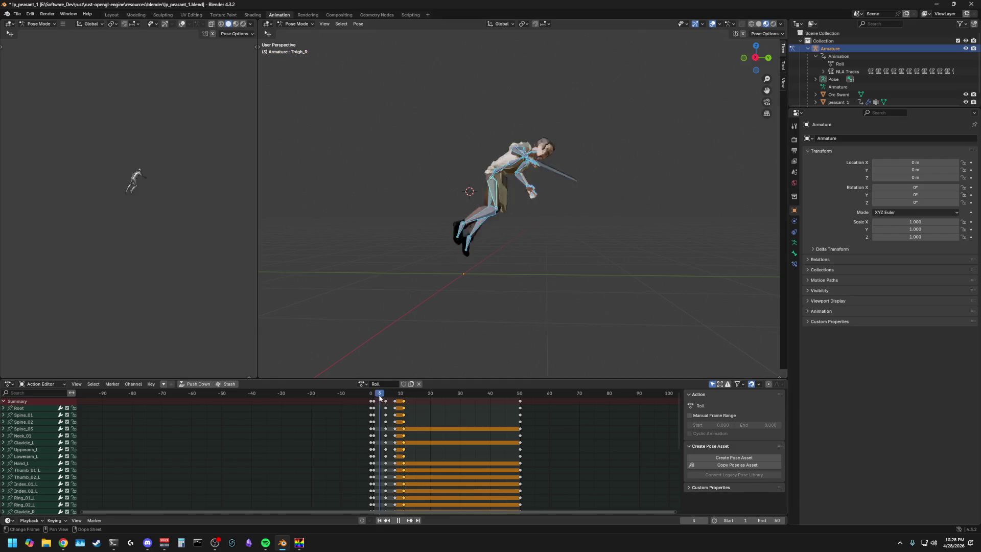
left_click_drag(378, 394, 403, 396)
key("space")
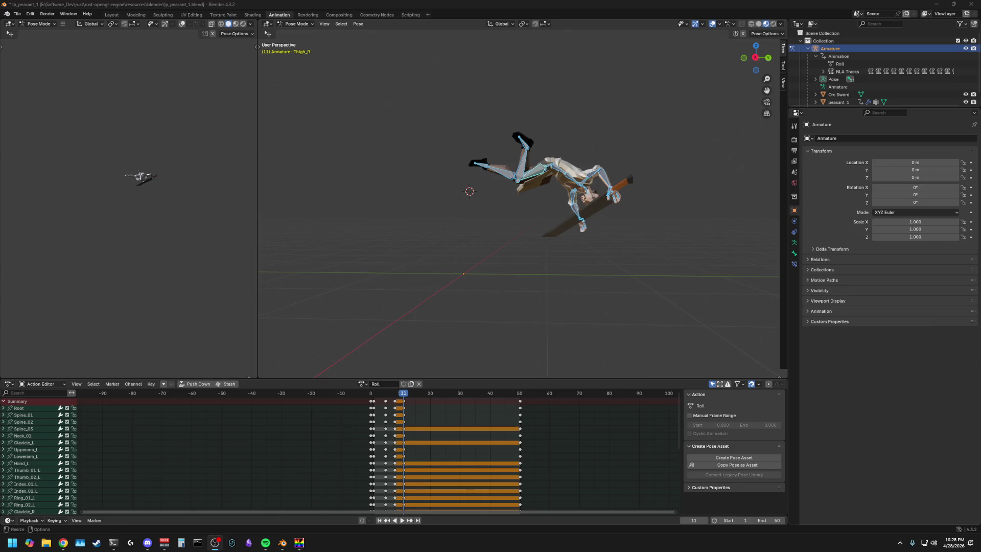
middle_click_drag(587, 236, 554, 272)
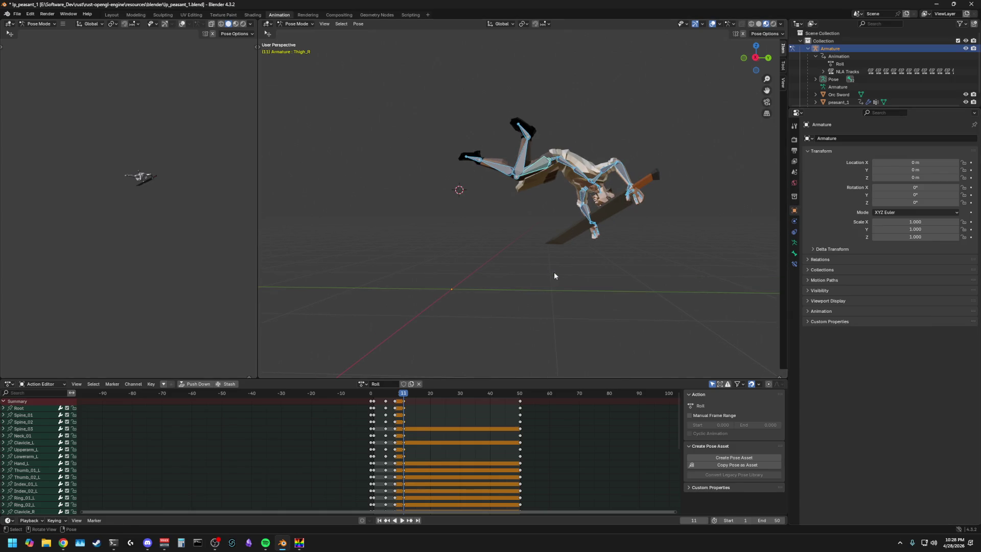
Step: Review the roll from the side view, scrubbing the timeline through frame 12 and selecting all bones
left_click(756, 59)
left_click(755, 58)
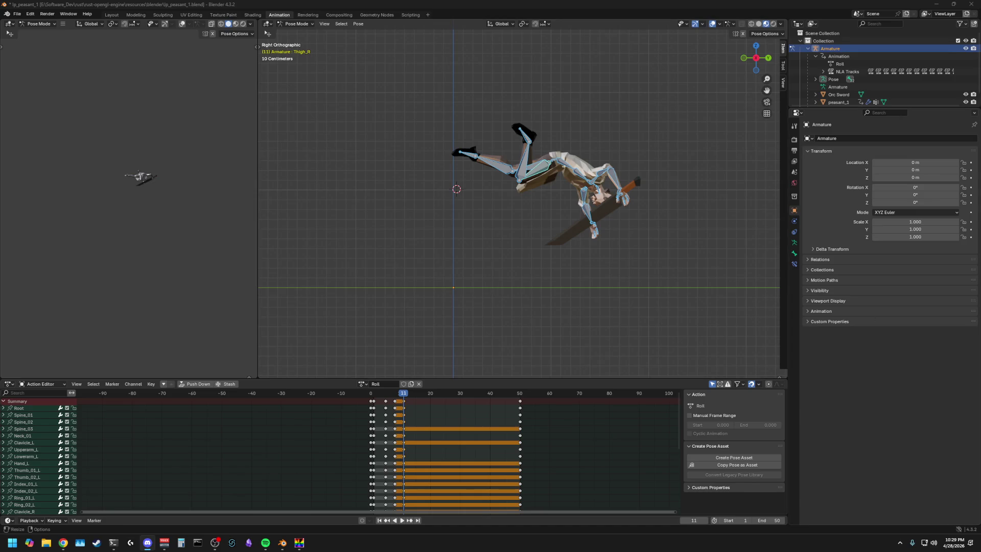
left_click(581, 327)
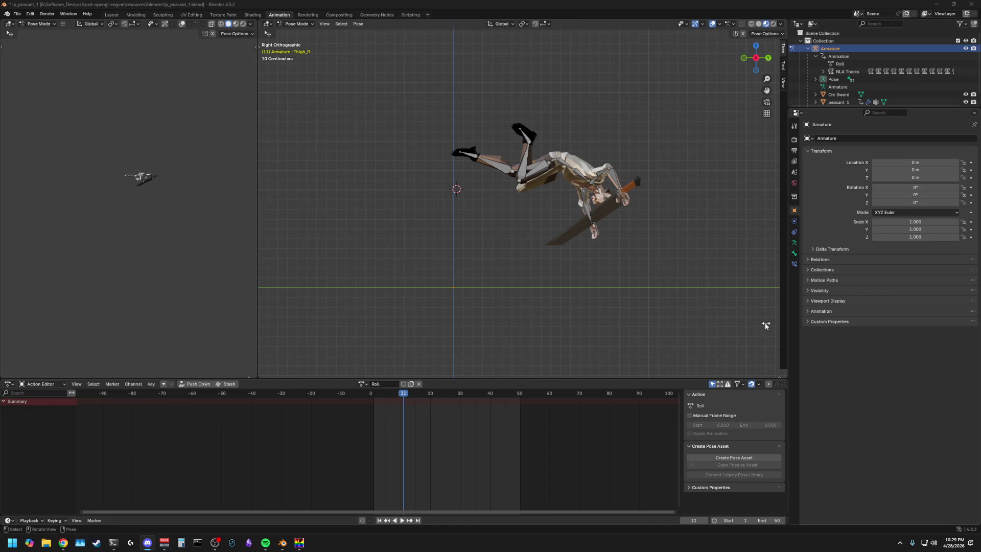
left_click(370, 400)
left_click_drag(370, 399, 404, 402)
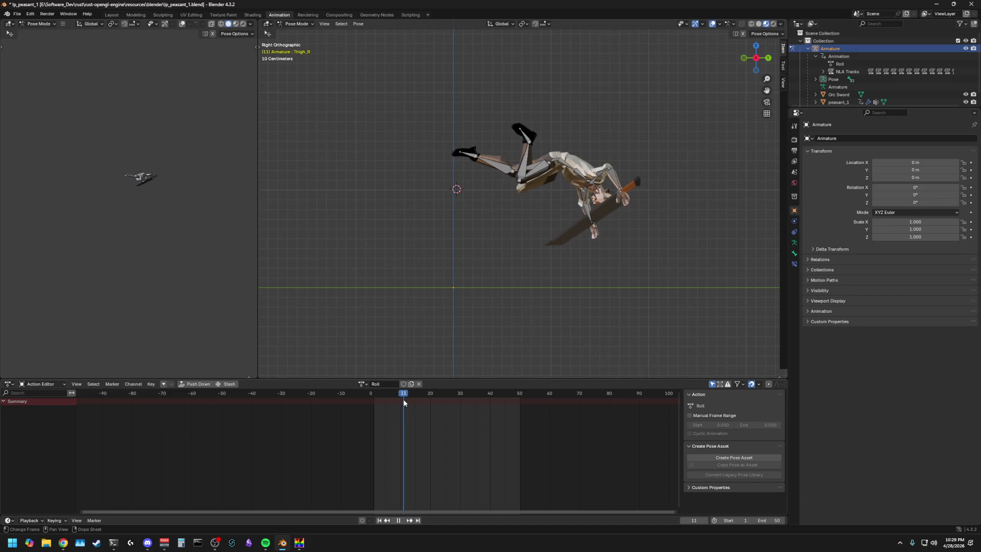
left_click_drag(404, 400, 404, 401)
key("a")
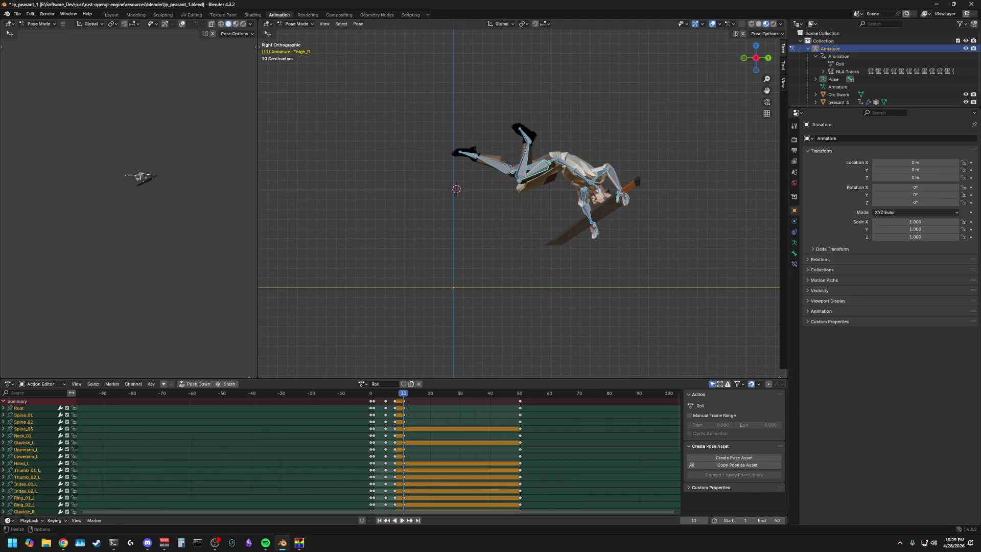
key("alt+Tab")
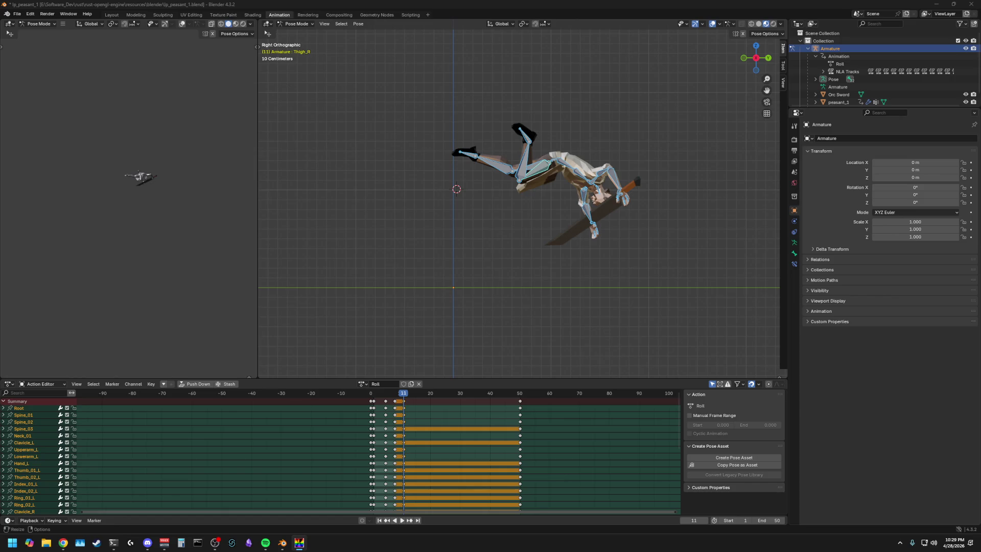
Step: Tilt the whole rig at frame 11 by rotating the root bone
left_click(556, 163)
key("g")
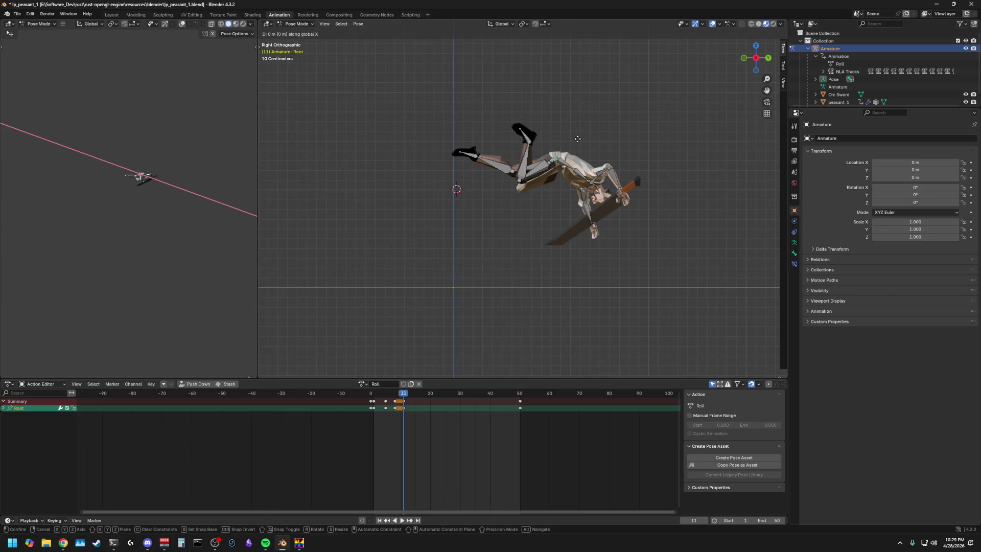
left_click(580, 145)
left_click(674, 150)
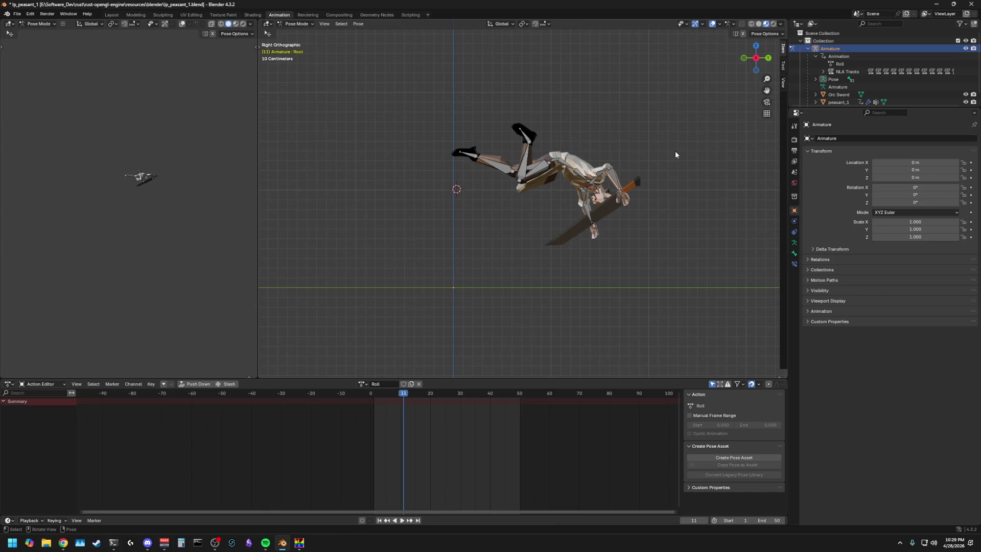
left_click(552, 160)
key("r")
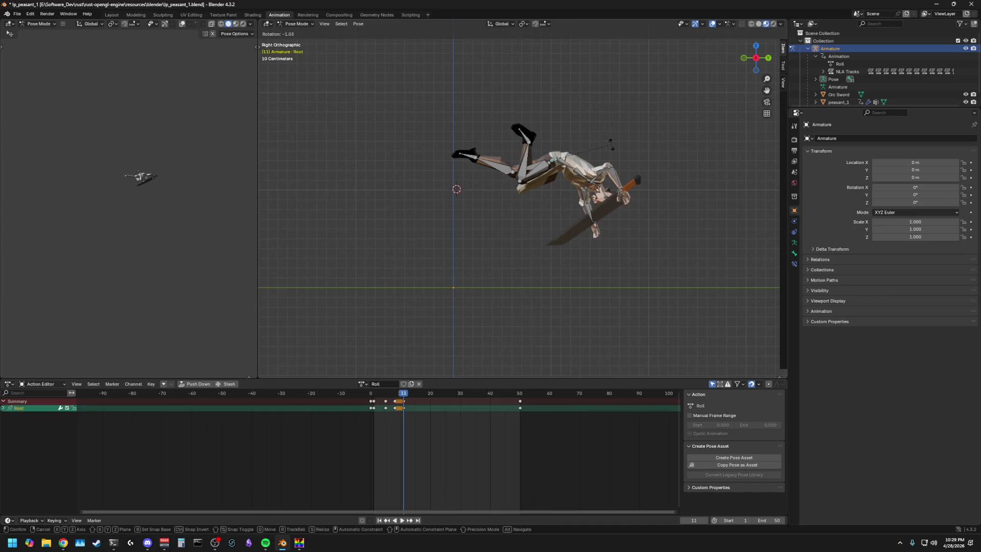
left_click(613, 175)
Step: Lower the rig along Z into a near-handstand, cancelling a Y-axis shift
key("g")
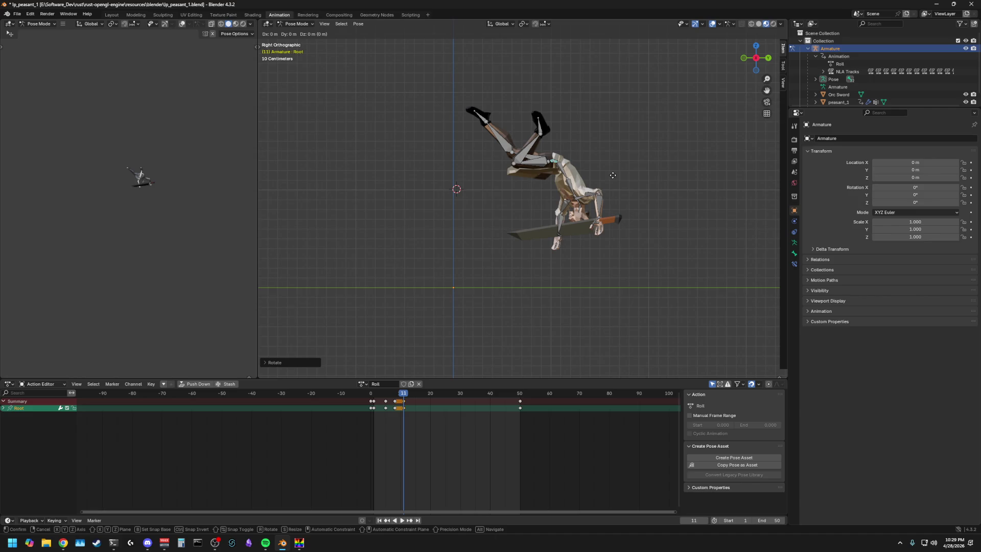
key("z")
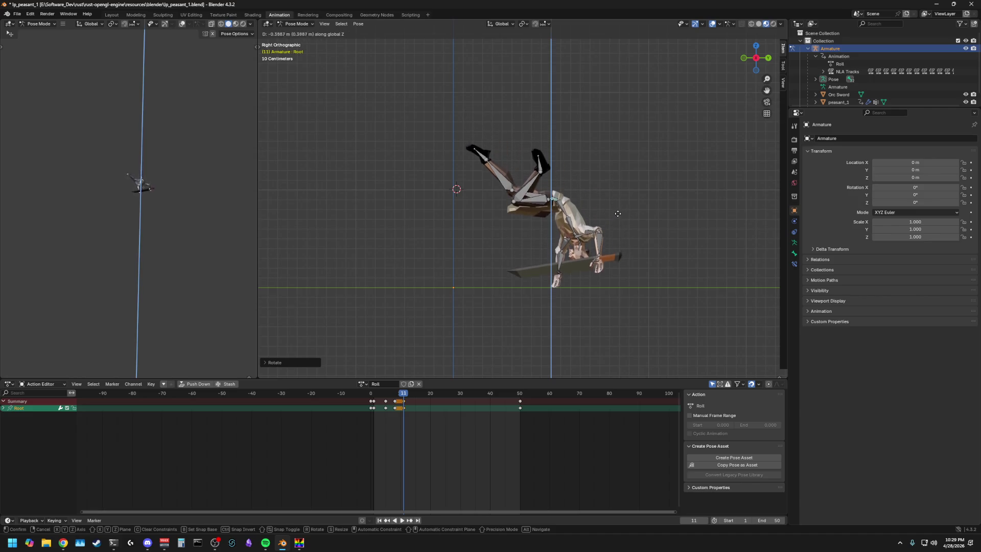
left_click(617, 220)
key("g")
key("y")
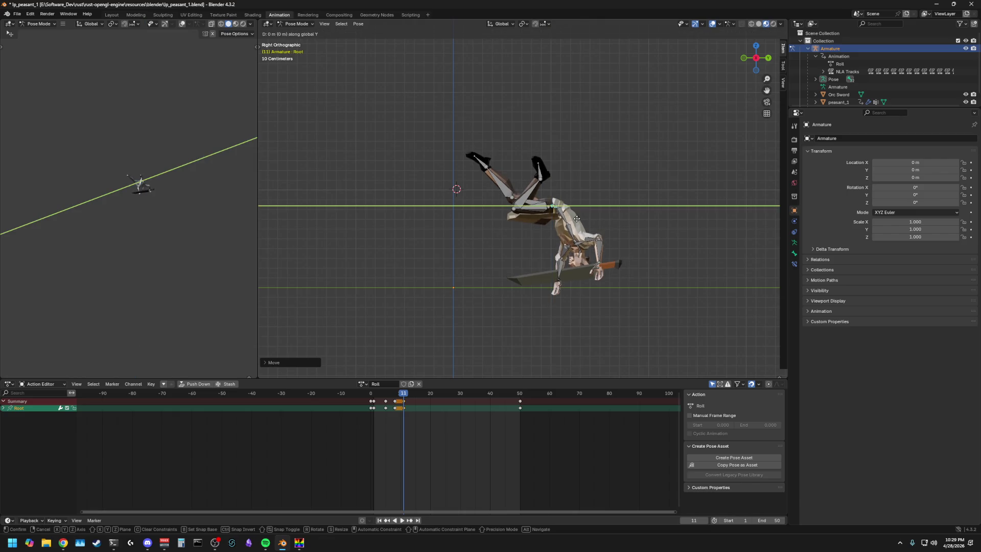
key("Escape")
left_click(637, 199)
mouse_move(636, 200)
middle_mouse_down()
mouse_move(582, 203)
mouse_move(672, 184)
mouse_move(662, 188)
middle_mouse_up()
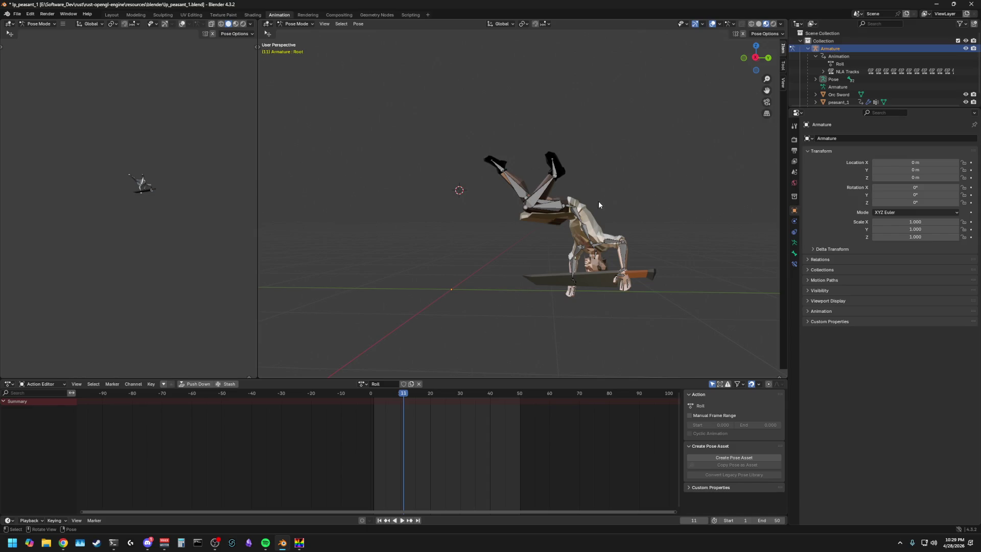
Step: Tip the body further forward by rotating the root bone around X, after undoing a sideways move
left_click(569, 206)
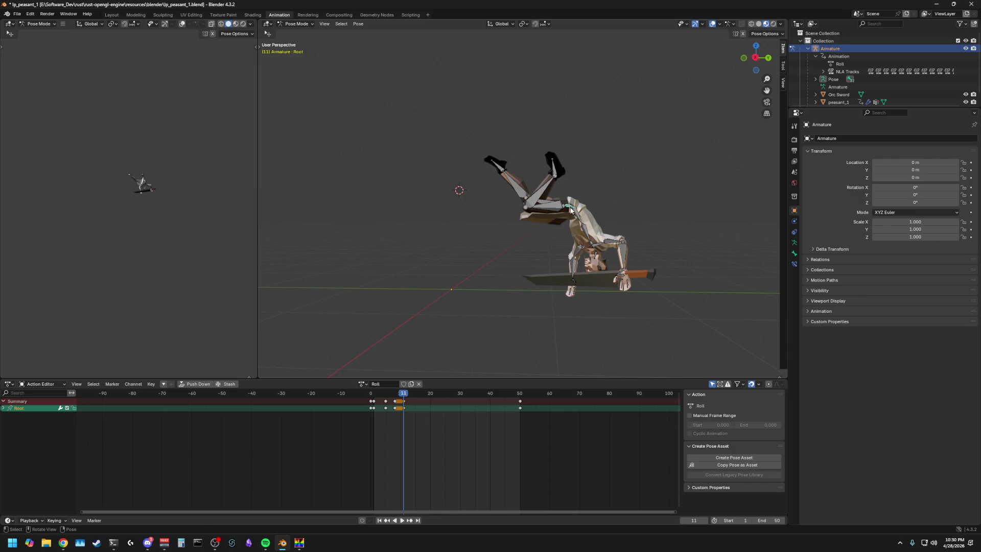
key("g")
key("x")
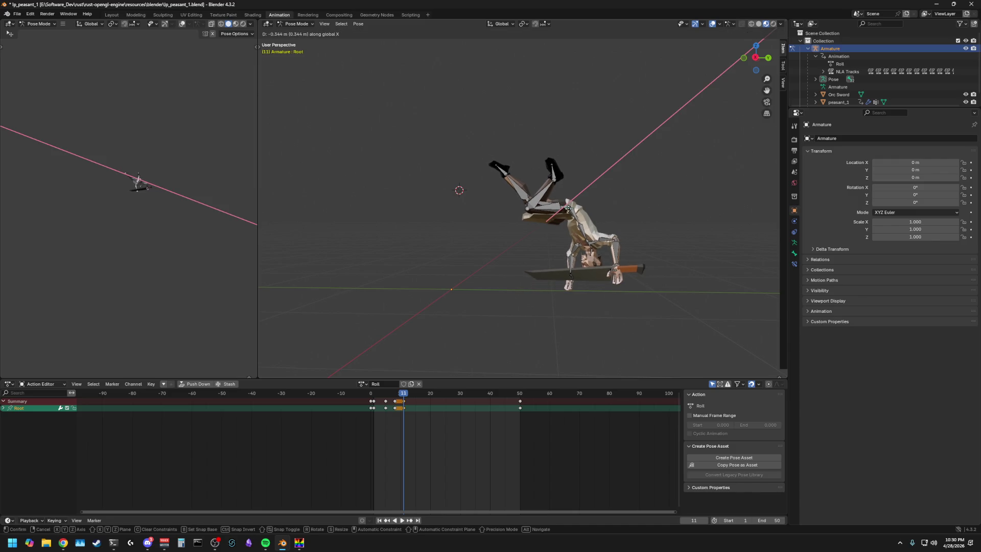
left_click(669, 216)
key("ctrl+z")
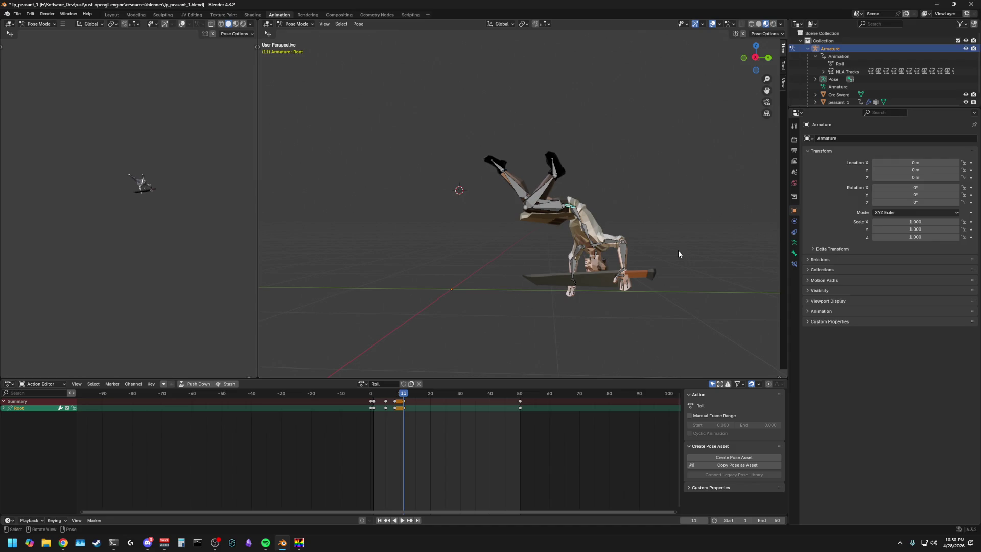
key("r")
key("x")
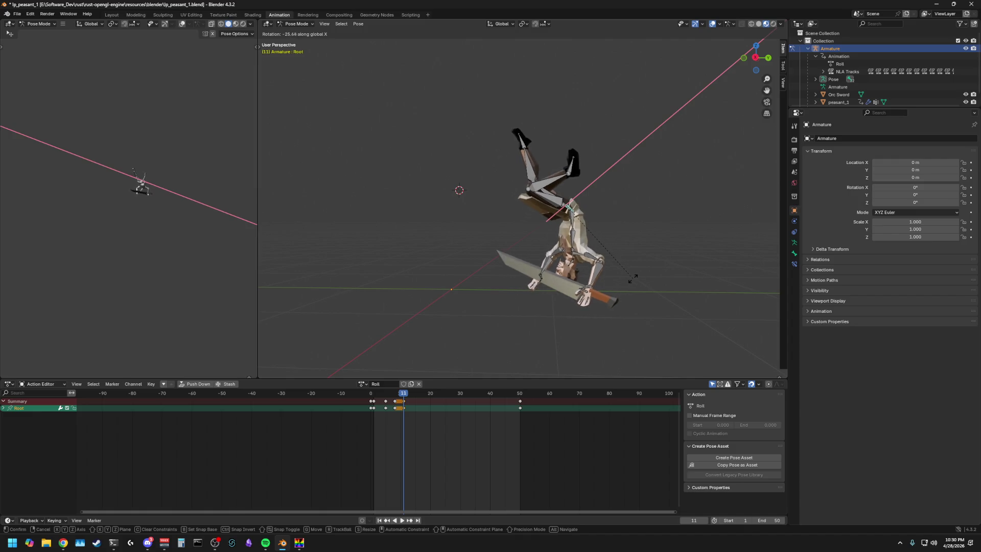
left_click(600, 296)
Step: Re-bend the Neck_01 bone and the right calf around X into the roll
left_click(551, 266)
key("r")
key("x")
left_click(566, 228)
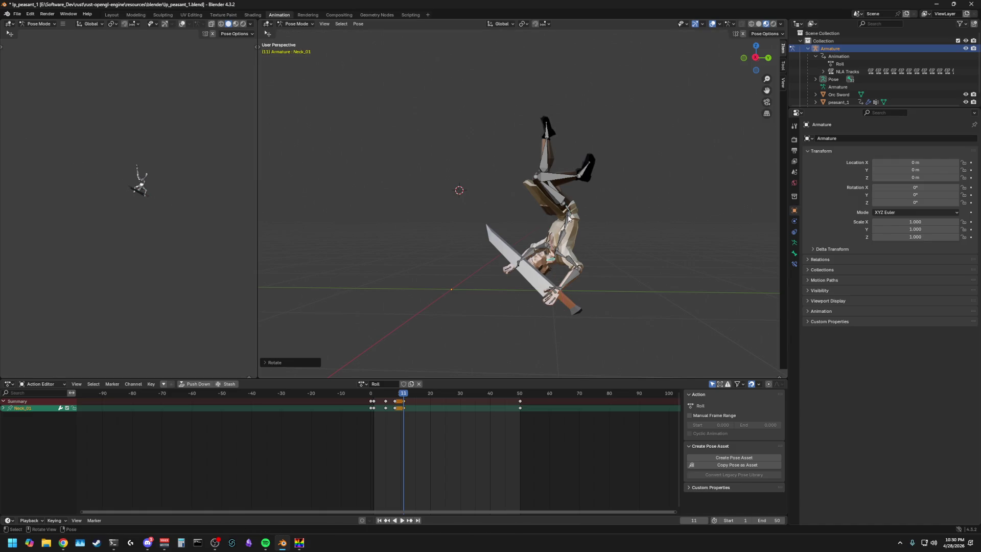
left_click(555, 182)
key("r")
key("x")
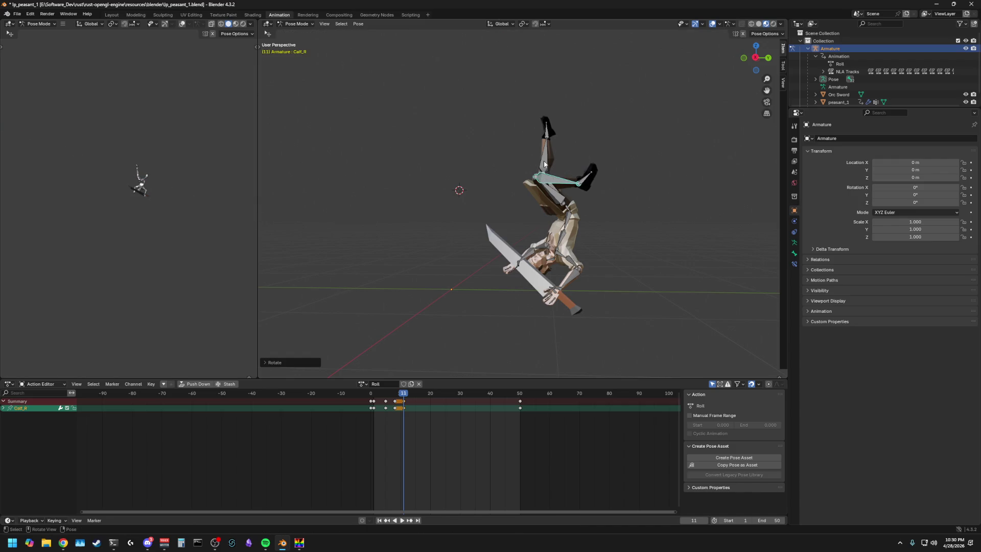
middle_click_drag(607, 184, 642, 191)
Step: Re-angle the left thigh and left calf around X so the legs curl overhead
left_click(527, 186)
mouse_move(543, 185)
middle_mouse_down()
mouse_move(513, 174)
mouse_move(523, 173)
middle_mouse_up()
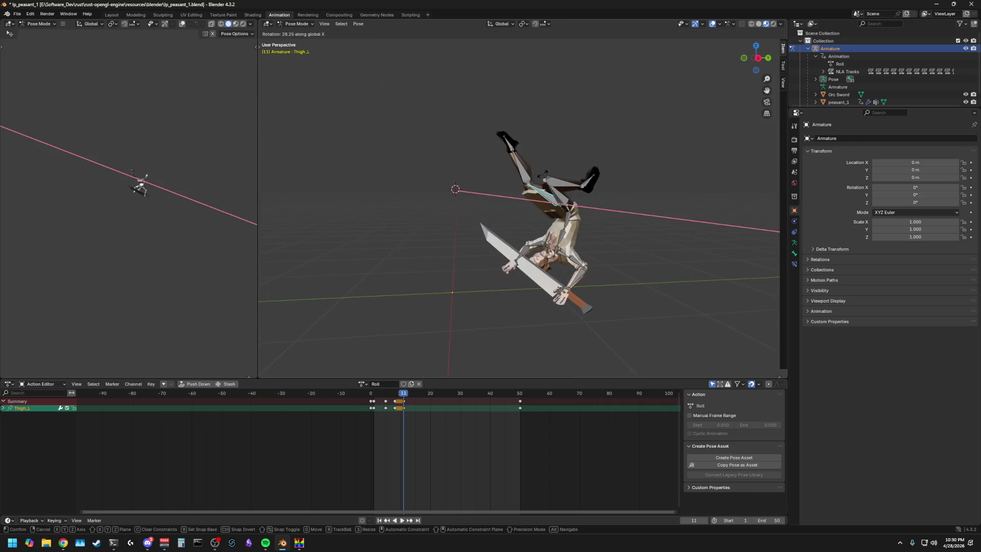
left_click(522, 174)
key("r")
key("x")
left_click(552, 165)
Step: Orbit around the character to check the frame-11 pose, then select all bones
mouse_move(553, 165)
middle_mouse_down()
mouse_move(601, 158)
mouse_move(541, 164)
middle_mouse_up()
middle_click_drag(578, 234, 645, 224)
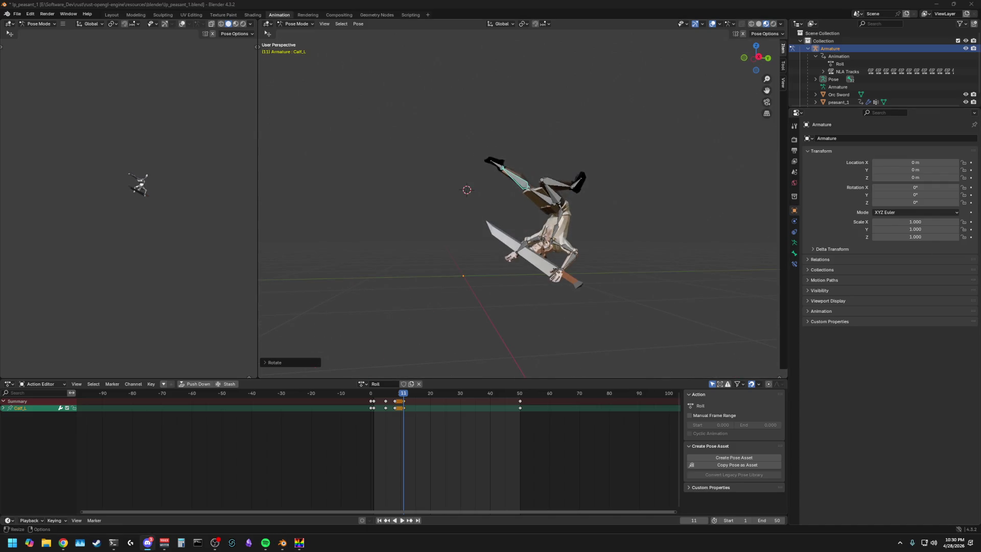
mouse_move(686, 377)
middle_mouse_down()
mouse_move(635, 345)
mouse_move(657, 372)
mouse_move(650, 4)
middle_mouse_up()
mouse_move(631, 160)
middle_mouse_down()
mouse_move(657, 199)
mouse_move(521, 214)
middle_mouse_up()
key("a")
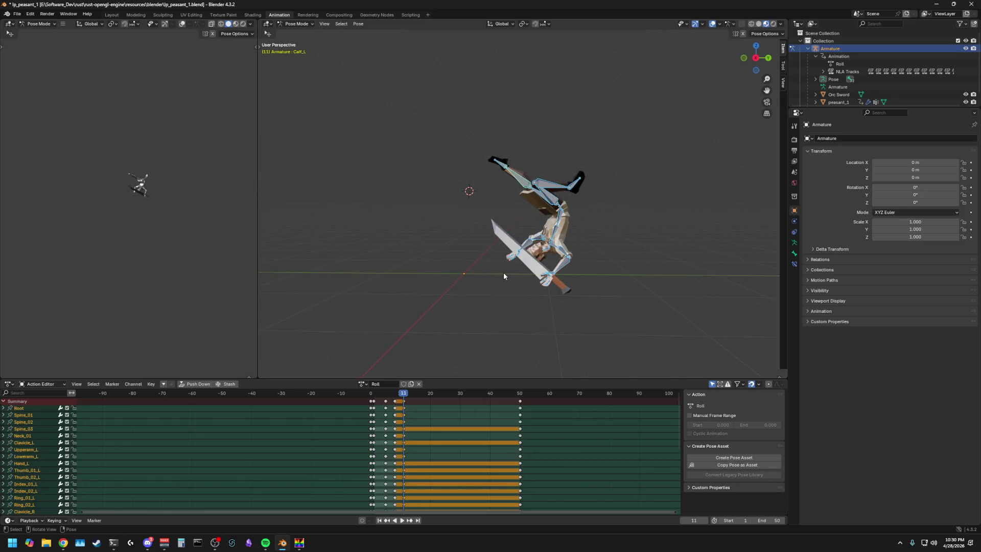
Step: Scrub the timeline around frame 11 and shift the whole rig about 0.4 m along Y via the root bone
left_click(392, 394)
left_click_drag(393, 397, 403, 399)
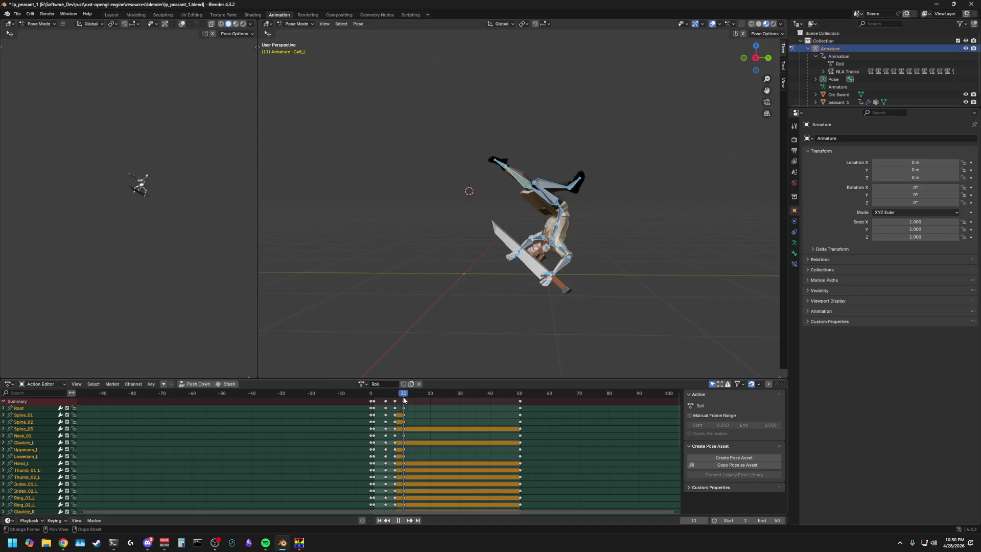
left_click(574, 209)
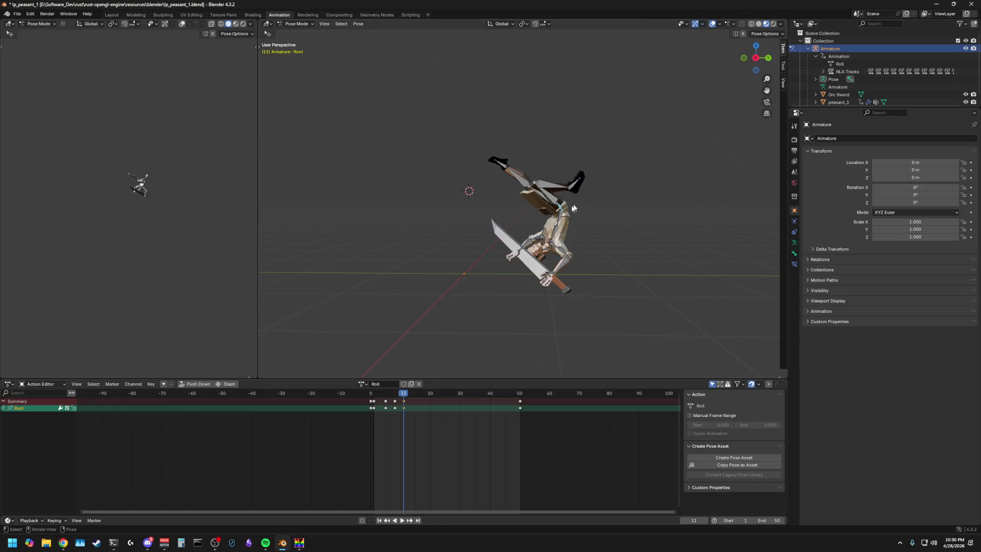
mouse_move(409, 393)
left_mouse_down()
mouse_move(376, 399)
mouse_move(403, 402)
left_mouse_up()
key("g")
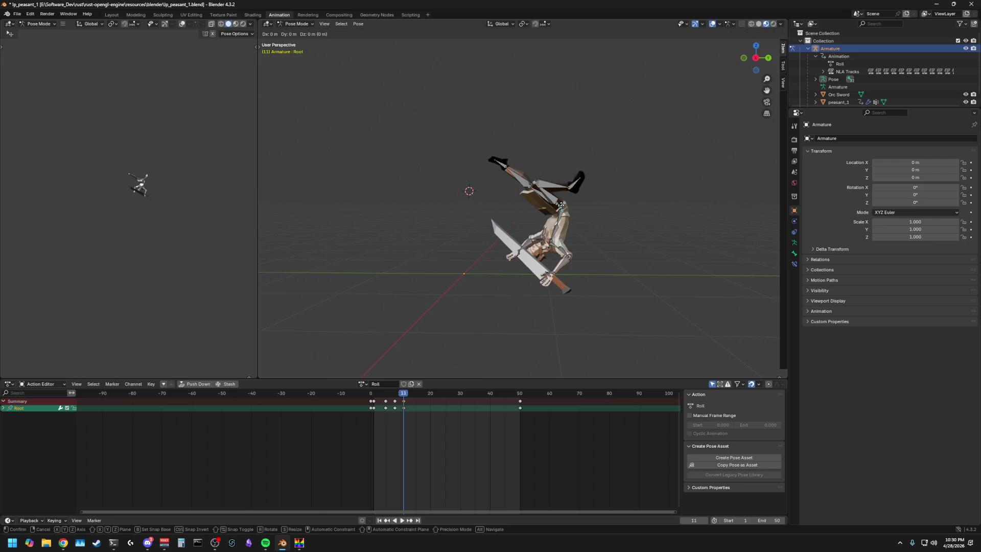
key("y")
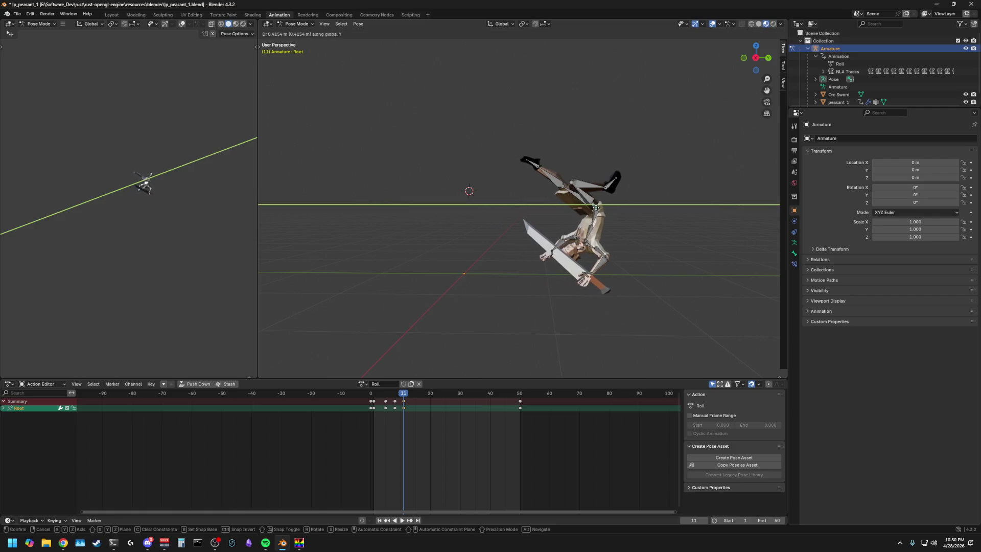
key("Return")
Step: Select all bones and play back the roll, stopping on the frame-11 pose
key("a")
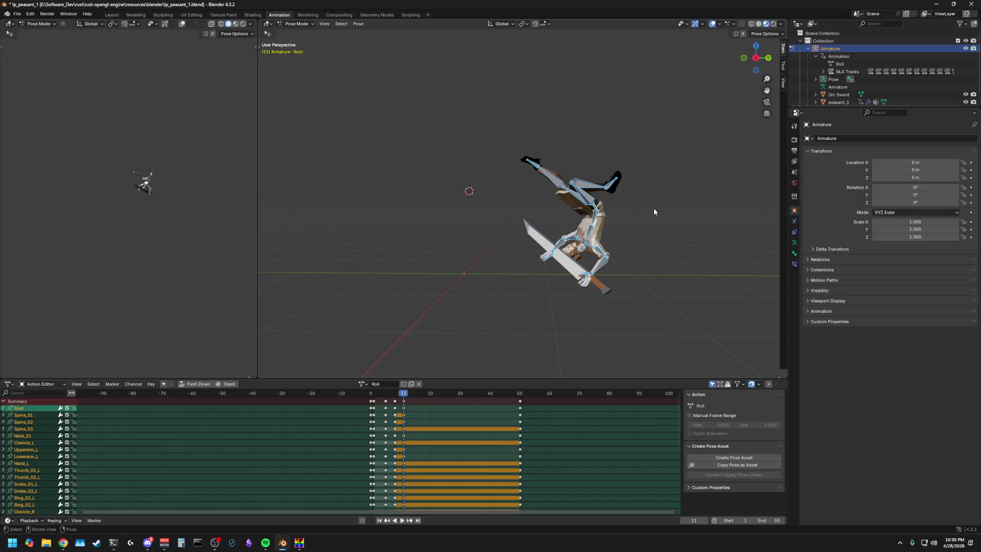
key("space")
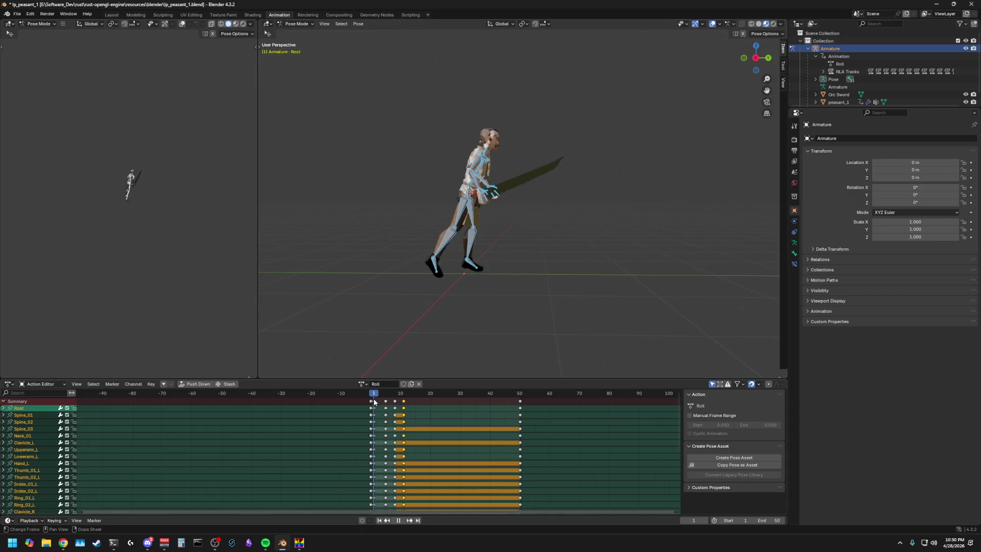
key("Escape")
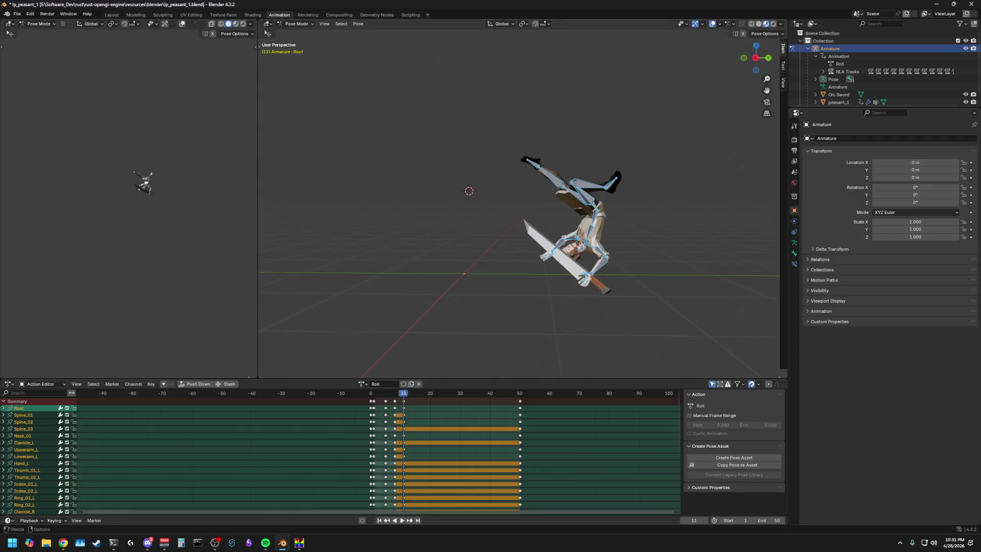
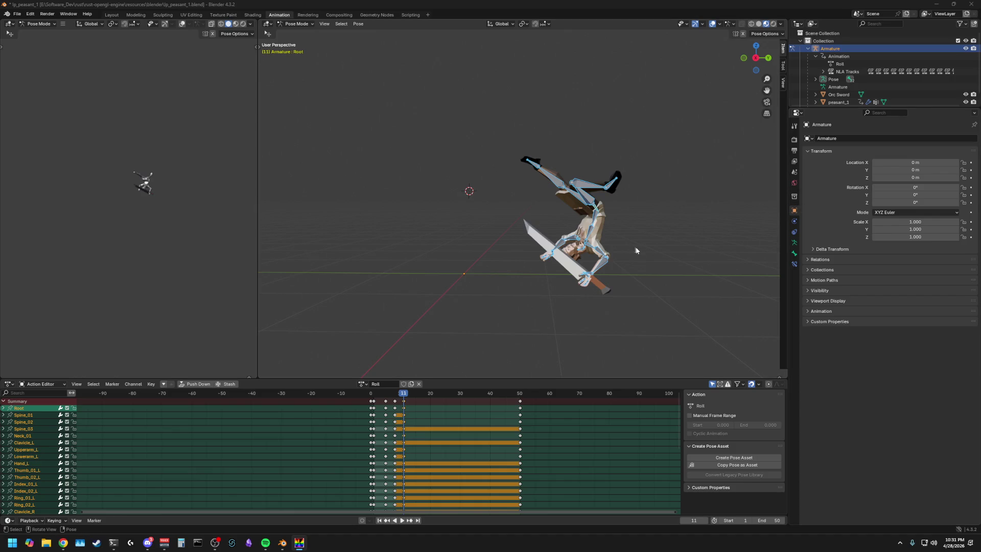
Step: Paste the copied Roll pose keyframes at frame 14 in the Action Editor
left_click(633, 278)
key("ctrl+z")
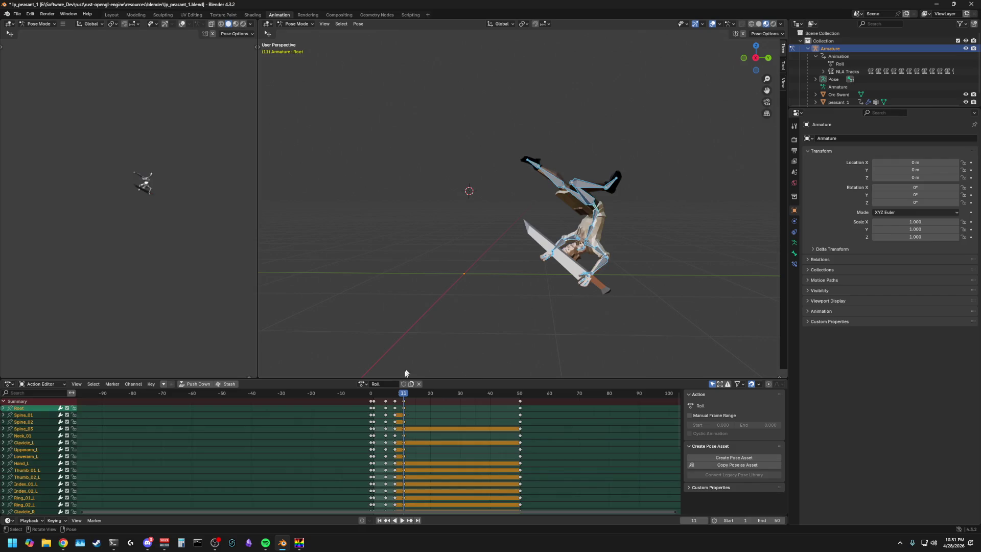
left_click(404, 403)
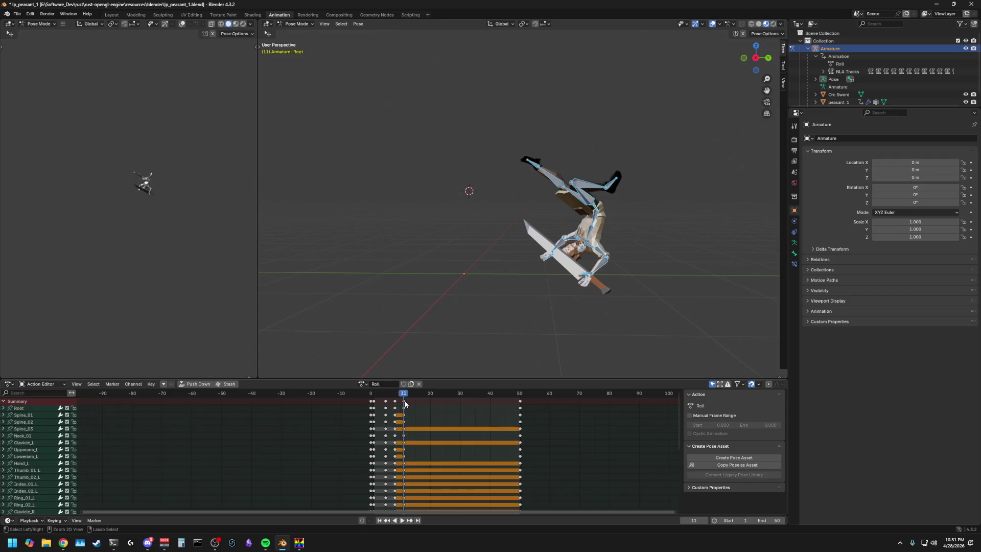
left_click_drag(405, 399, 413, 398)
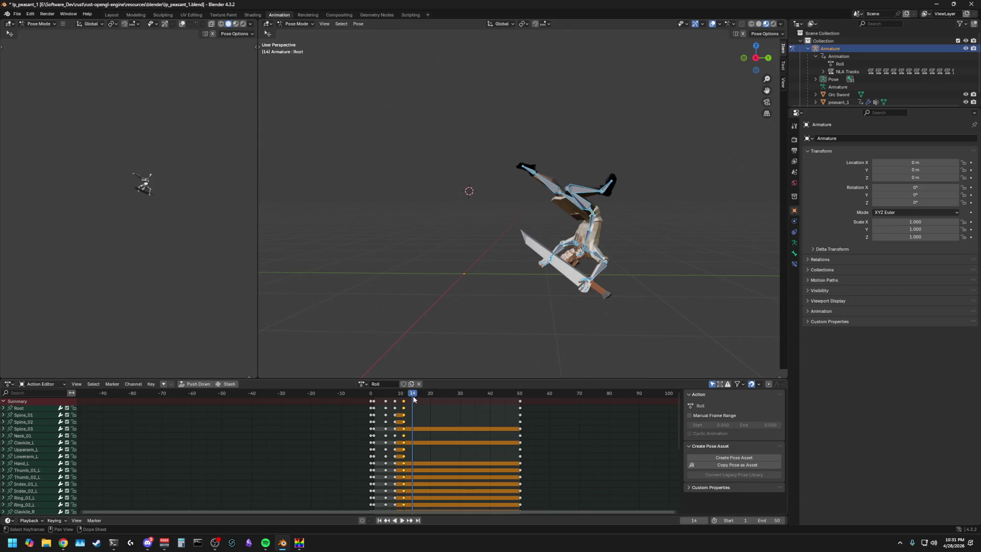
key("ctrl+v")
scroll(625, 225, "up", 2)
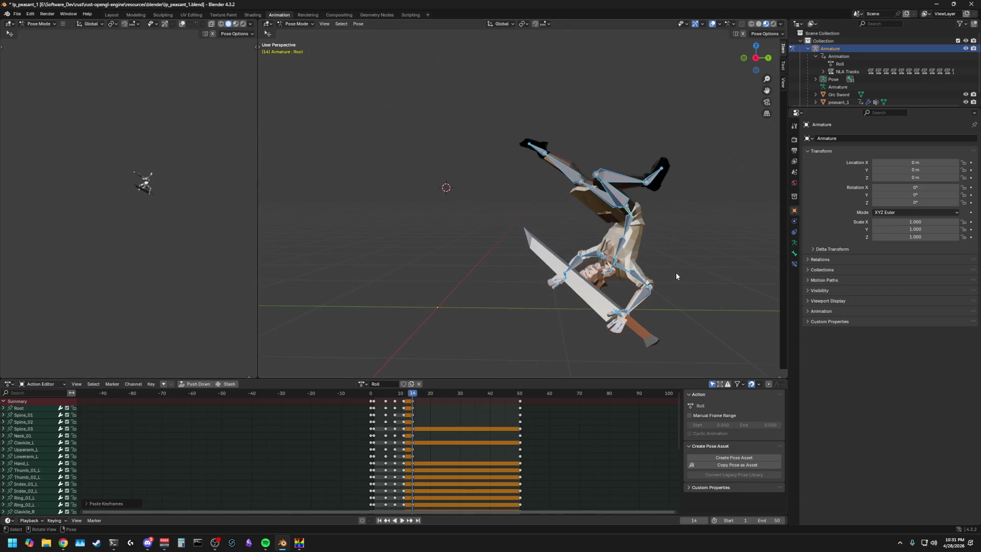
Step: Select the Root bone and view the peasant from the side
left_click(675, 271)
left_click(629, 213)
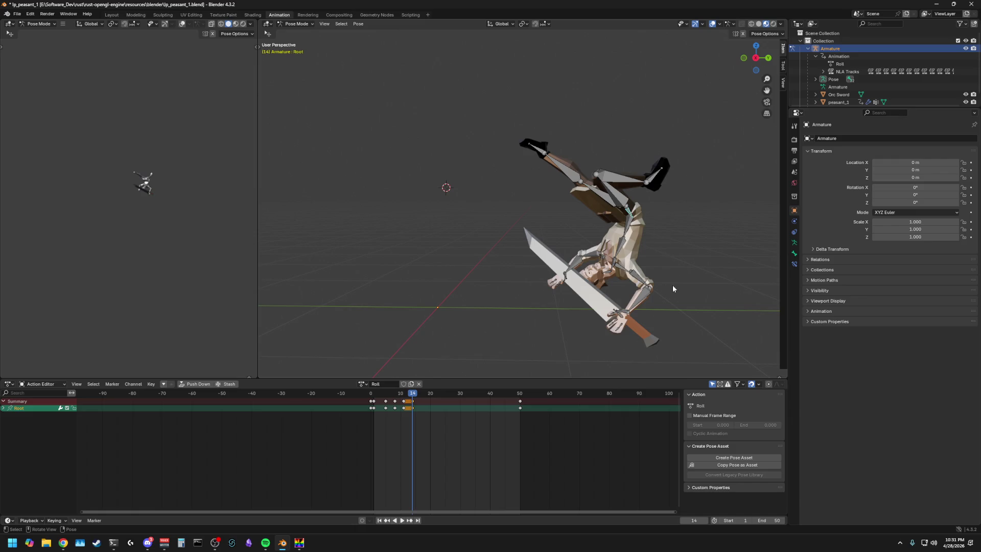
scroll(672, 285, "down", 2)
left_click(756, 59)
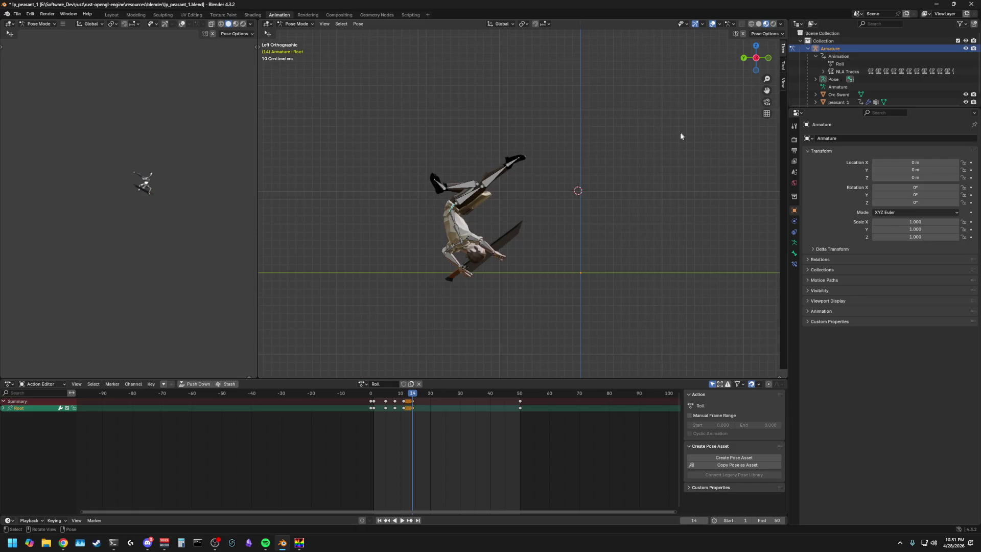
Step: From the opposite side view, tilt the Root bone further into the roll
left_click(755, 59)
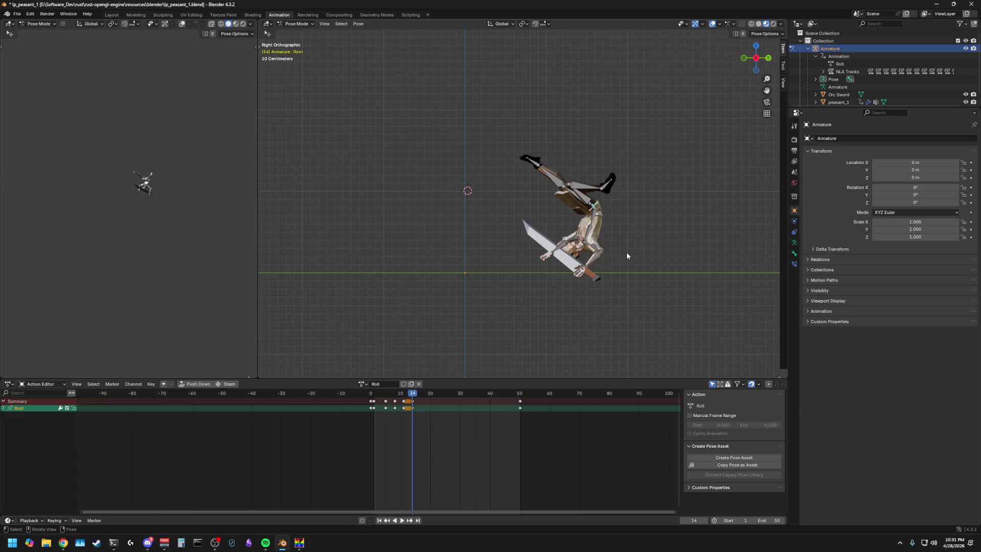
key("r")
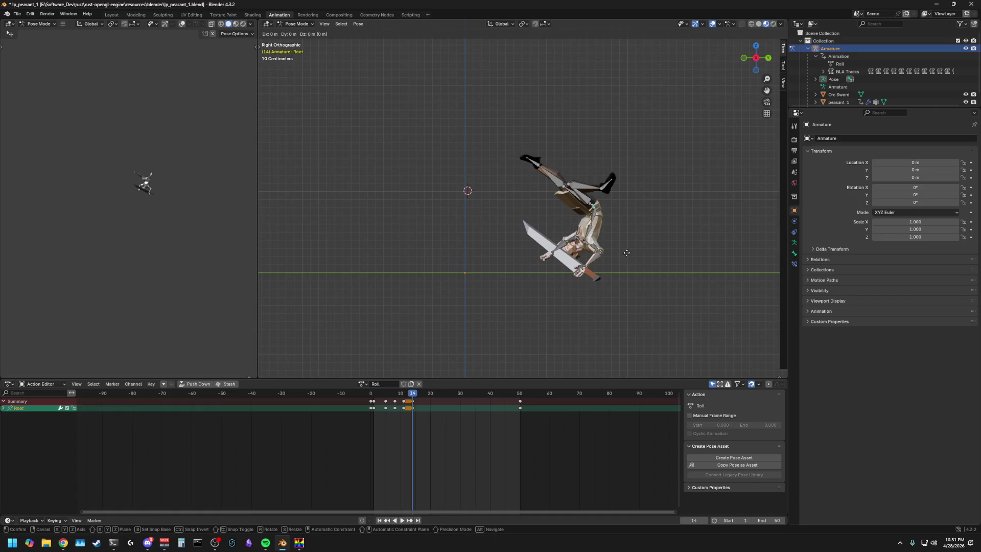
left_click(561, 258)
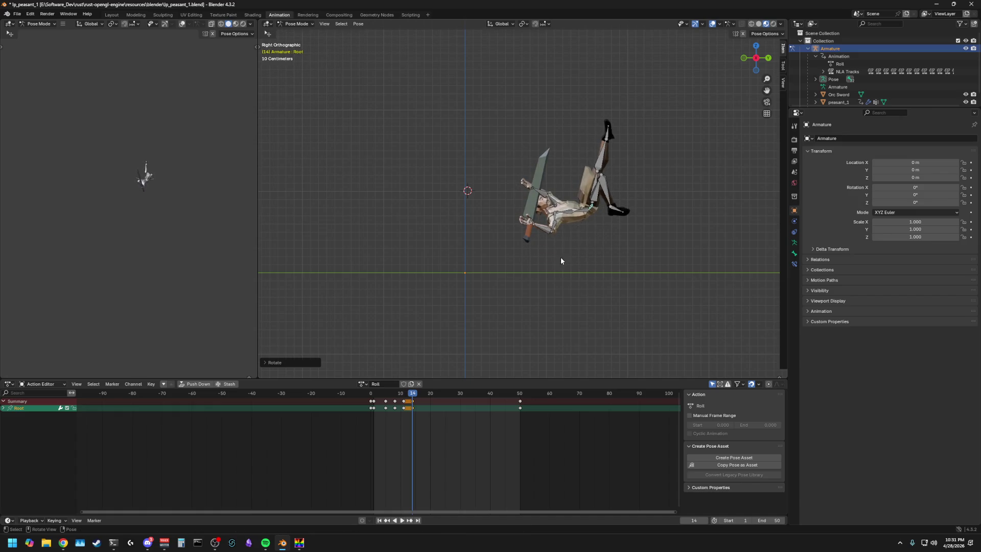
Step: Bend the left calf and left thigh into the tumbling pose
left_click(601, 165)
key("r")
left_click(571, 169)
key("r")
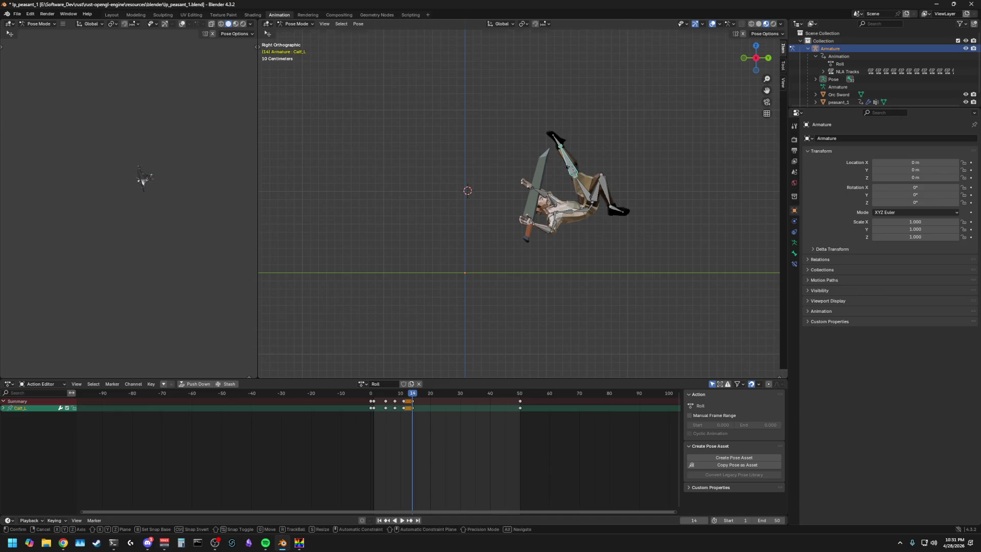
left_click(585, 167)
left_click(580, 184)
key("r")
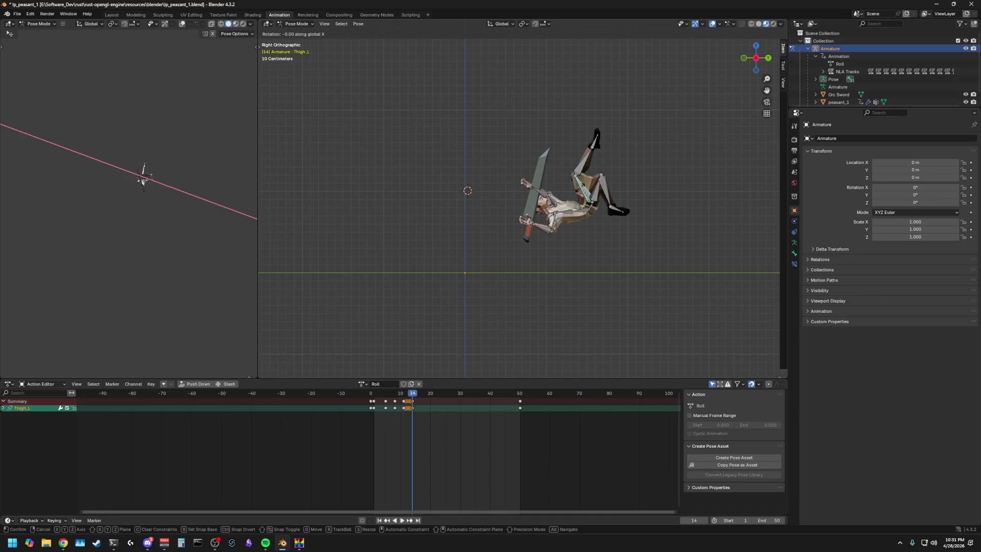
left_click(142, 176)
Step: Re-rotate the left calf along X after cancelled attempts, then bend the right calf
key("bracketright")
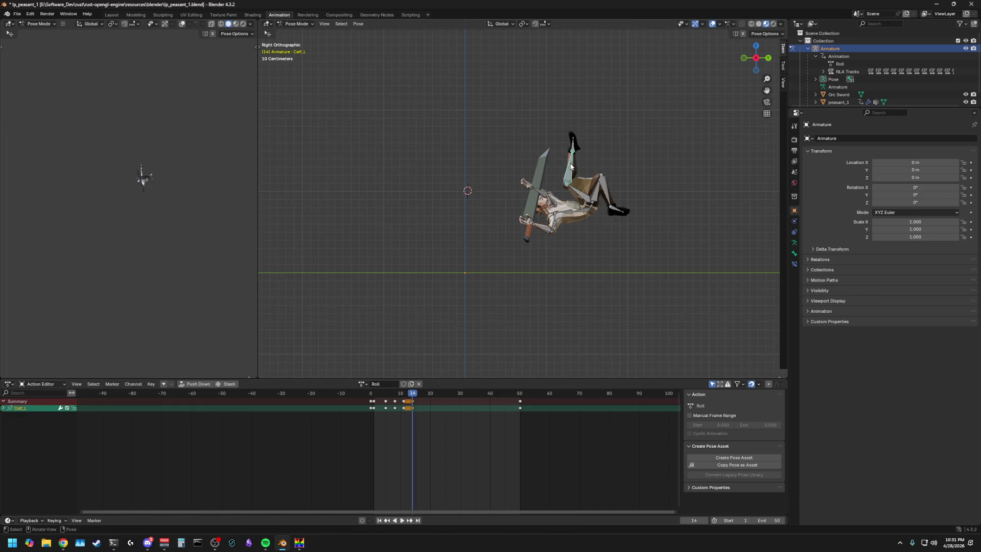
key("r")
right_click(142, 176)
key("r")
right_click(142, 177)
key("r")
left_click(142, 176)
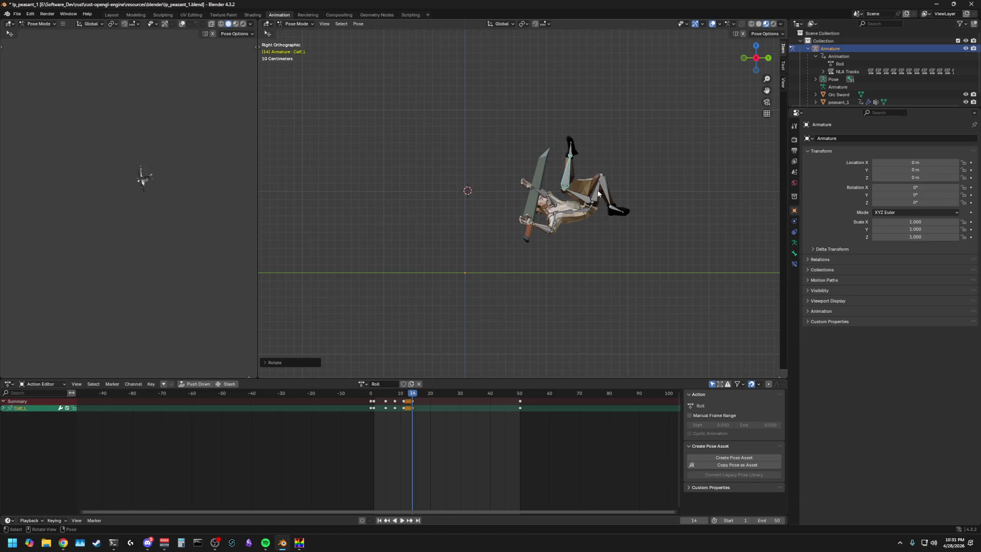
left_click(609, 201)
key("r")
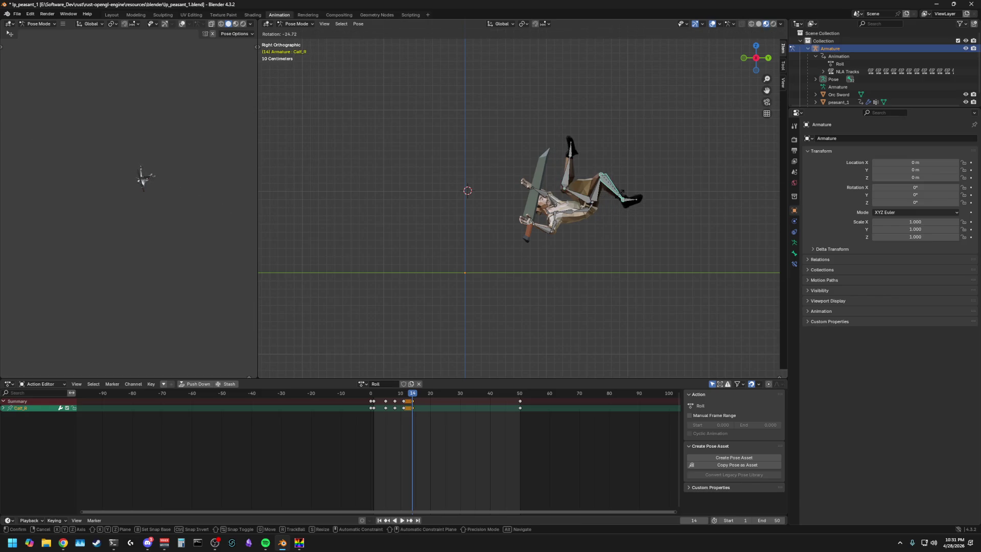
left_click(623, 196)
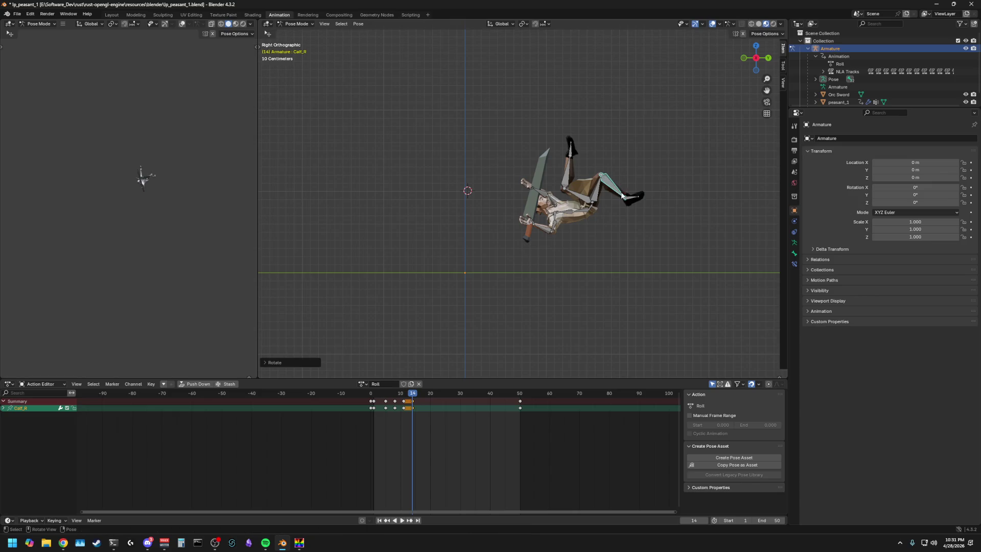
Step: Shift the Spine_01 bone along the X axis
left_click(580, 216)
key("g")
key("x")
left_click(580, 214)
middle_click_drag(581, 231, 573, 224)
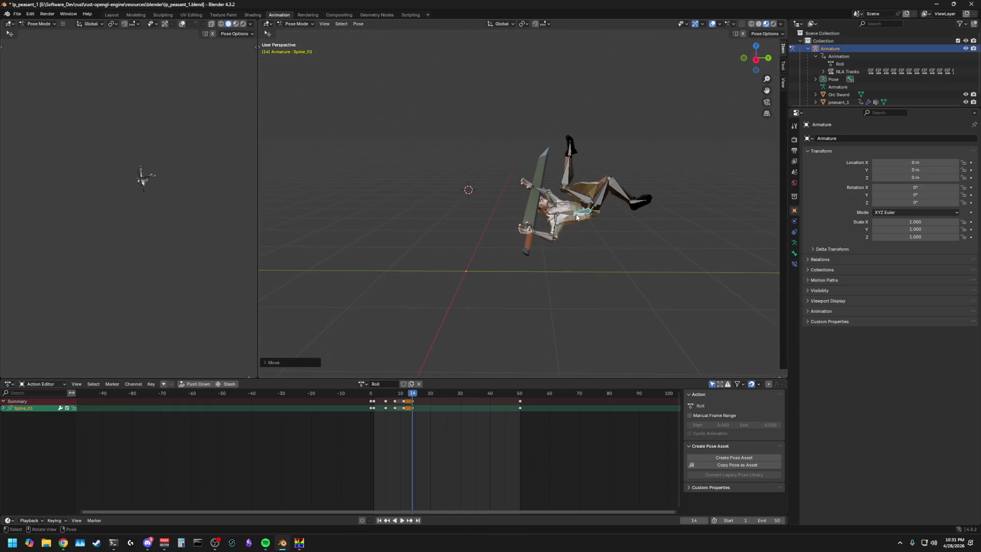
Step: Undo the spine move and rotate Spine_01 around the X axis instead
key("ctrl+z")
key("r")
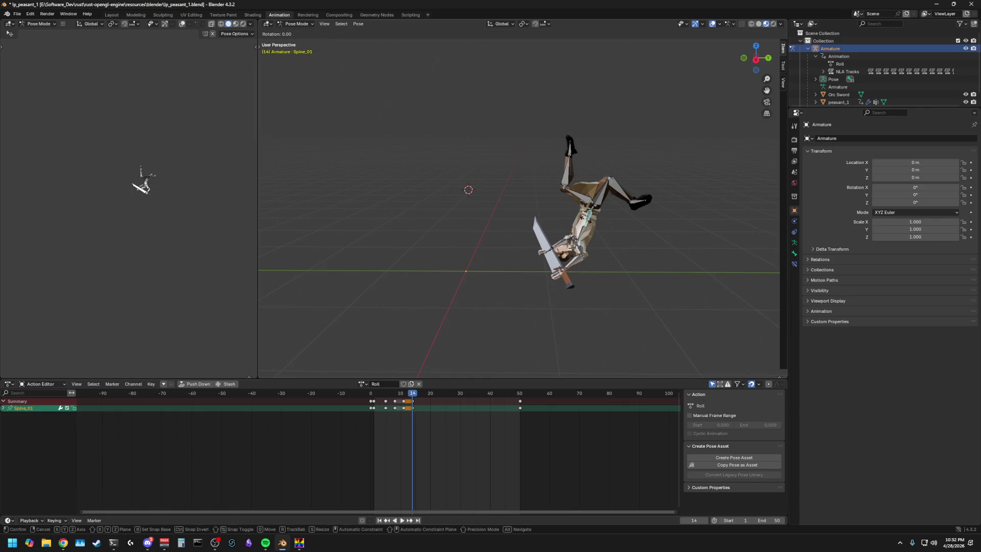
key("x")
left_click(559, 225)
mouse_move(559, 226)
middle_mouse_down()
mouse_move(646, 209)
mouse_move(551, 243)
mouse_move(576, 189)
mouse_move(565, 271)
mouse_move(511, 237)
middle_mouse_up()
Step: Rotate the left upper arm around X to bring it toward the sword
left_click(509, 232)
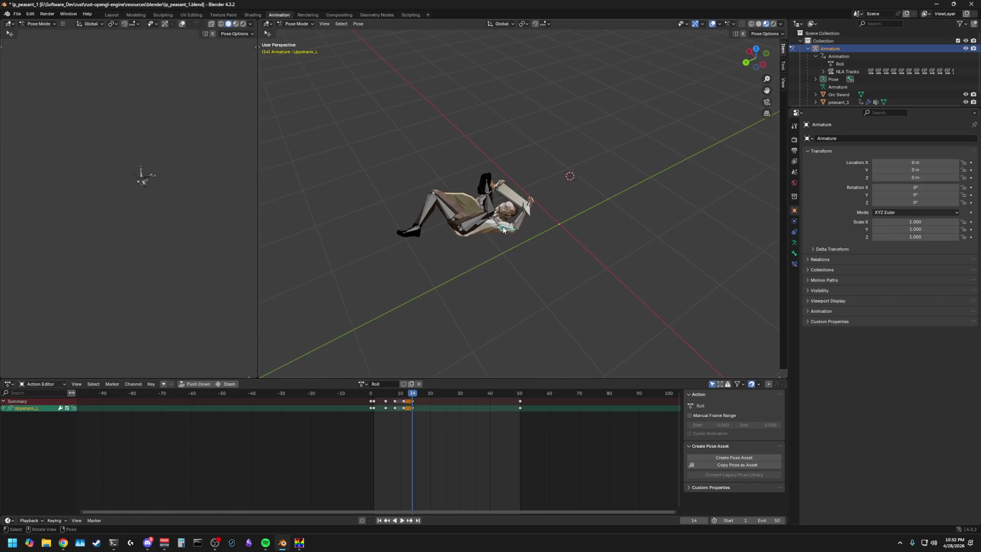
key("r")
key("x")
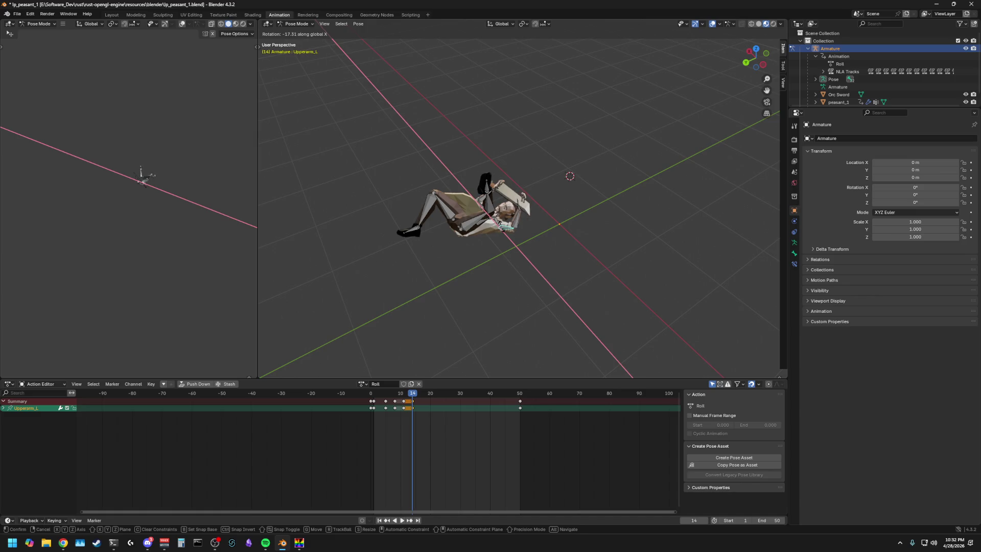
left_click(607, 224)
key("r")
key("x")
left_click(570, 176)
mouse_move(569, 177)
middle_mouse_down()
mouse_move(544, 215)
mouse_move(620, 187)
middle_mouse_up()
Step: Rotate the left forearm around X and Y
left_click(558, 215)
key("r")
key("x")
left_click(548, 192)
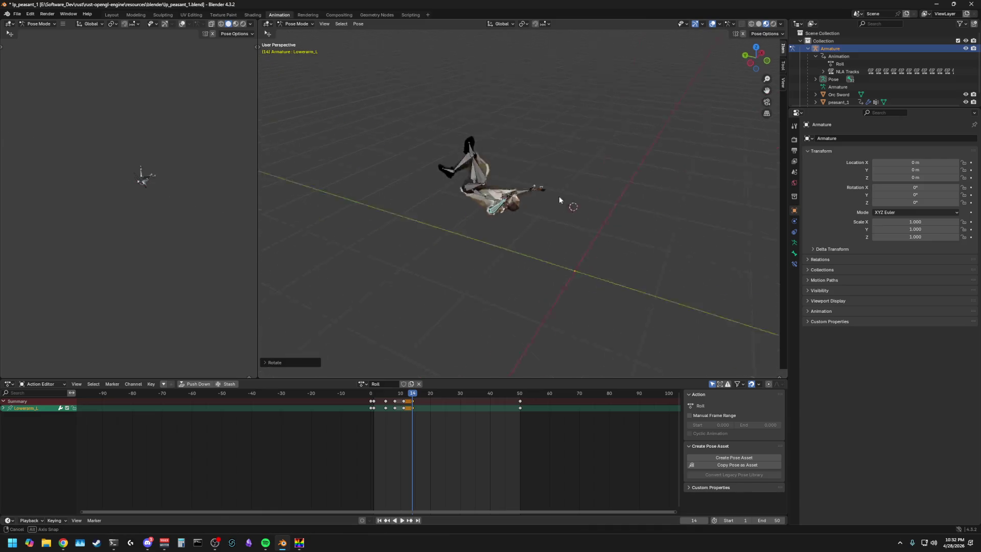
key("r")
key("y")
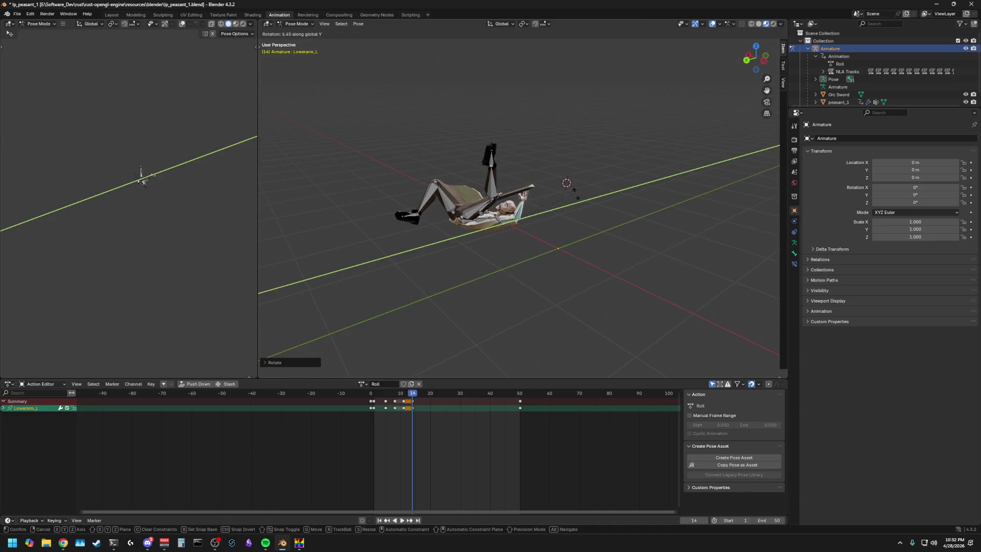
left_click(568, 188)
middle_click_drag(569, 189, 503, 226)
Step: Adjust the left upper arm again with global and local X rotations
left_click(490, 221)
key("r")
key("x")
left_click(528, 224)
key("r")
key("x")
key("x")
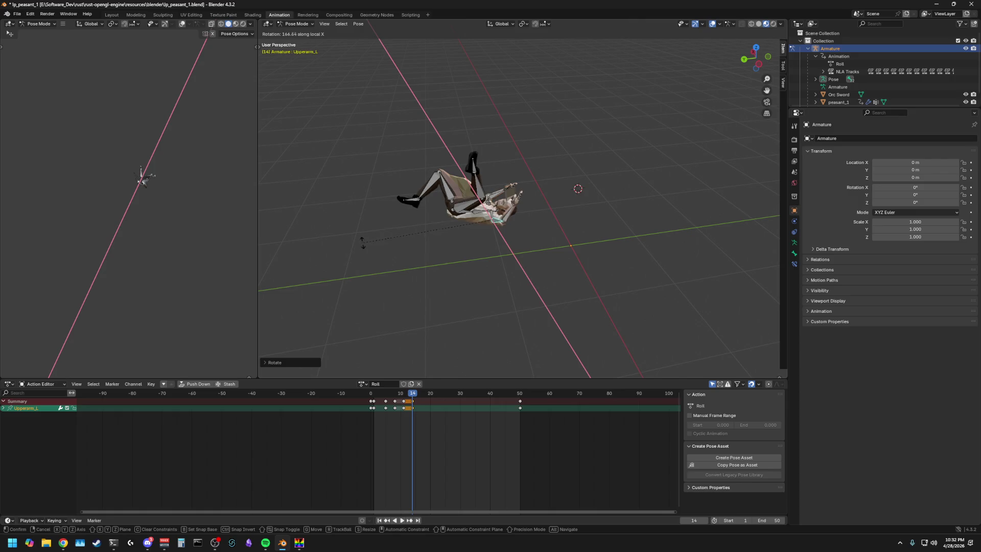
left_click(356, 245)
mouse_move(356, 245)
middle_mouse_down()
mouse_move(497, 203)
mouse_move(480, 236)
middle_mouse_up()
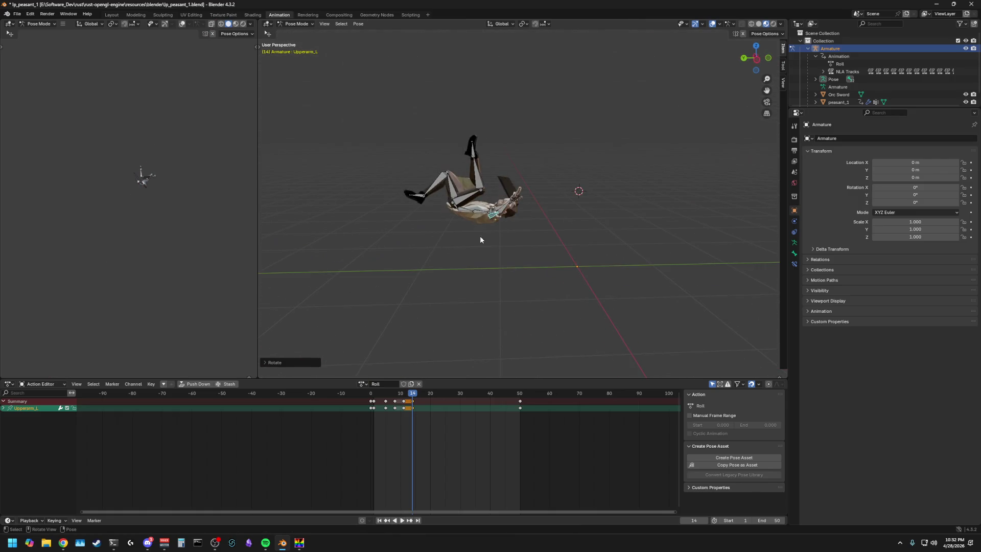
Step: Fine-tune the left forearm with local X, Y and Z rotations around the sword
left_click(506, 206)
key("r")
key("x")
key("x")
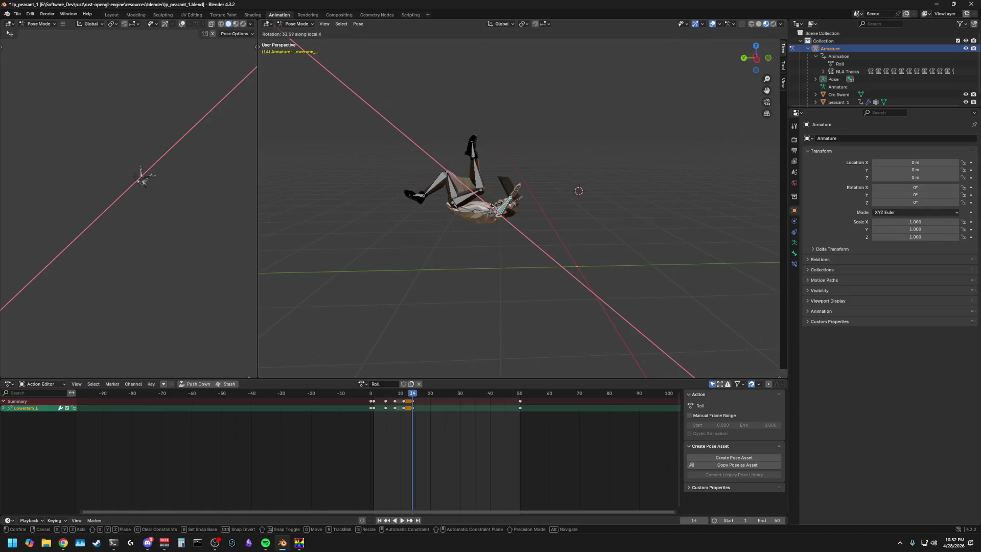
left_click(590, 211)
middle_click_drag(589, 211, 523, 213)
key("r")
key("y")
key("y")
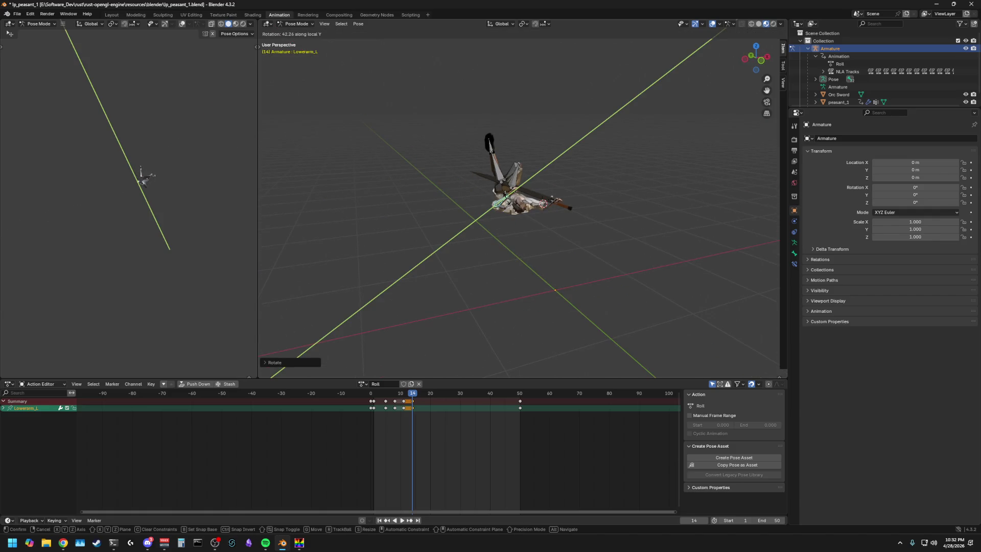
left_click(497, 225)
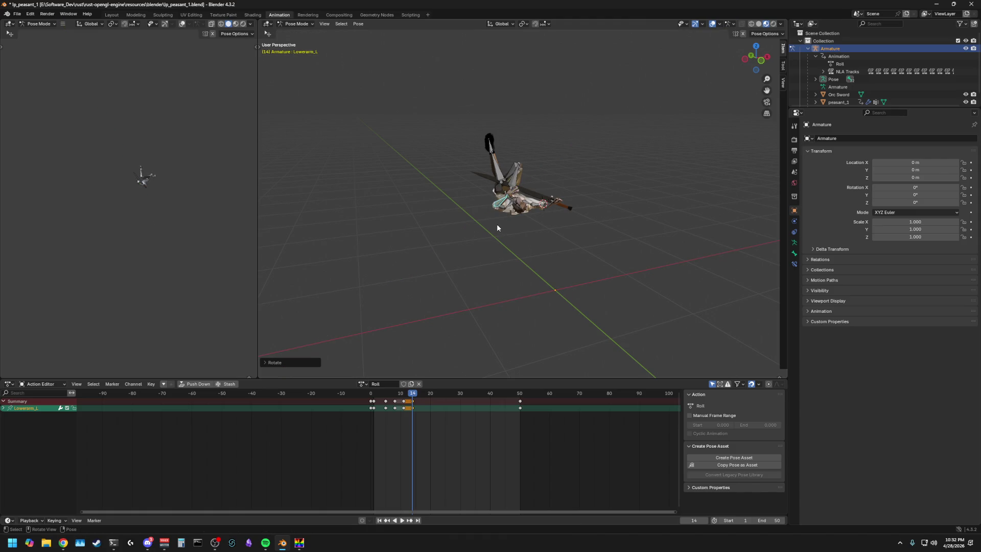
key("r")
key("z")
key("z")
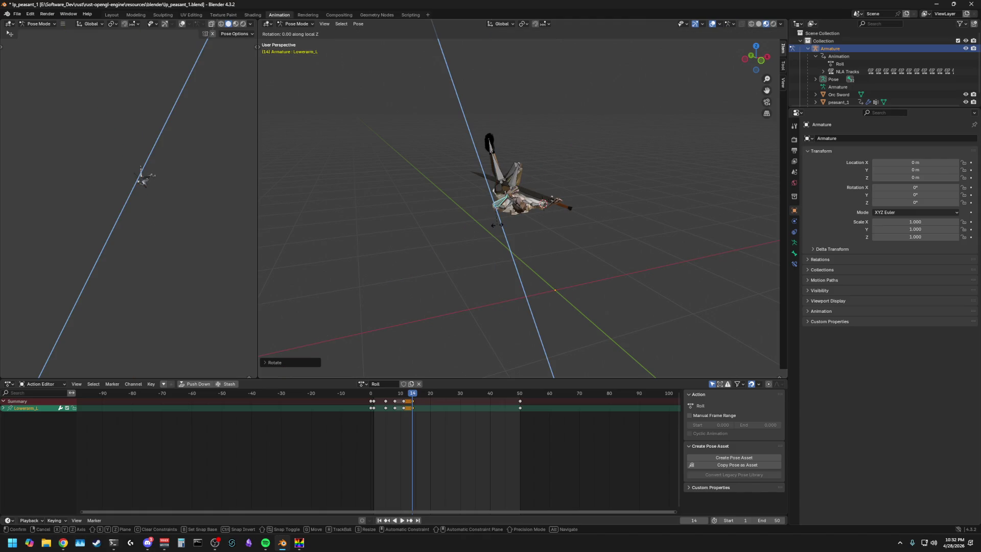
left_click(618, 225)
mouse_move(618, 226)
middle_mouse_down()
mouse_move(579, 232)
mouse_move(585, 275)
mouse_move(570, 260)
middle_mouse_up()
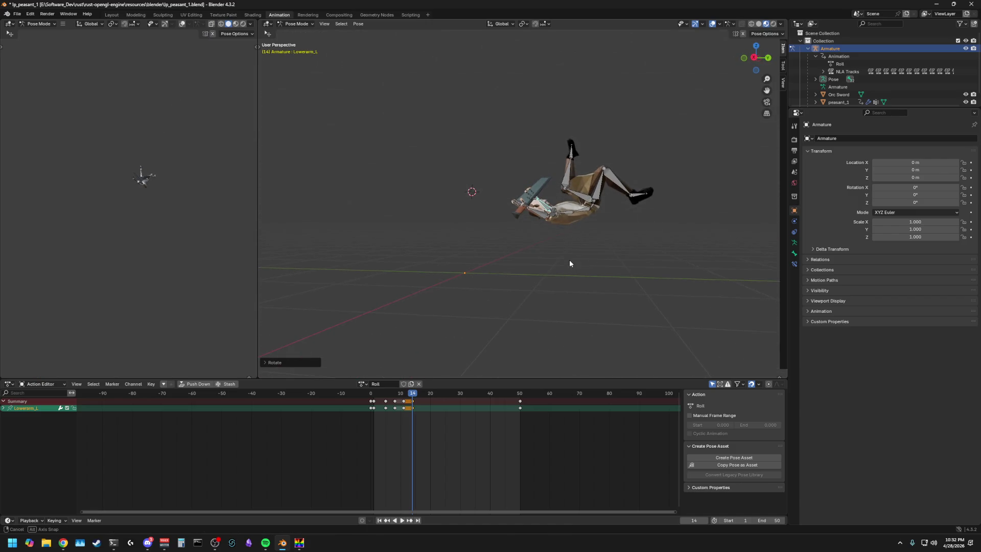
left_click(593, 207)
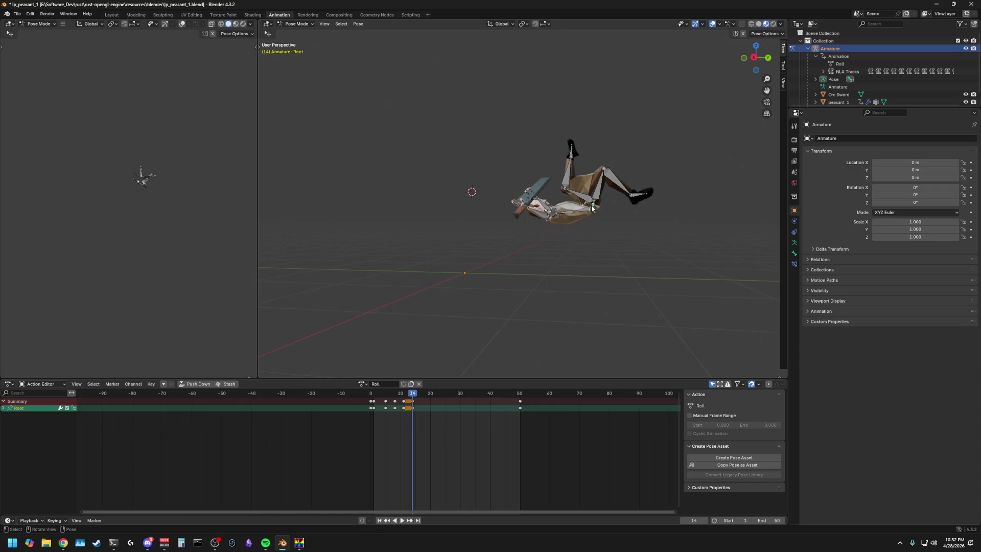
Step: Lower the Root bone along Z, checking from the right side view
key("g")
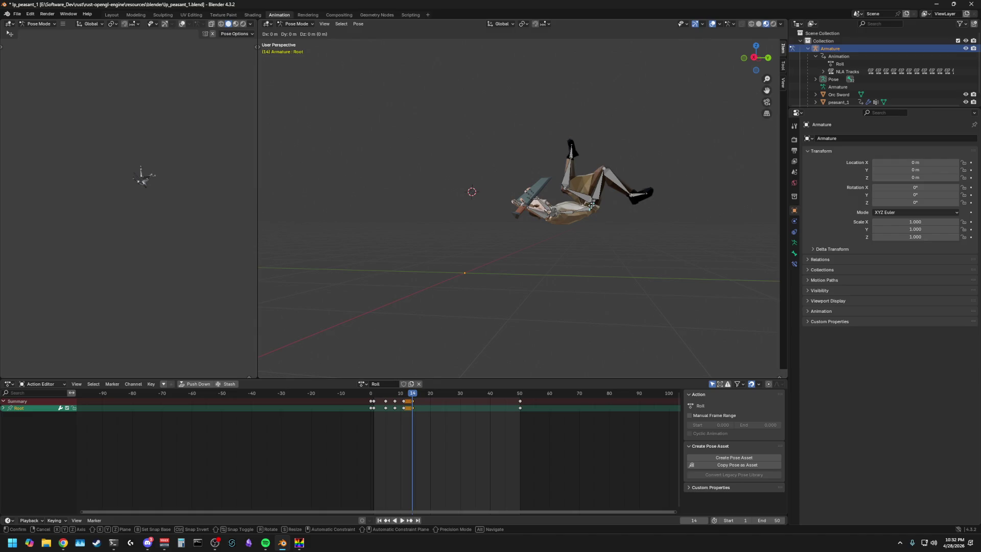
left_click(594, 248)
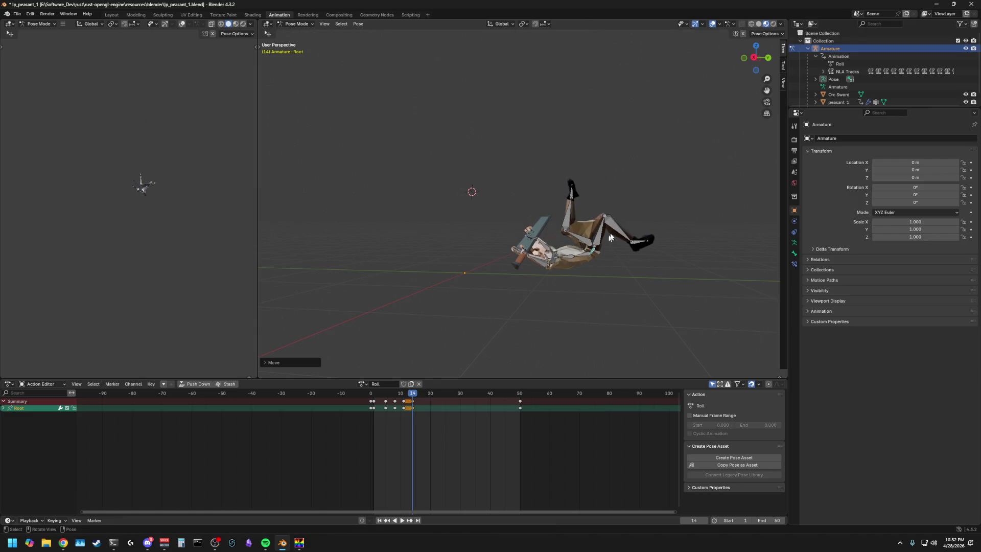
left_click(755, 60)
key("g")
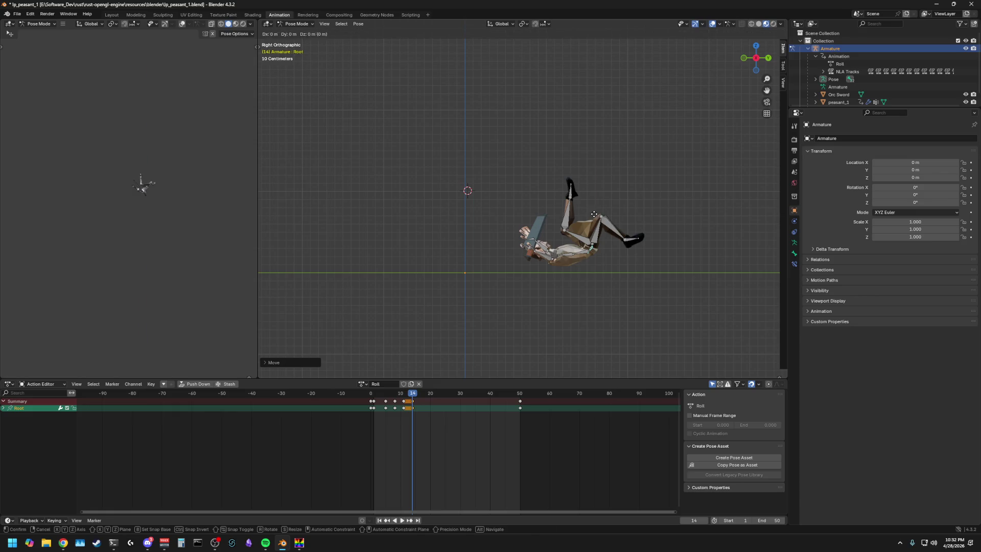
key("z")
left_click(596, 226)
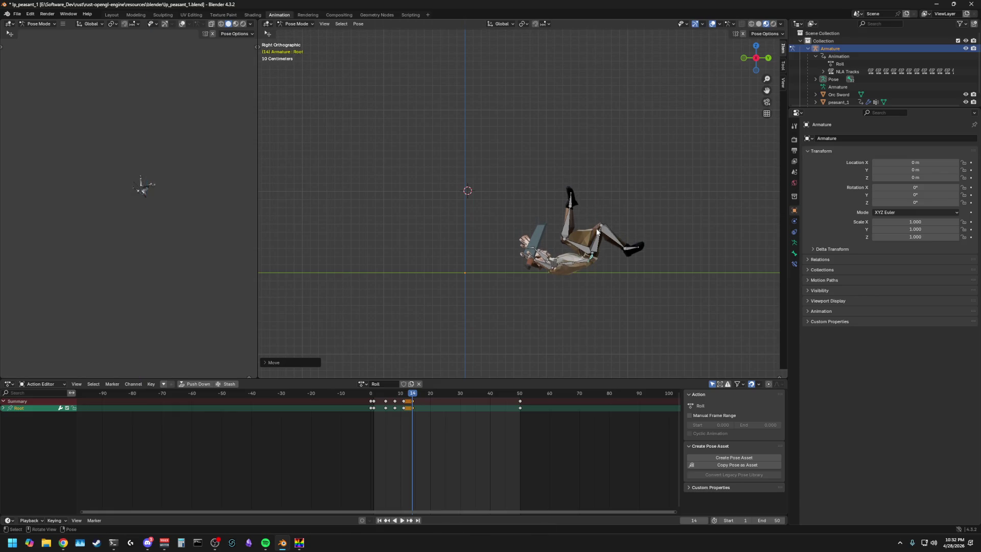
Step: Tilt the Root further back into the roll with two X rotations
key("r")
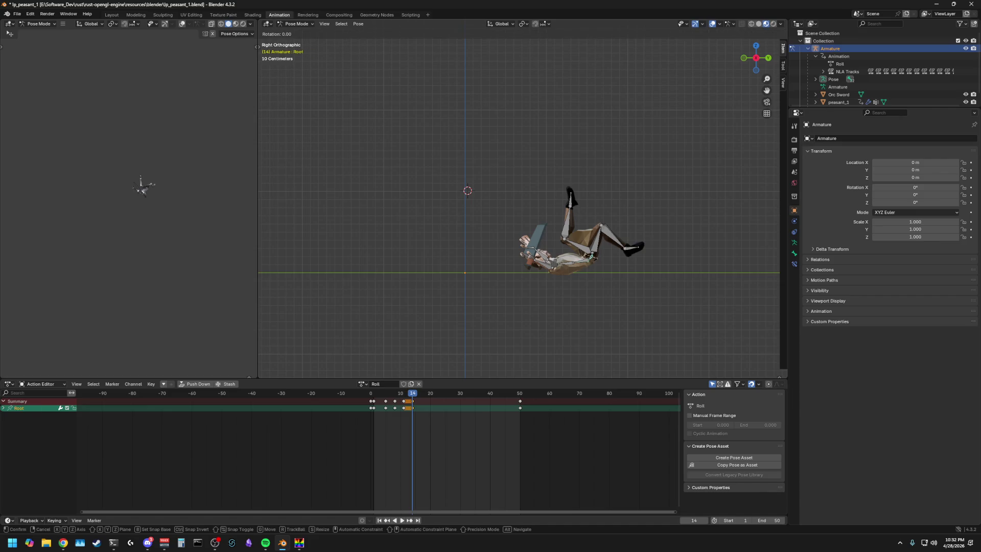
key("x")
left_click(640, 263)
key("r")
key("x")
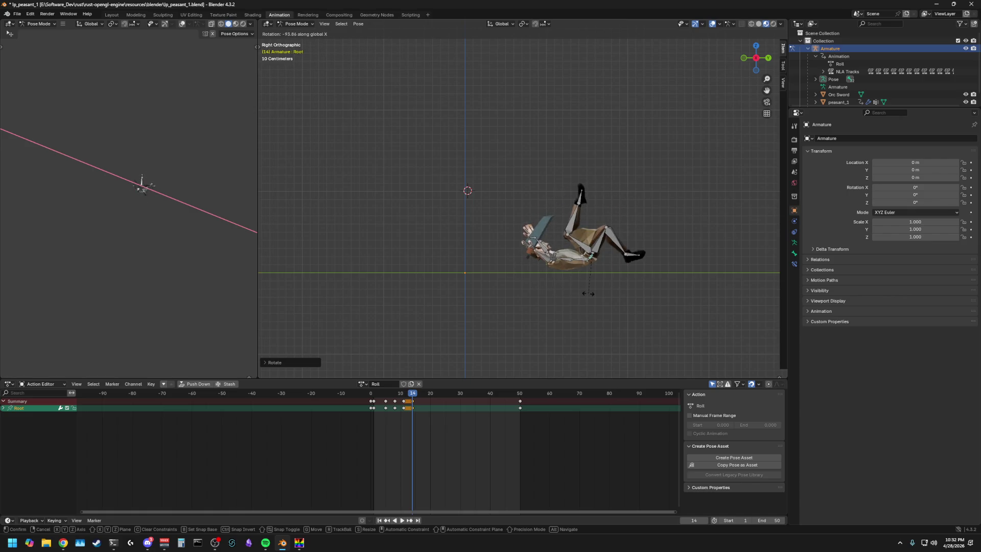
left_click(572, 305)
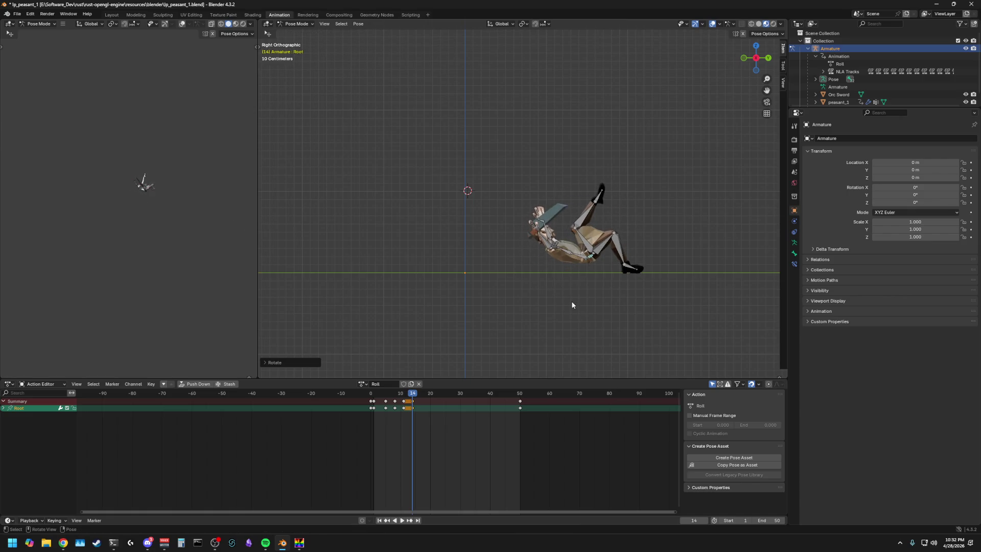
Step: Bend Spine_01 around the X axis
left_click(591, 260)
key("r")
key("x")
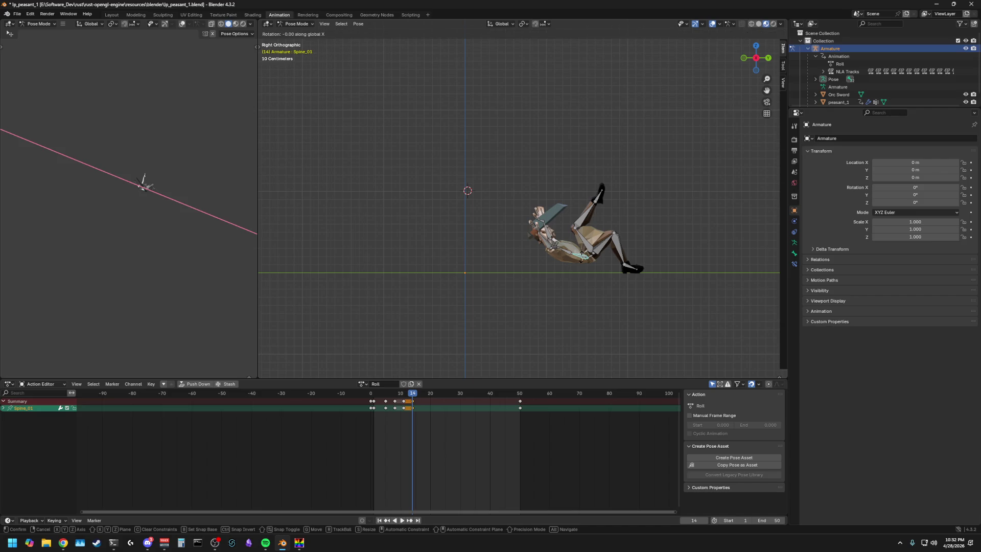
left_click(595, 257)
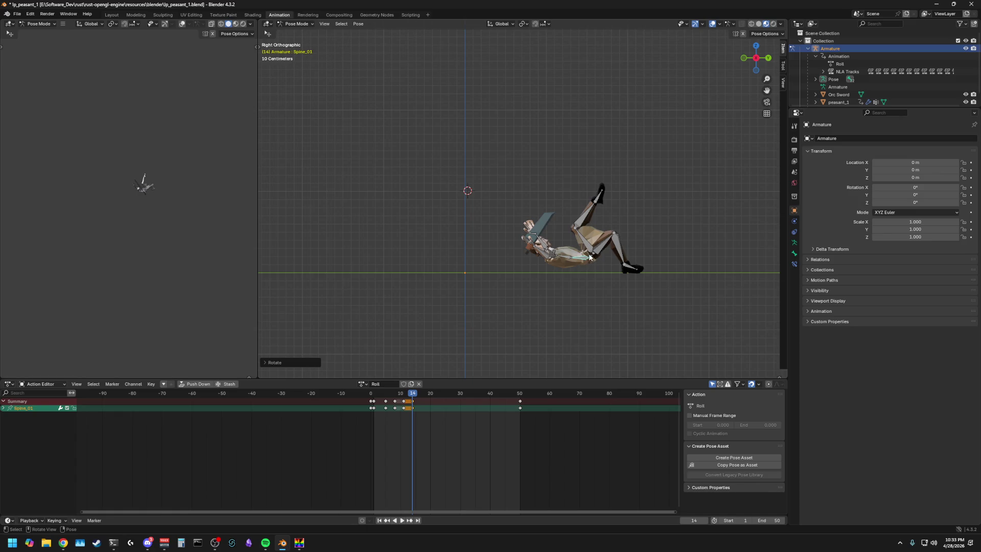
Step: Shift the Root sideways along Y, then select all bones of the armature
left_click(589, 256)
key("g")
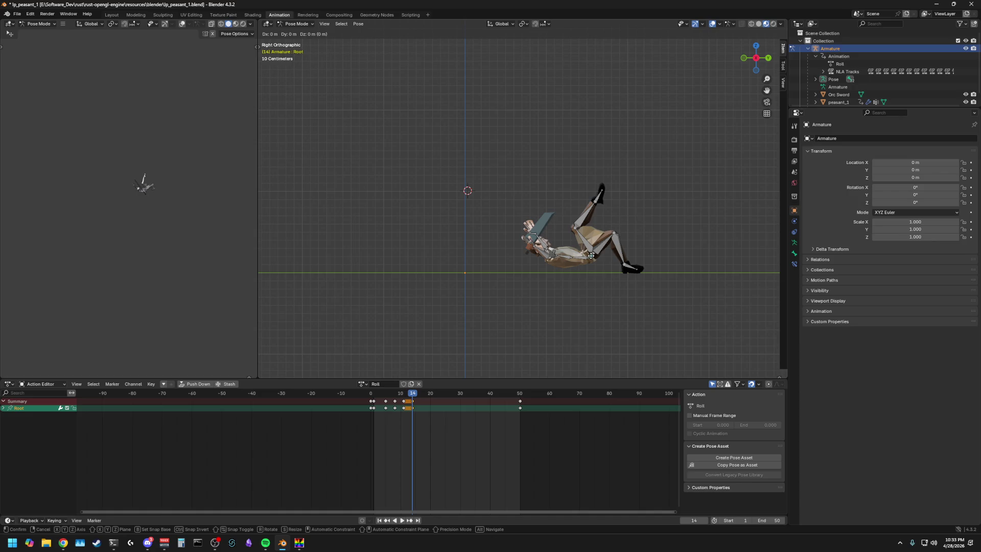
key("y")
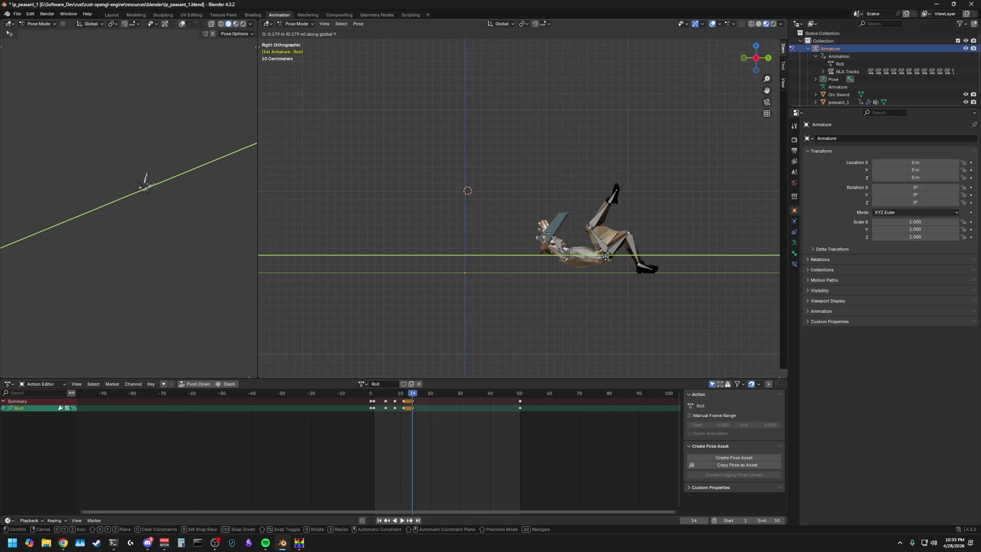
left_click(606, 257)
left_click(646, 226)
key("a")
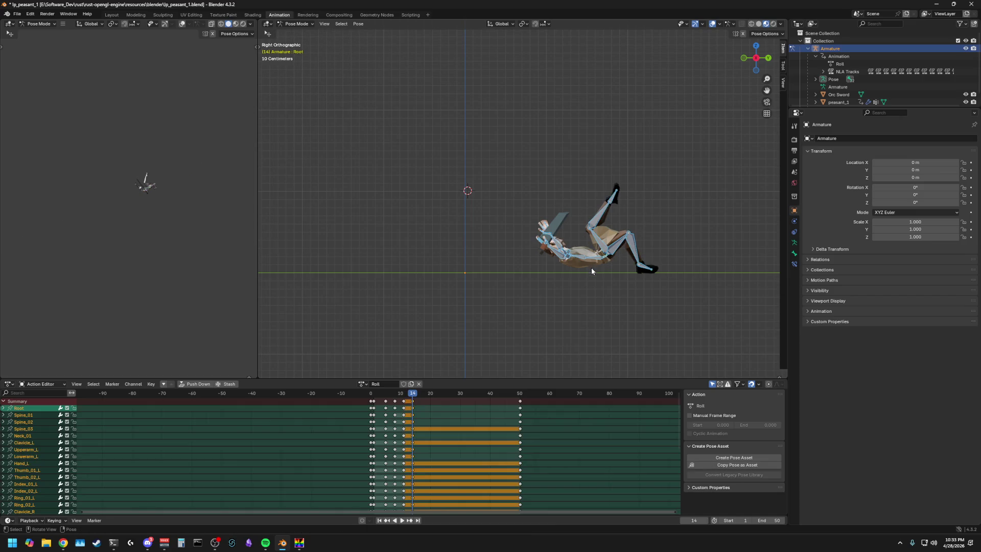
Step: Rotate the left thigh (Thigh_L) about X at frame 14 to re-pose the leg mid-roll
left_click(592, 236)
key("r")
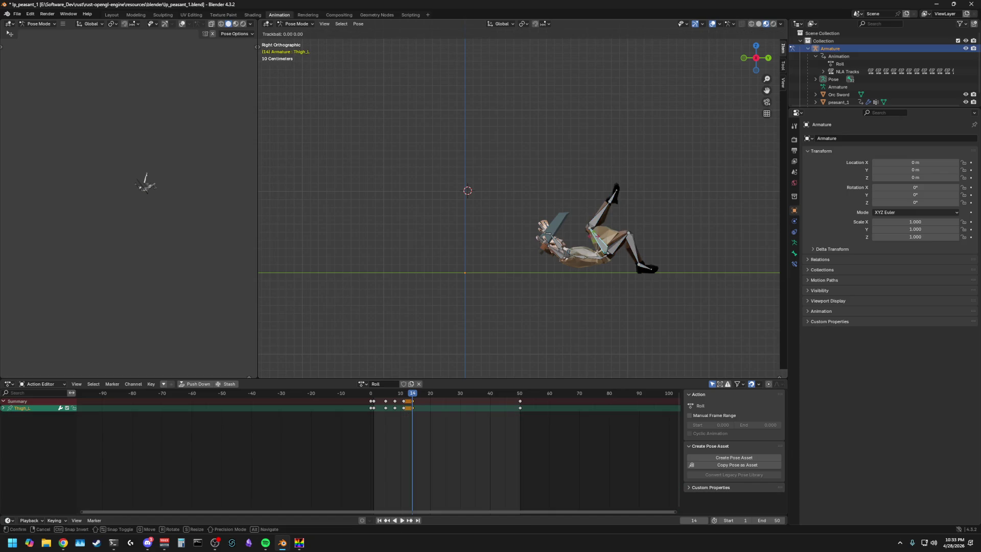
key("Escape")
right_click(649, 221)
key("Escape")
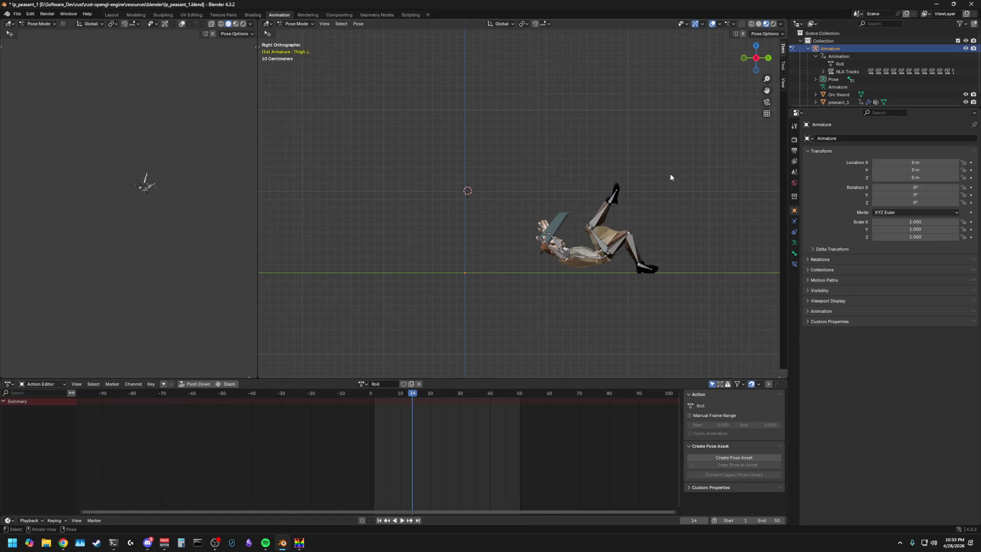
middle_click_drag(670, 173, 702, 193)
key("r")
key("x")
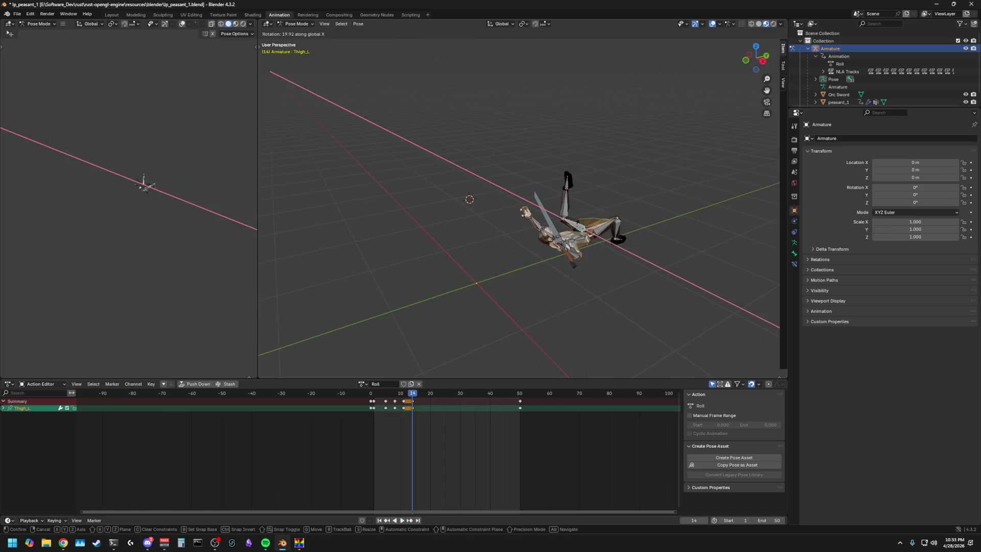
left_click(571, 207)
mouse_move(570, 207)
middle_mouse_down()
mouse_move(620, 184)
mouse_move(607, 172)
mouse_move(607, 190)
middle_mouse_up()
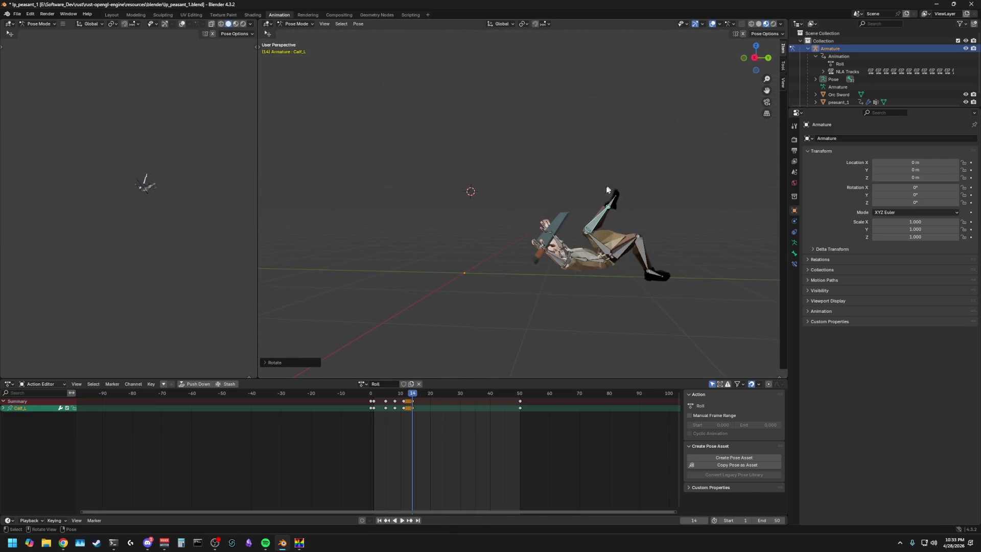
middle_click_drag(560, 261, 510, 298)
Step: Rotate Upperarm_R and Lowerarm_R about X to swing the sword arm
left_click(525, 278)
left_click(511, 277)
key("r")
key("x")
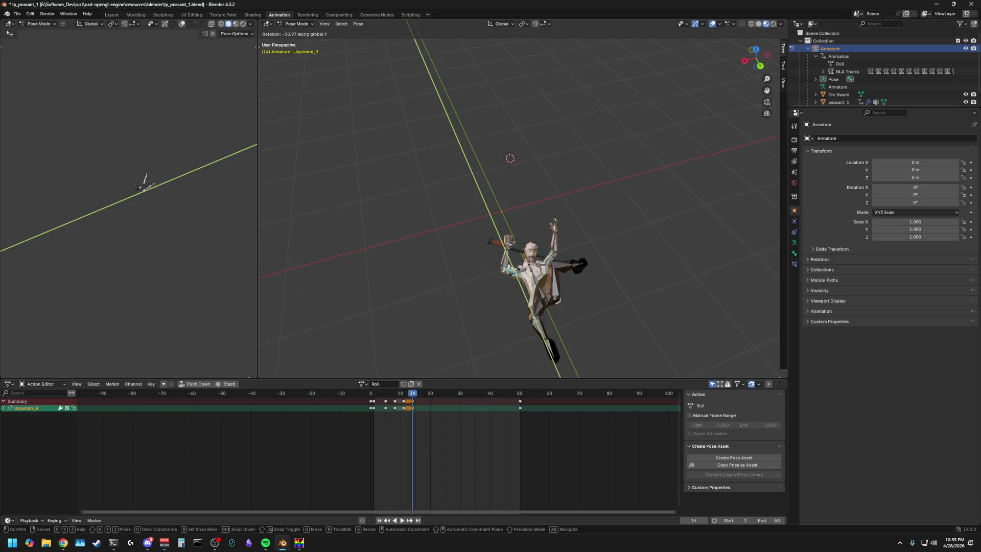
left_click(541, 265)
middle_click_drag(541, 264, 545, 260)
left_click(529, 259)
key("r")
key("x")
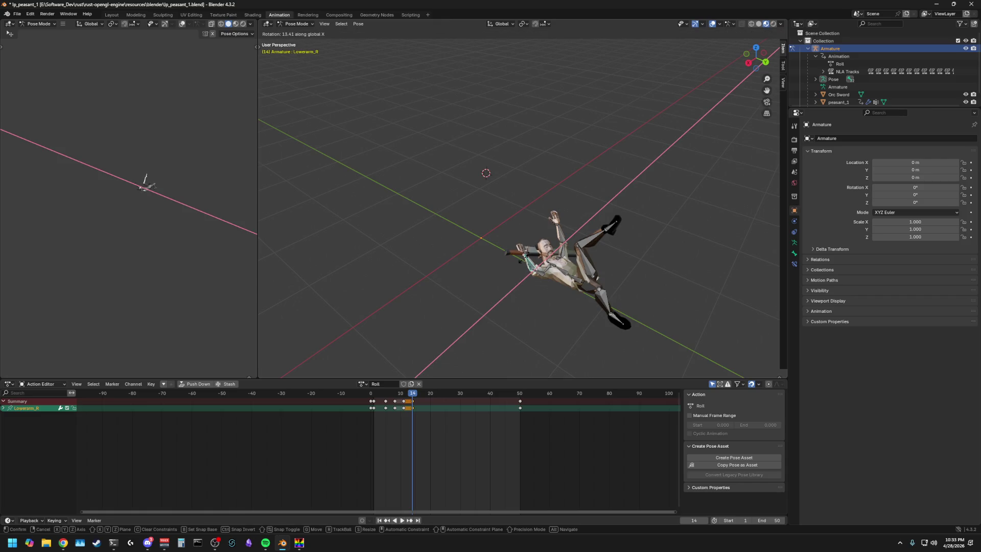
left_click(594, 239)
mouse_move(594, 238)
middle_mouse_down()
mouse_move(656, 219)
mouse_move(738, 230)
mouse_move(492, 253)
middle_mouse_up()
Step: Rotate the left forearm about X and the left upper arm about Y
left_click(493, 253)
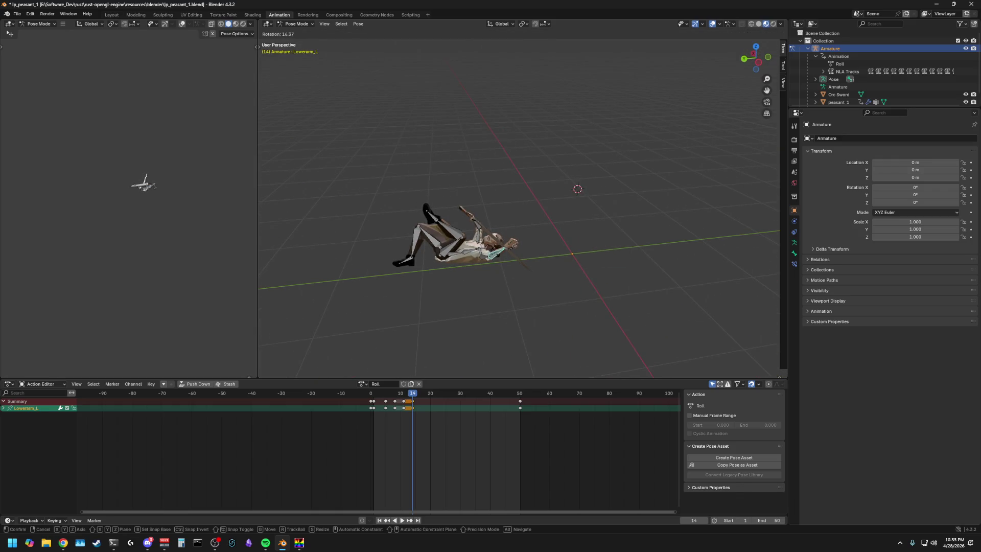
key("r")
key("x")
key("Return")
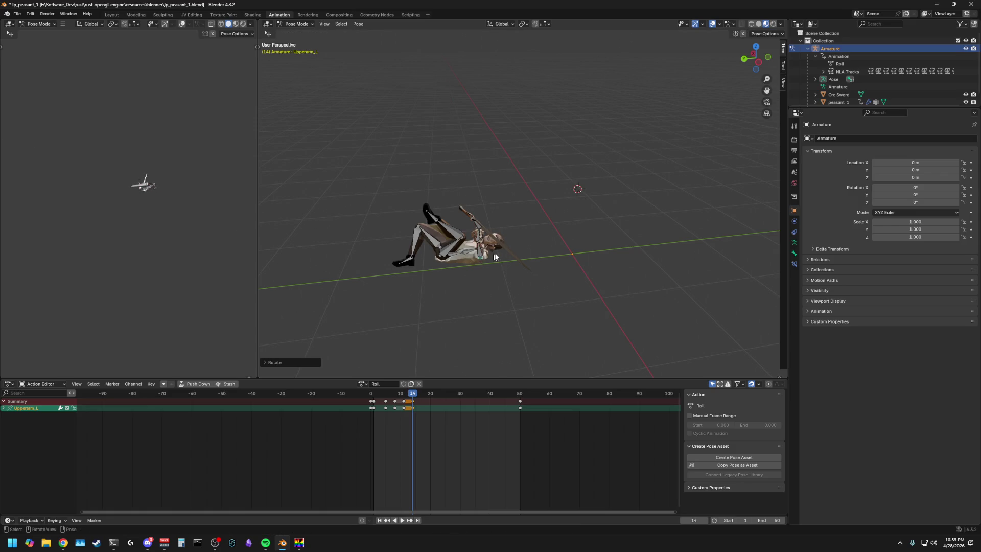
mouse_move(471, 257)
middle_mouse_down()
mouse_move(483, 216)
mouse_move(571, 203)
mouse_move(617, 274)
mouse_move(632, 275)
mouse_move(560, 278)
middle_mouse_up()
left_click(483, 216)
key("r")
key("x")
key("y")
key("Return")
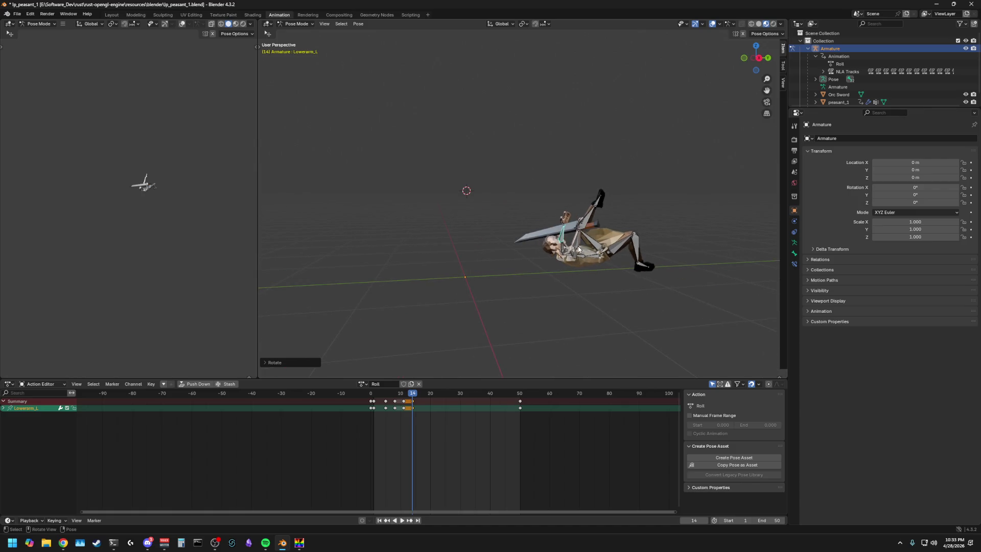
Step: Raise the right upper arm across the body and twist the right forearm on its local Z, then select all bones
left_click(577, 242)
key("r")
key("x")
left_click(574, 254)
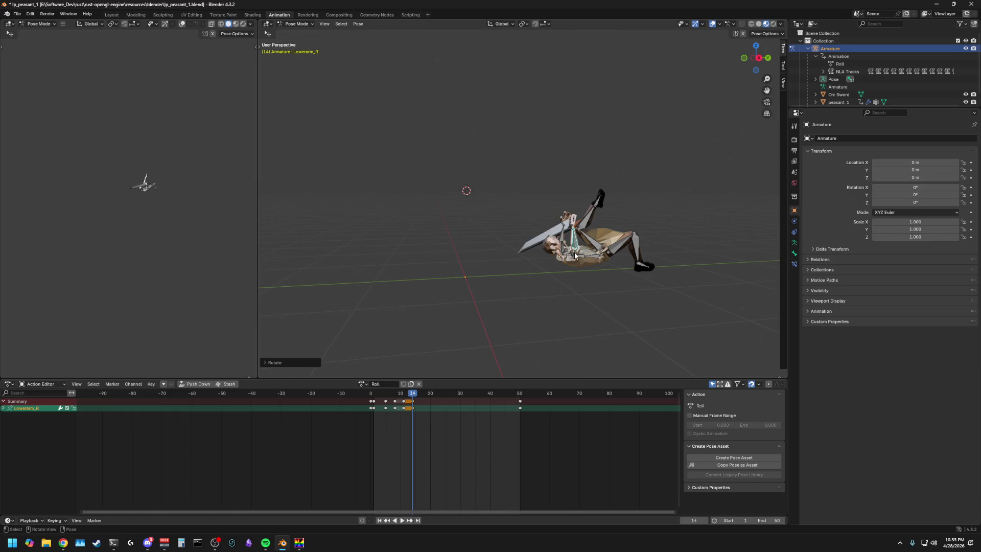
key("r")
key("x")
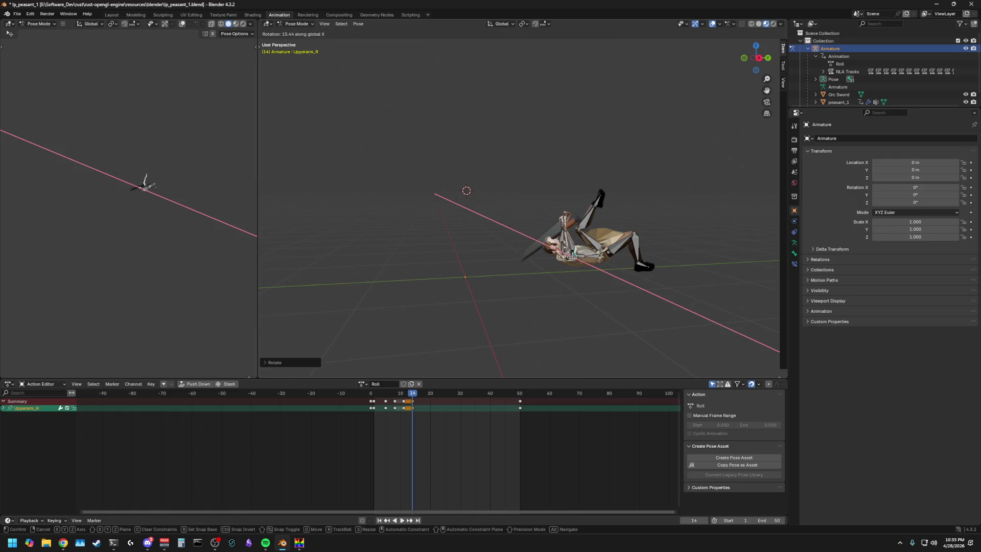
left_click(582, 241)
key("r")
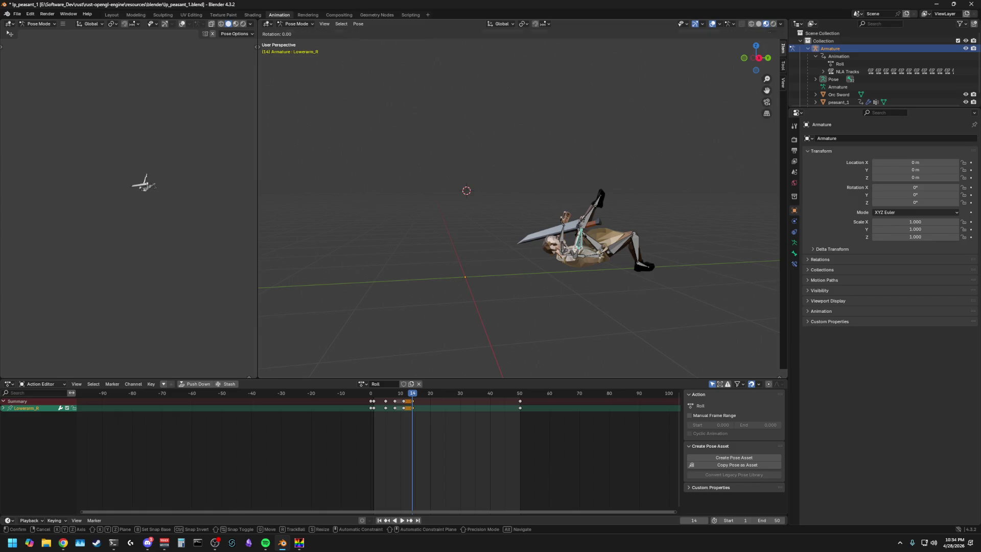
key("x")
key("z")
key("z")
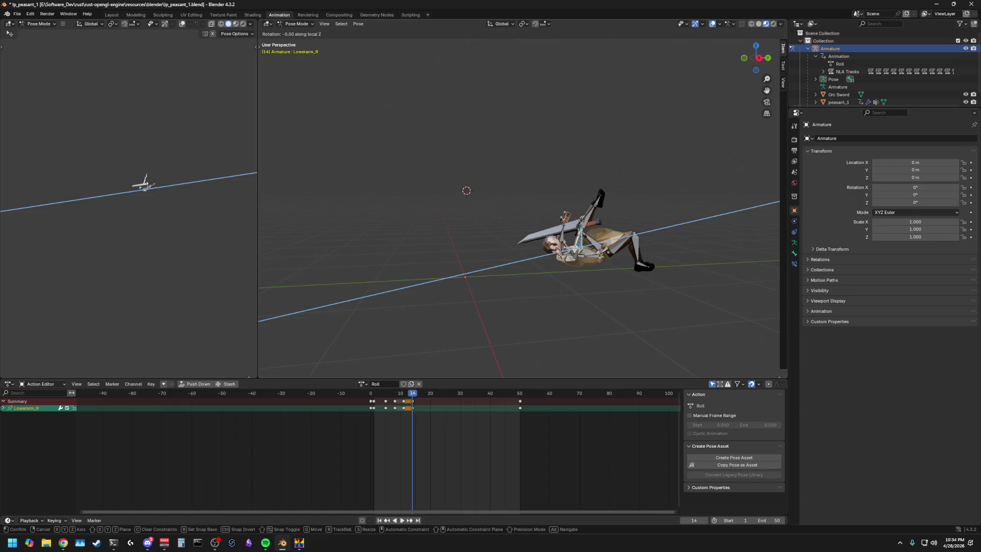
left_click(575, 242)
mouse_move(574, 242)
middle_mouse_down()
mouse_move(547, 258)
mouse_move(556, 265)
middle_mouse_up()
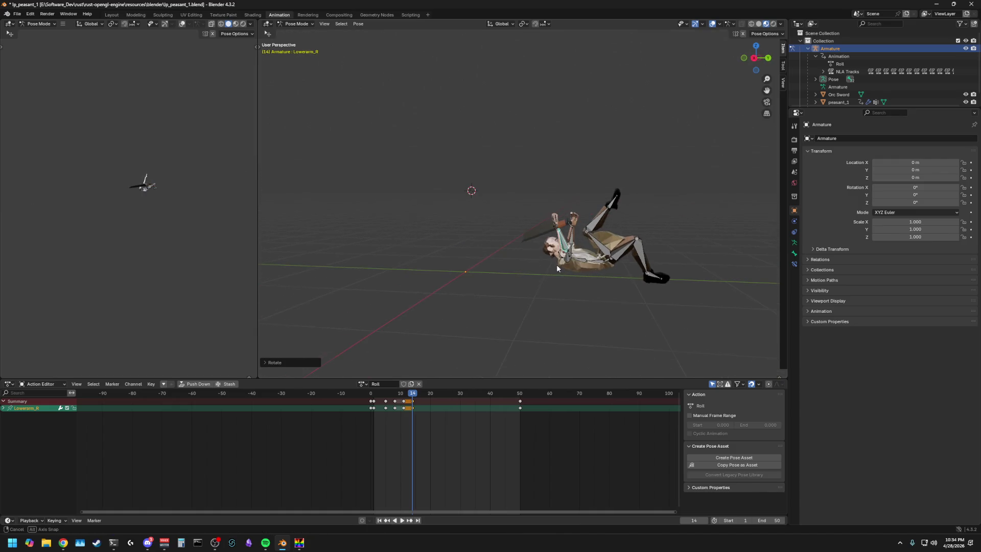
key("a")
middle_click_drag(499, 313, 526, 285)
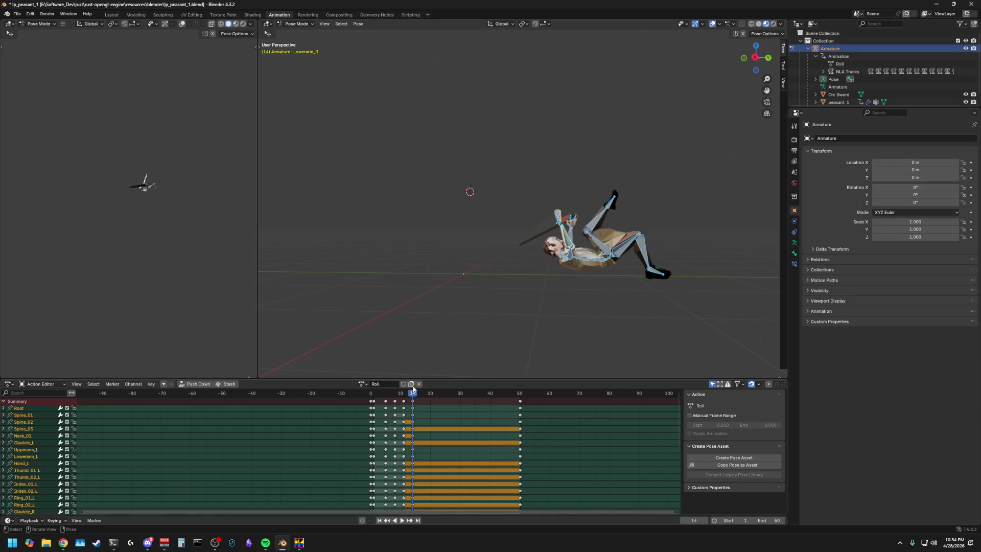
Step: Play back the Roll action from an early frame and stop at frame 14 to check the pose
mouse_move(413, 396)
left_mouse_down()
mouse_move(373, 399)
mouse_move(433, 397)
mouse_move(373, 397)
left_mouse_up()
key("space")
key("space")
key("space")
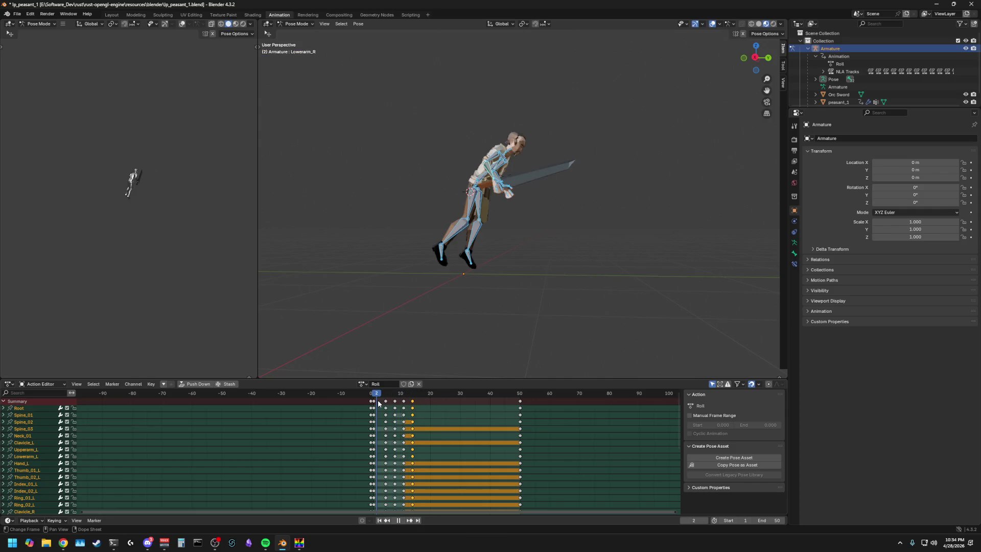
mouse_move(408, 399)
left_mouse_down()
mouse_move(423, 395)
mouse_move(413, 396)
left_mouse_up()
key("space")
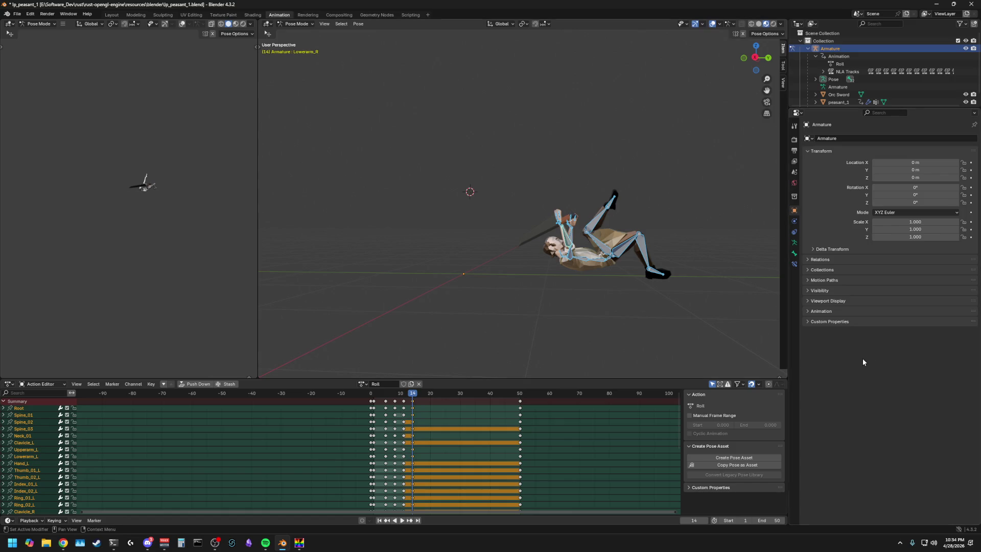
Step: Paste the copied pose keyframes at frame 17 of the Roll action
key("alt+Tab")
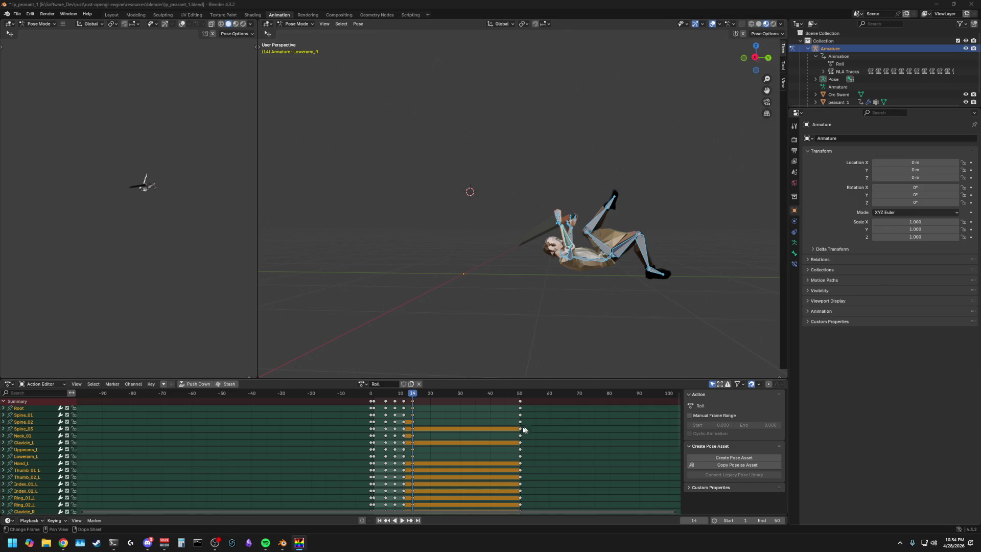
left_click(413, 399)
key("ctrl+v")
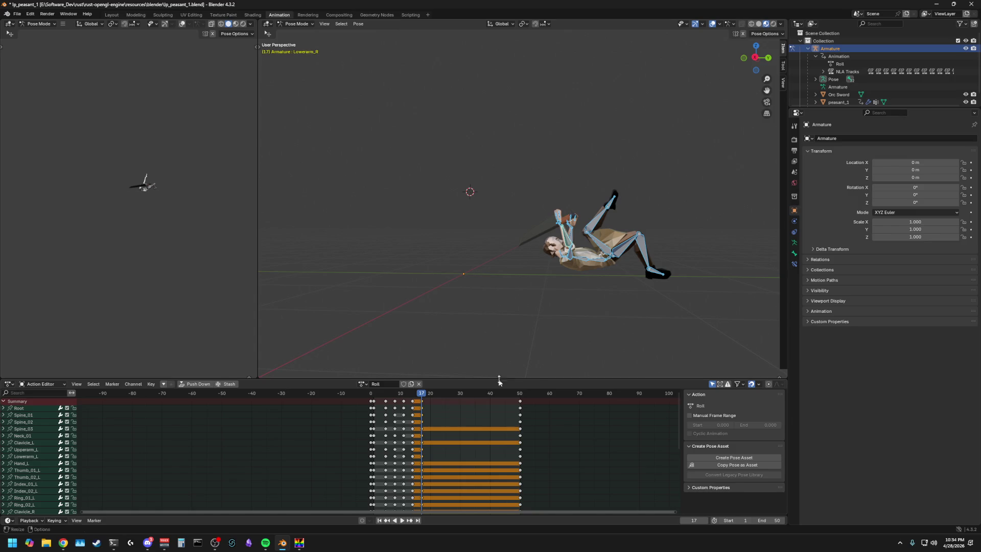
scroll(570, 325, "up", 1)
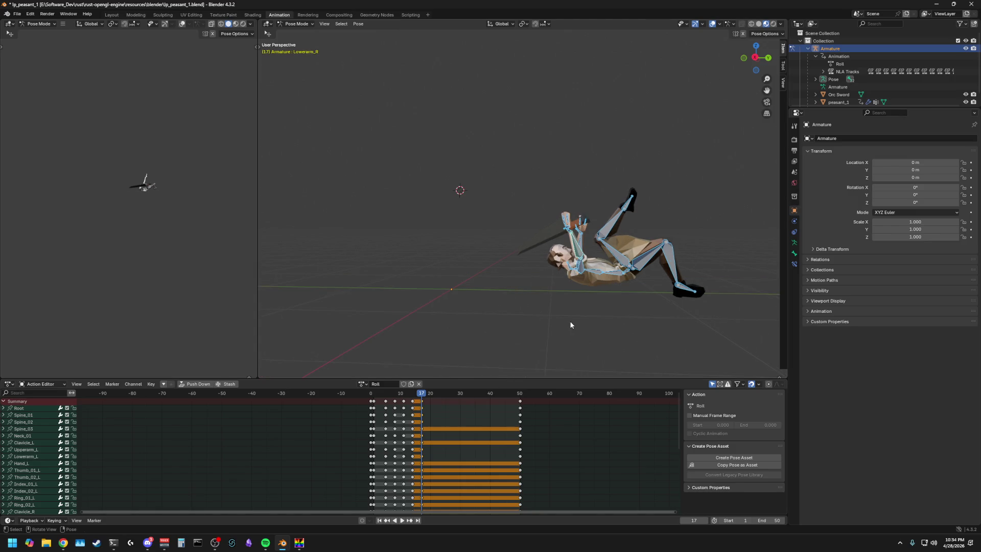
Step: Deselect the bones and snap the viewport to the right-side orthographic view
key("a")
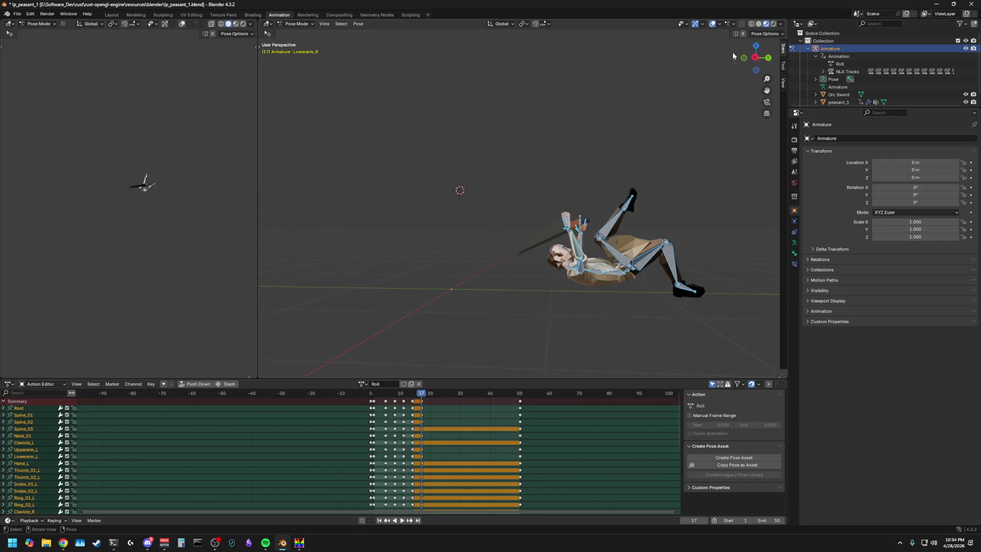
left_click(756, 58)
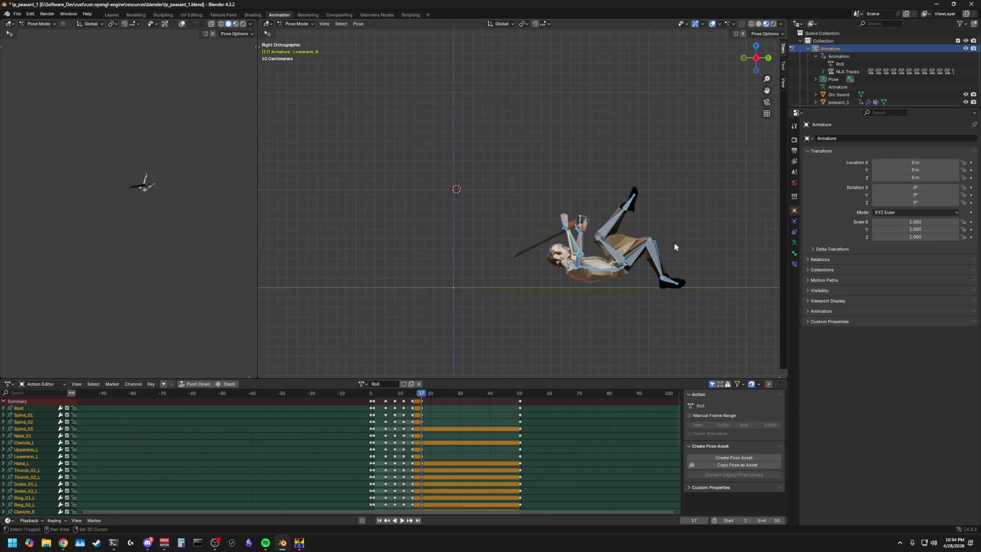
scroll(686, 234, "up", 4)
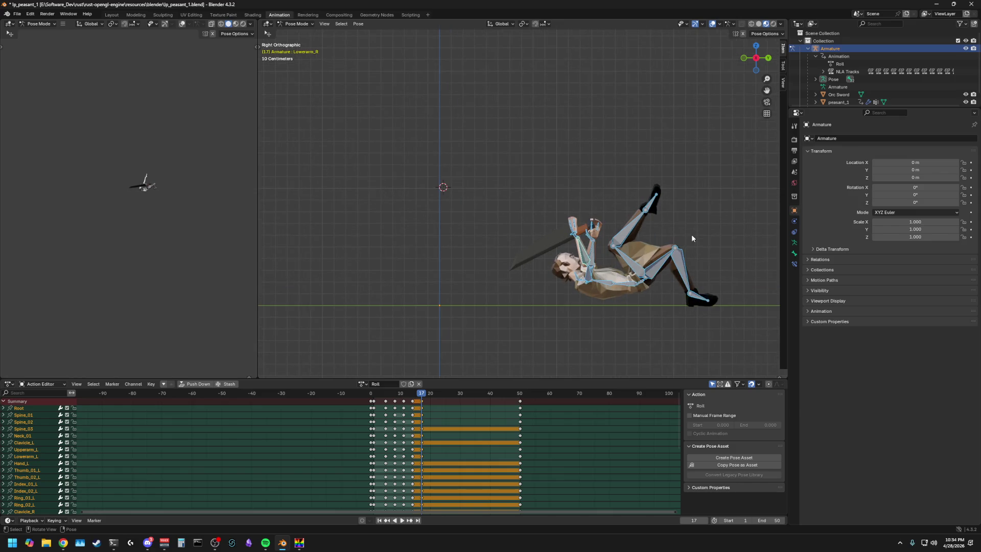
left_click(713, 234)
mouse_move(720, 228)
middle_mouse_down()
mouse_move(693, 237)
mouse_move(625, 188)
middle_mouse_up()
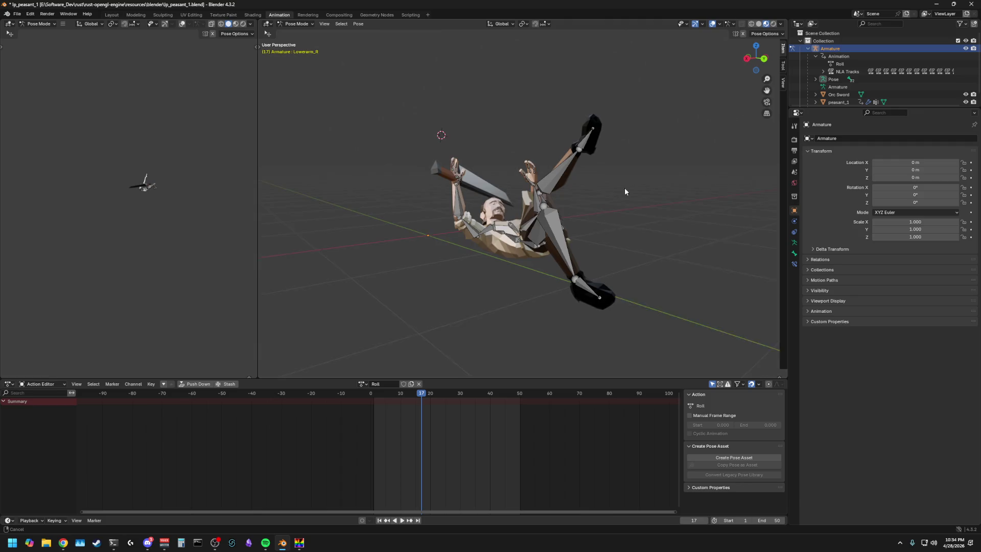
left_click(749, 61)
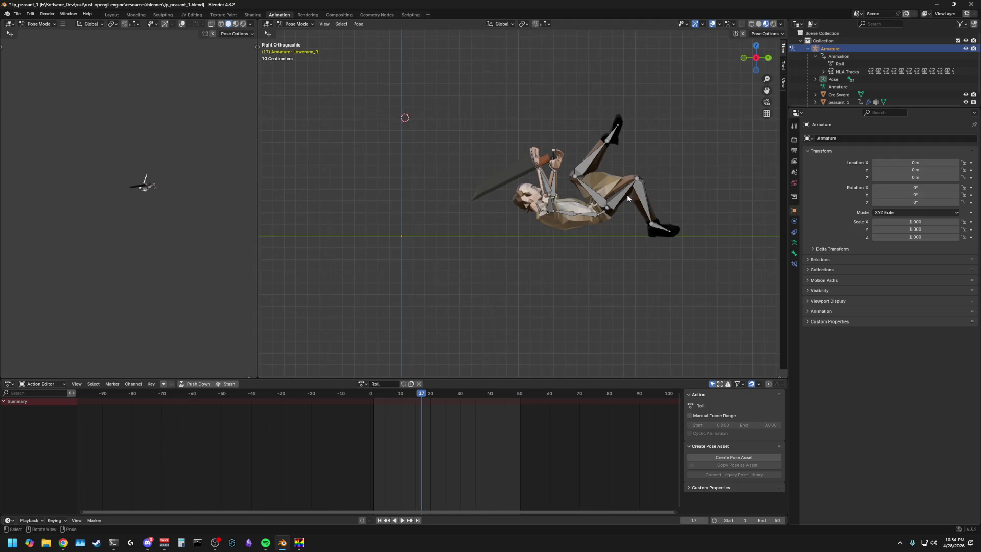
Step: Start rotating the Root bone about X to tilt the whole rig at frame 17
left_click(602, 215)
key("r")
key("x")
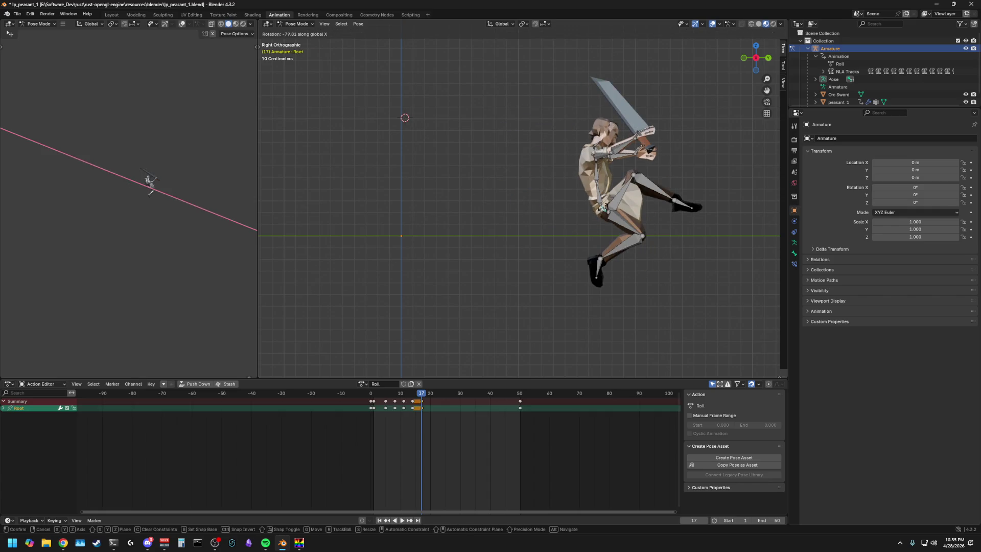
Step: Confirm the root rotation upright and nudge the root's position
left_click(151, 181)
key("r")
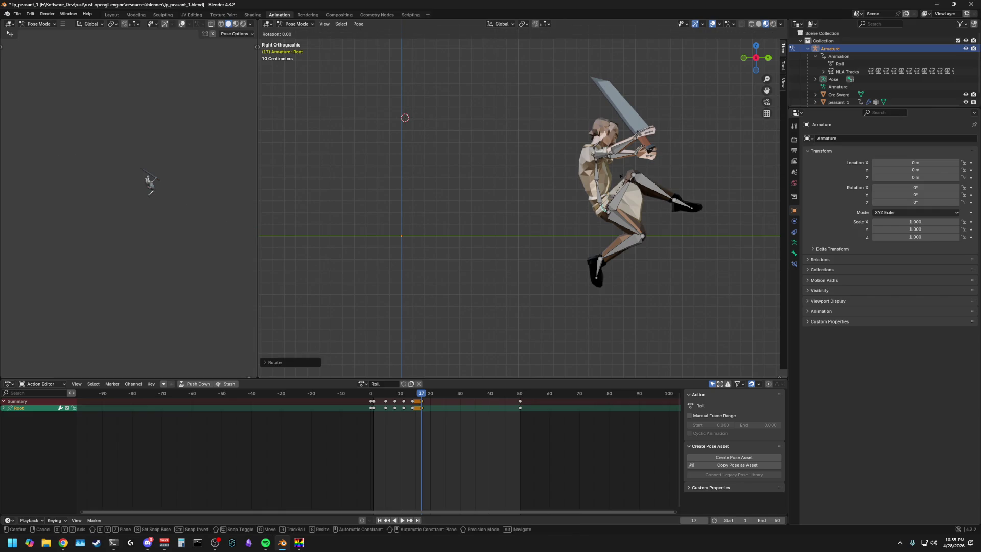
key("g")
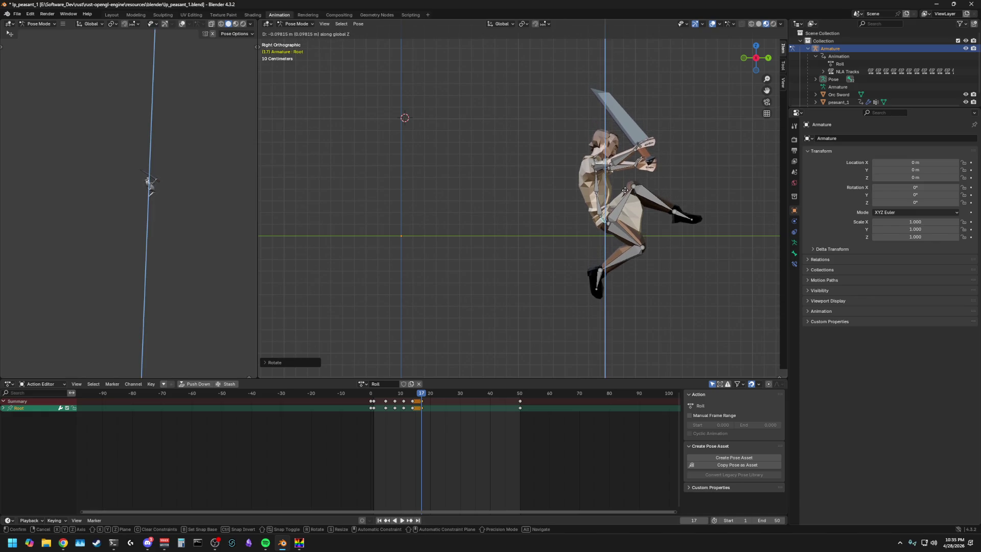
left_click(150, 181)
Step: Rotate Thigh_R, Foot_R and Calf_R to fold the right leg into a seated pose
left_click(622, 241)
key("r")
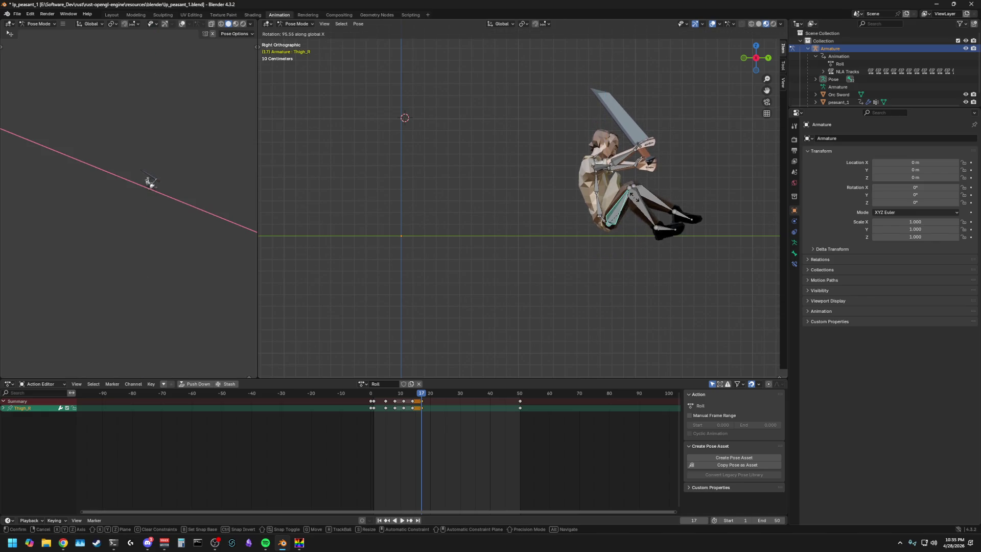
left_click(150, 182)
left_click(665, 230)
key("r")
left_click(150, 182)
left_click(648, 206)
key("r")
left_click(151, 181)
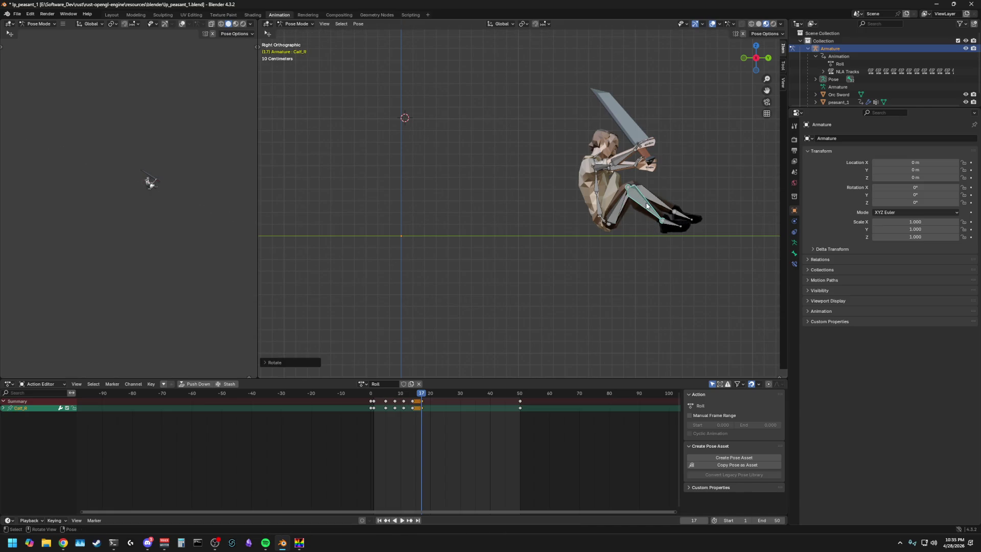
left_click(665, 225)
key("r")
left_click(150, 182)
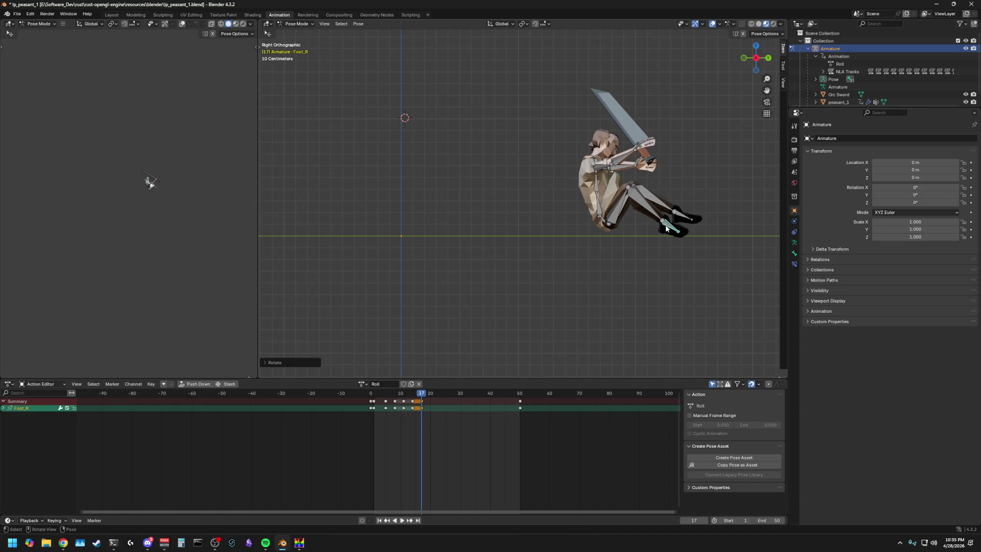
Step: Lower the Root slightly along Z and re-rotate Calf_R about X
left_click(606, 223)
key("g")
key("z")
left_click(150, 182)
left_click(647, 206)
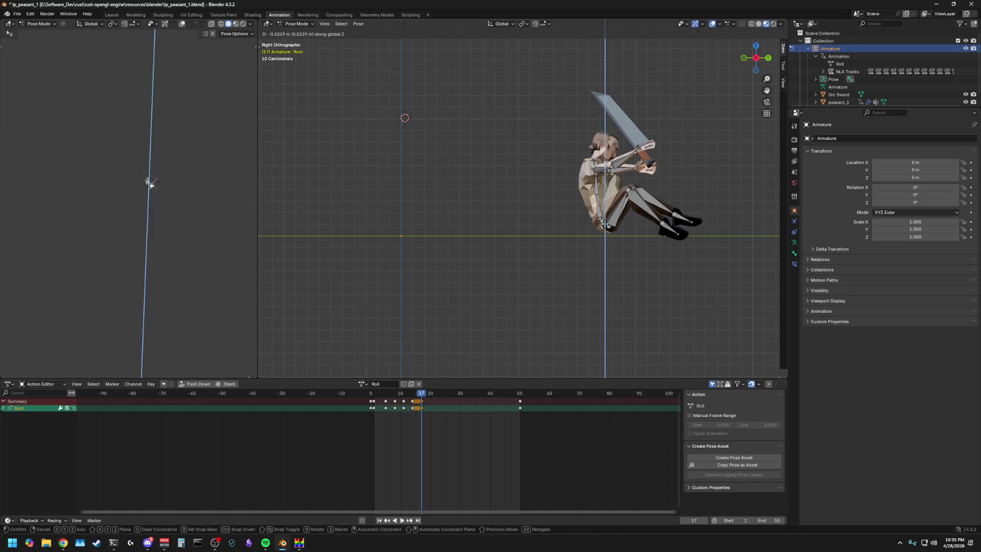
key("r")
key("x")
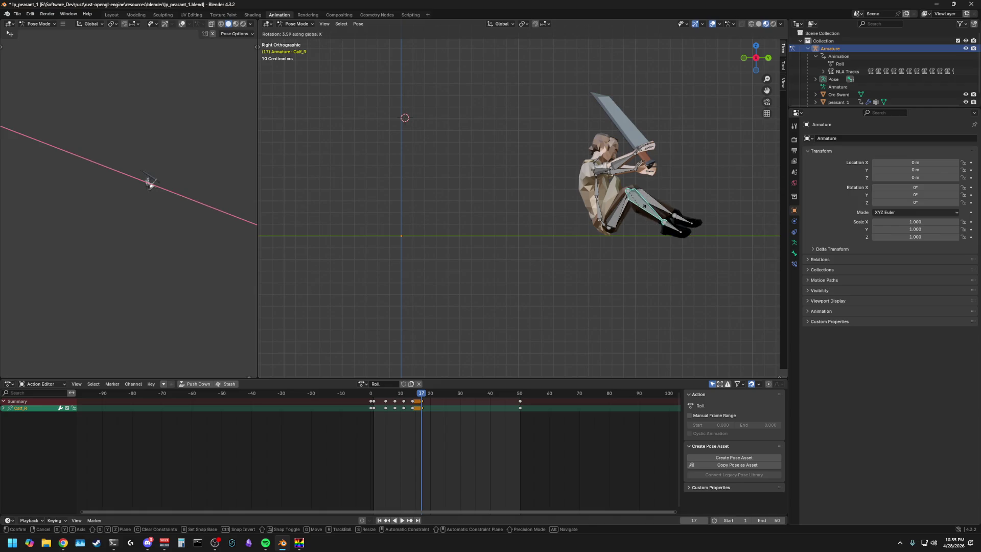
left_click(641, 215)
mouse_move(564, 211)
middle_mouse_down()
mouse_move(640, 216)
mouse_move(703, 195)
mouse_move(592, 200)
middle_mouse_up()
Step: From a front view, rotate the left upper arm slightly
left_click(473, 169)
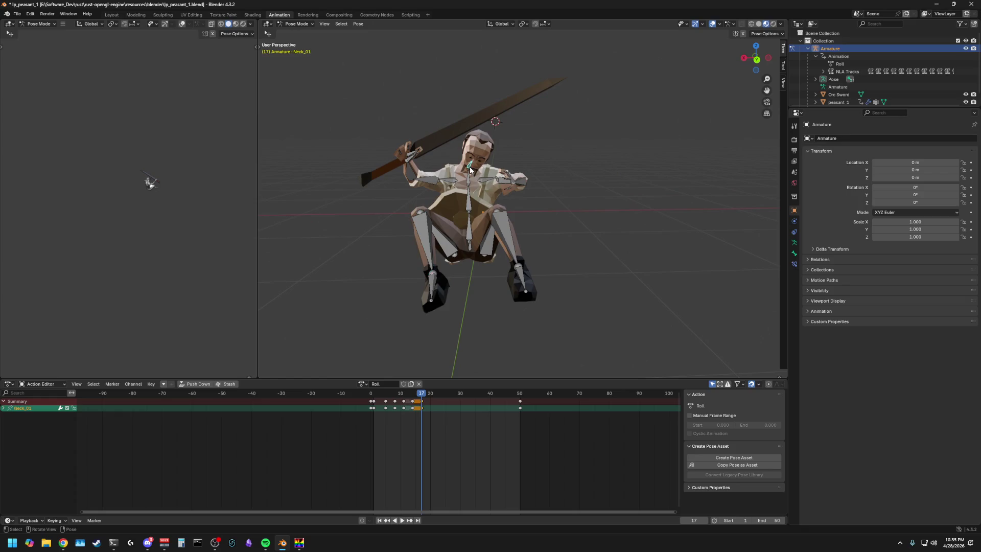
mouse_move(498, 178)
middle_mouse_down()
mouse_move(608, 159)
mouse_move(559, 177)
middle_mouse_up()
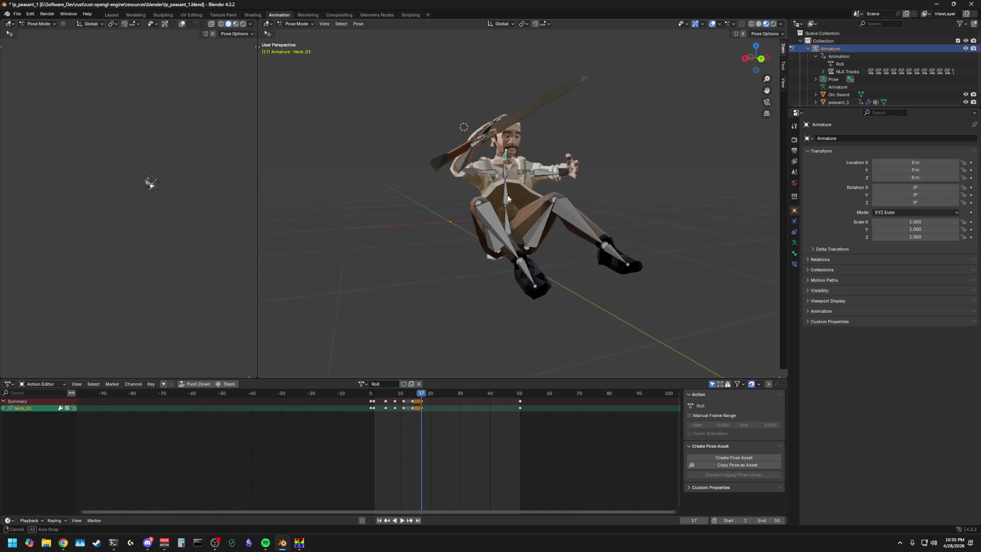
mouse_move(559, 177)
middle_mouse_down()
mouse_move(566, 189)
mouse_move(435, 177)
middle_mouse_up()
left_click(444, 163)
key("r")
left_click(443, 162)
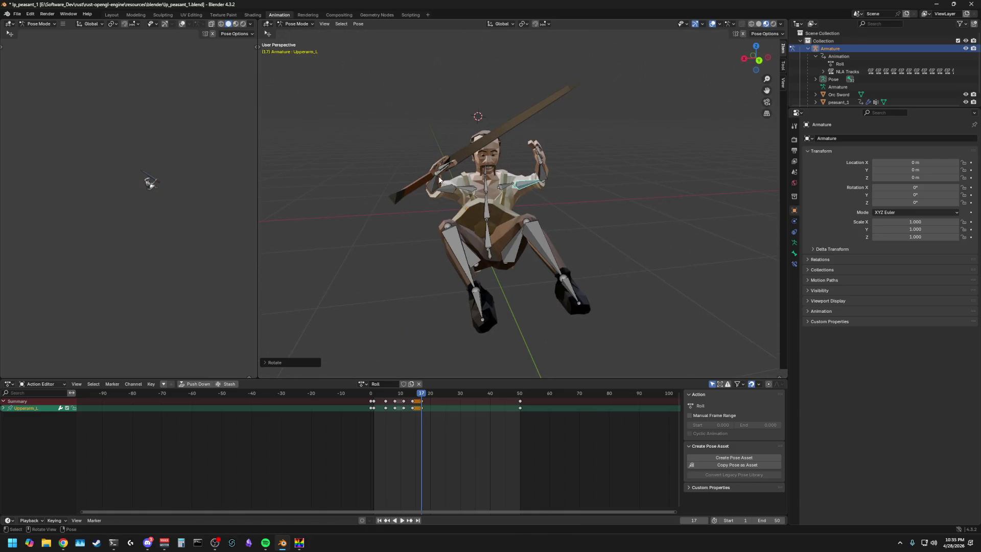
Step: Rotate the right forearm about Y and the right upper arm about X and Y to raise the sword
left_click(436, 182)
key("r")
key("y")
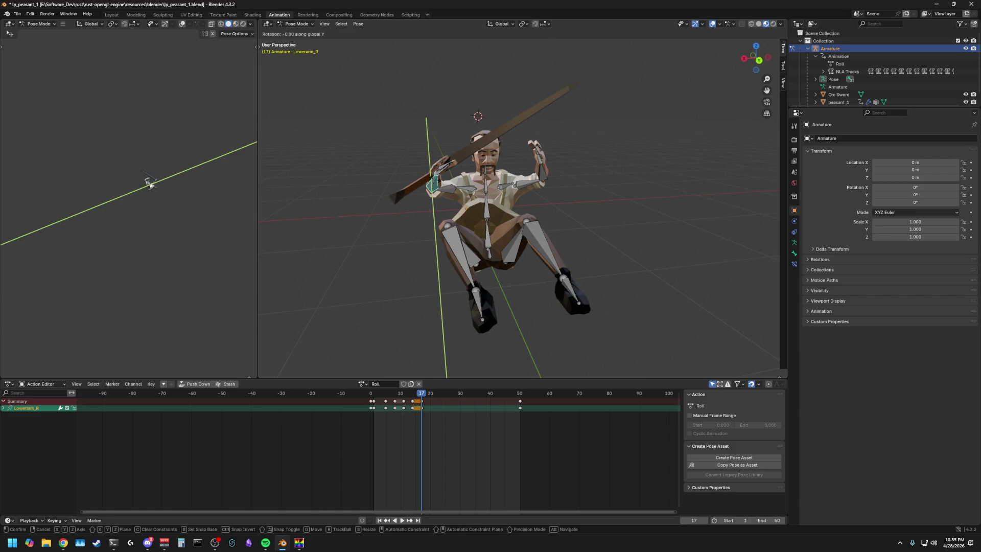
left_click(151, 183)
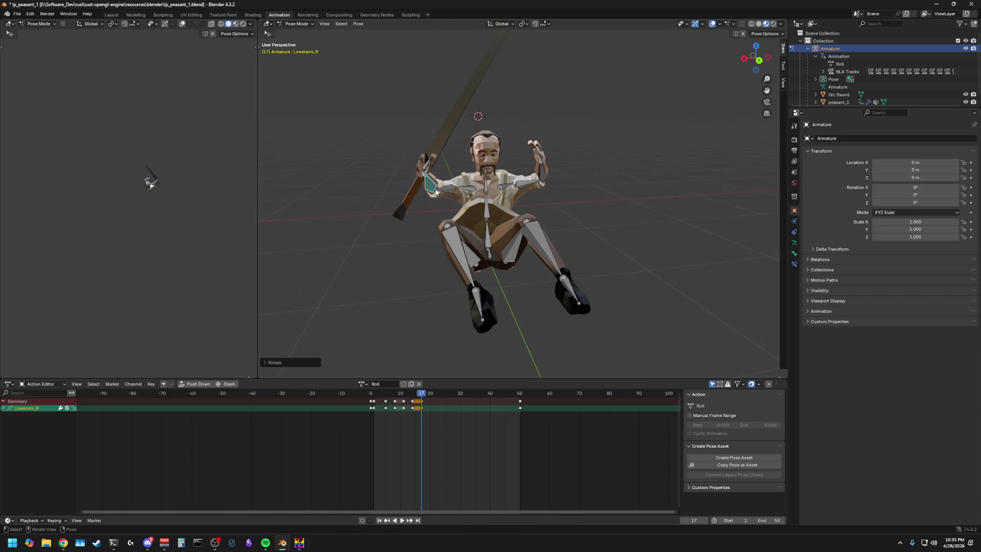
key("r")
key("x")
left_click(150, 183)
key("r")
key("y")
left_click(151, 183)
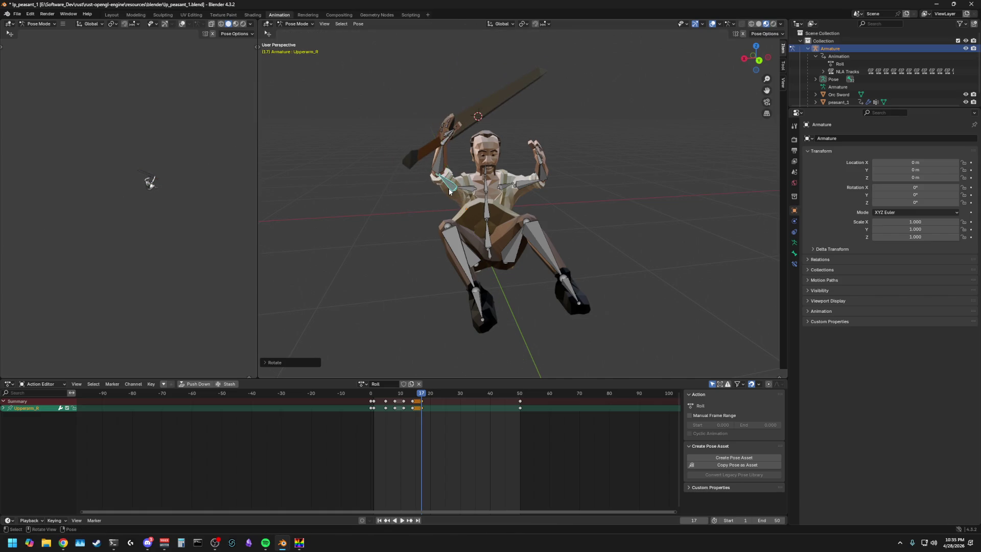
Step: Twist the sword arm about Z, then refine Lowerarm_R and Upperarm_R (X) from a side angle
key("t")
key("z")
left_click(447, 190)
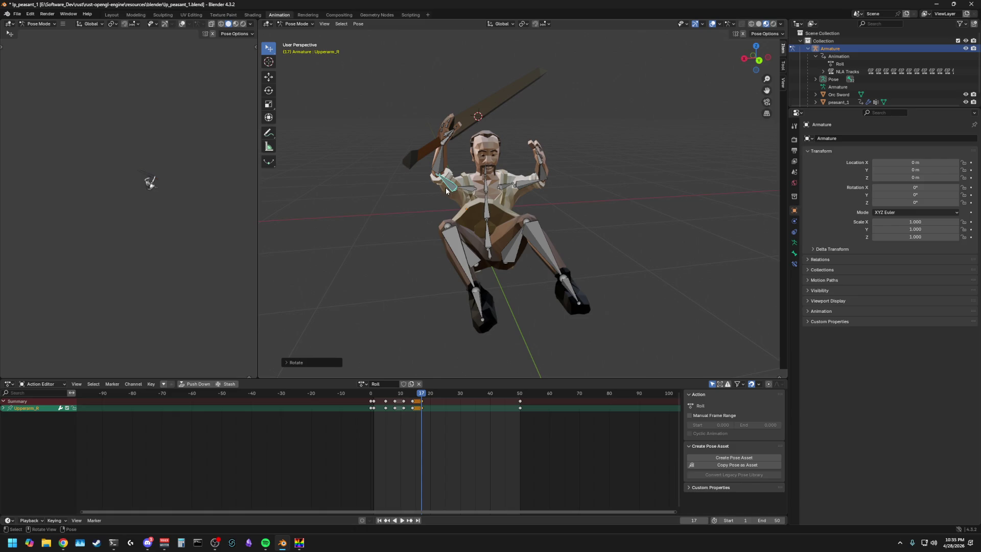
key("r")
key("z")
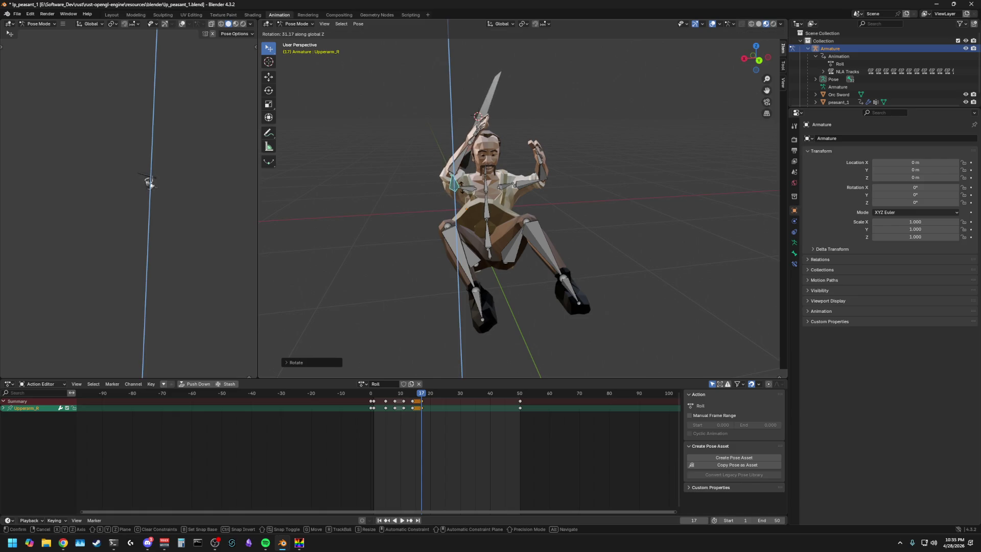
left_click(150, 182)
middle_click_drag(398, 184, 612, 184)
left_click(612, 183)
key("r")
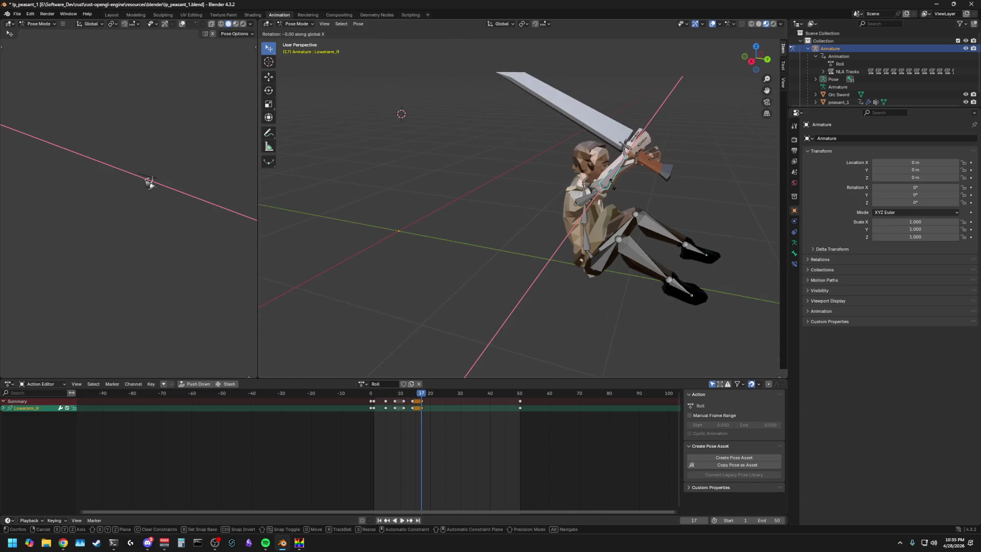
left_click(606, 188)
key("r")
key("x")
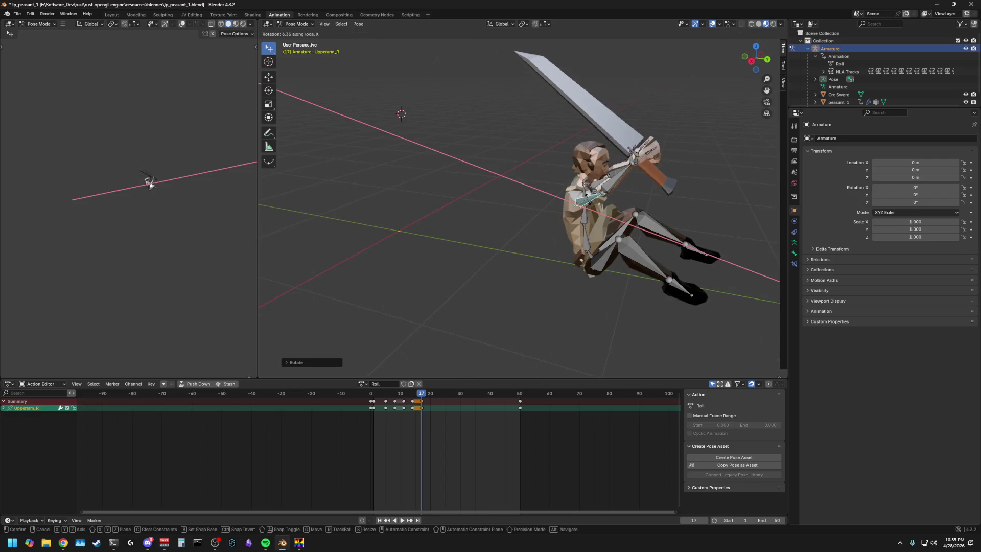
left_click(149, 181)
Step: Rotate Spine_01 about X so the lower spine leans slightly
middle_click_drag(399, 223, 594, 223)
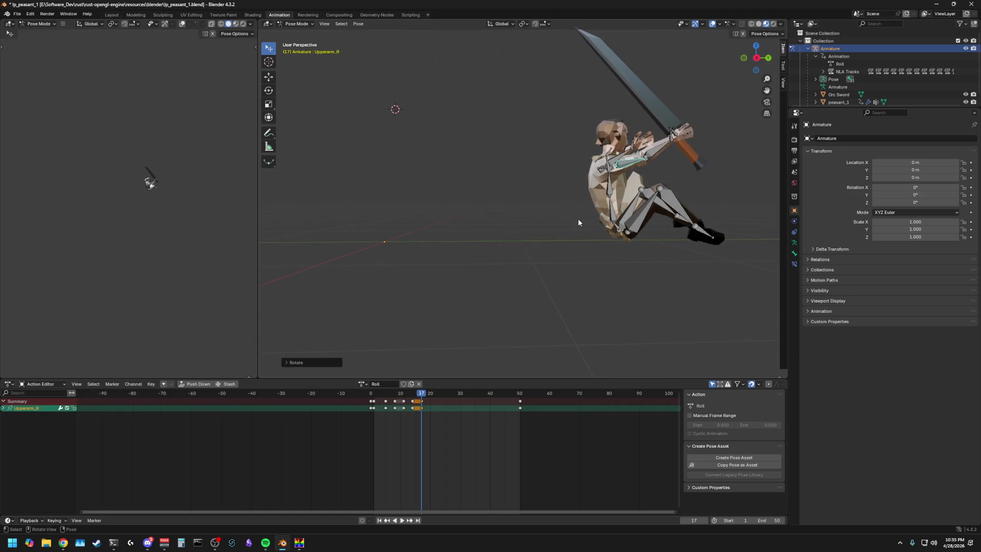
left_click(613, 213)
key("r")
key("x")
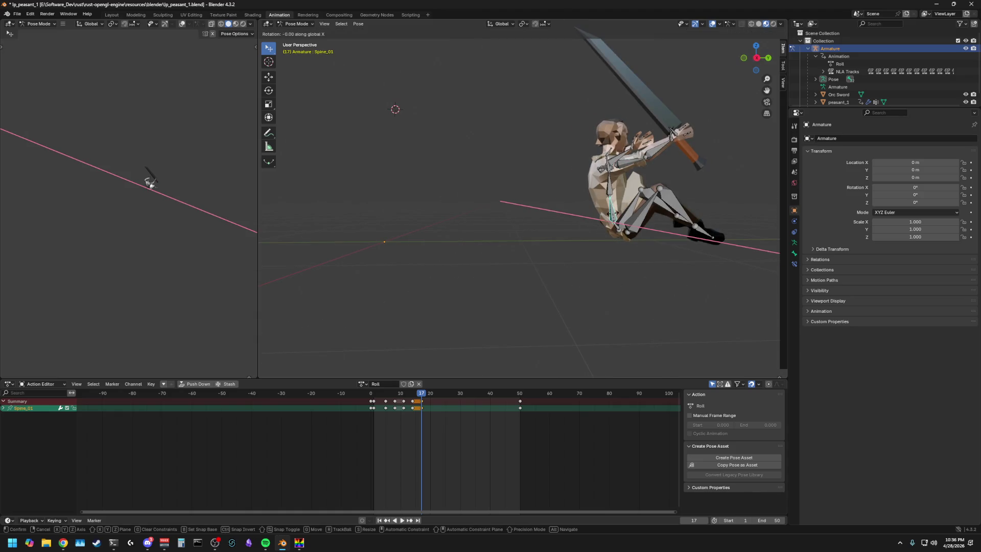
left_click(150, 182)
key("r")
key("x")
key("Escape")
mouse_move(542, 211)
middle_mouse_down()
mouse_move(495, 188)
mouse_move(596, 199)
middle_mouse_up()
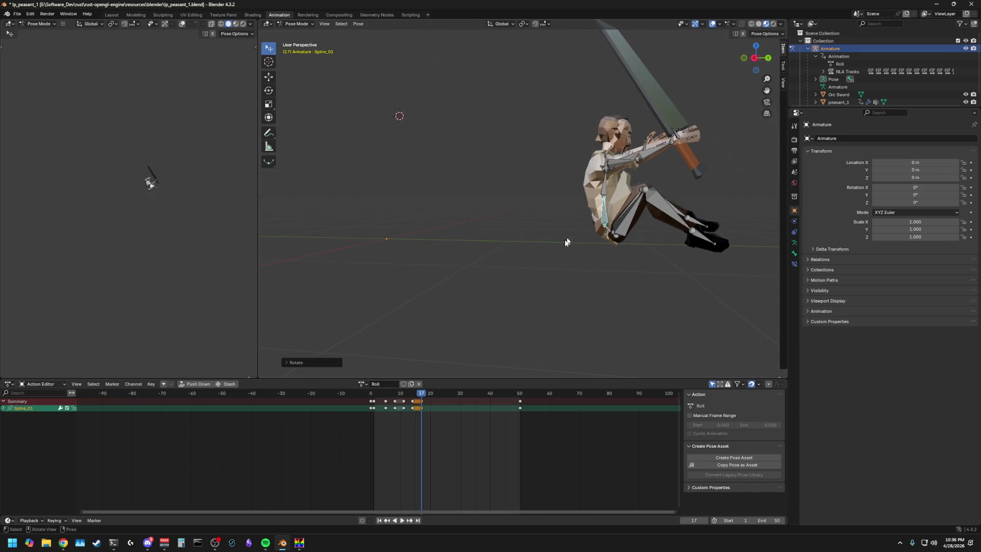
Step: Select all bones of the armature and play the animation to preview, stopping at frame 17
key("a")
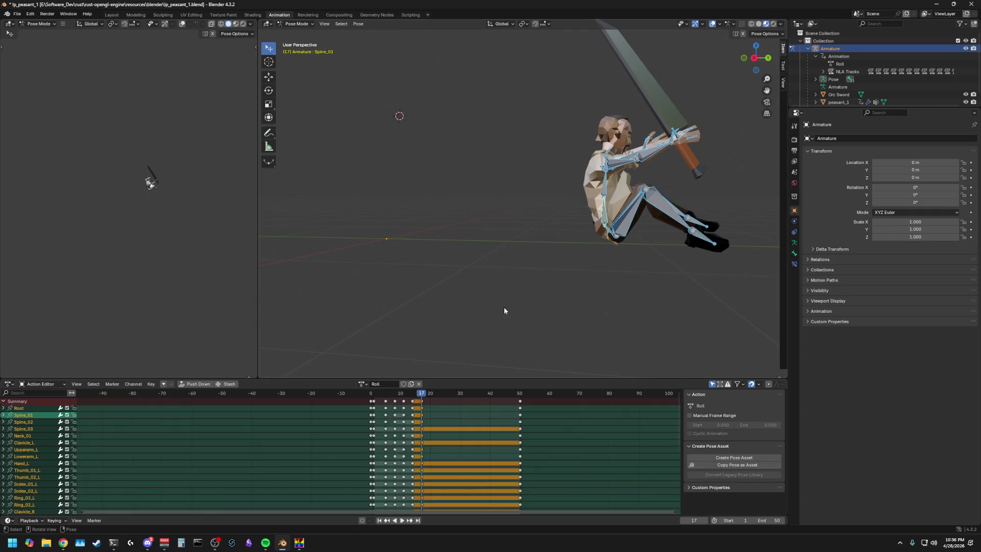
key("space")
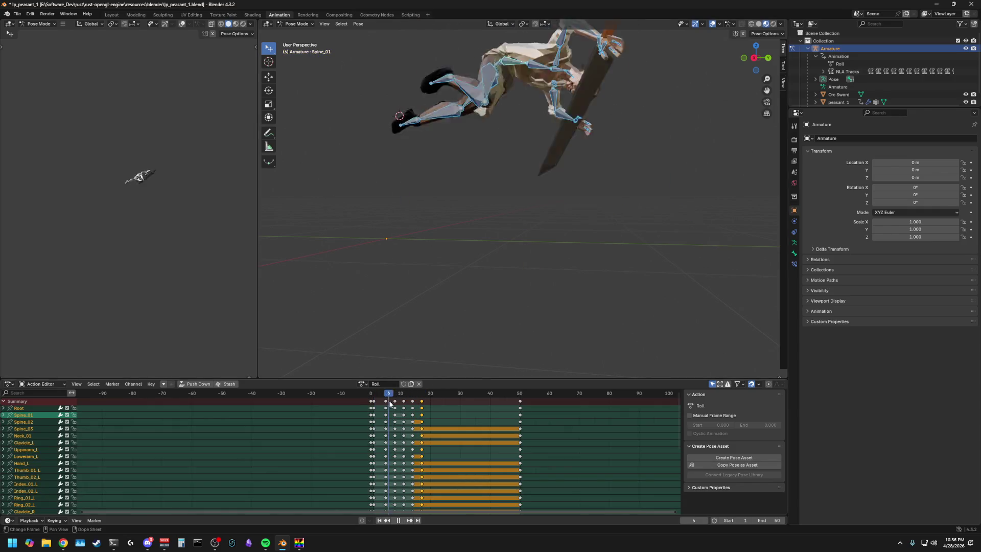
key("Escape")
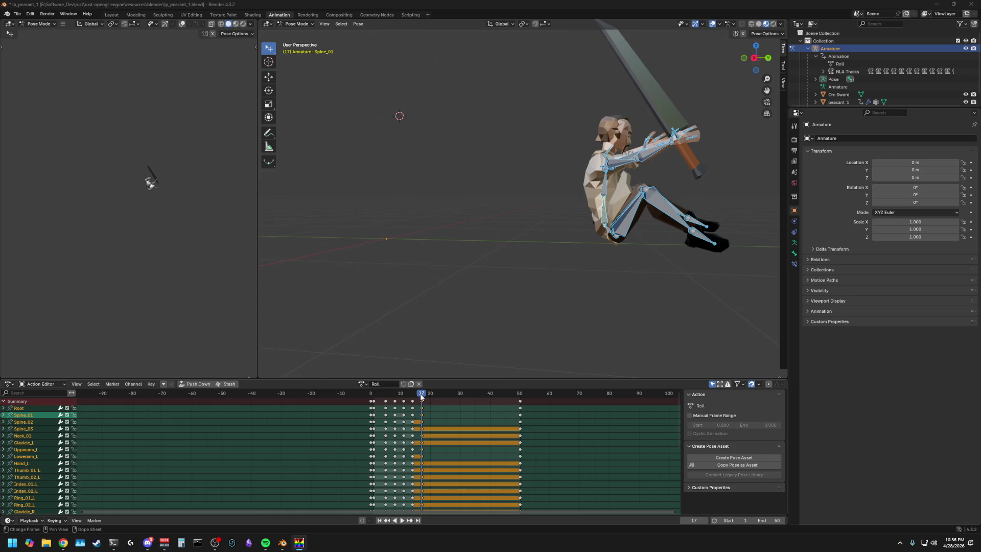
Step: Scrub to frame 20 and paste the copied pose keyframes there
key("space")
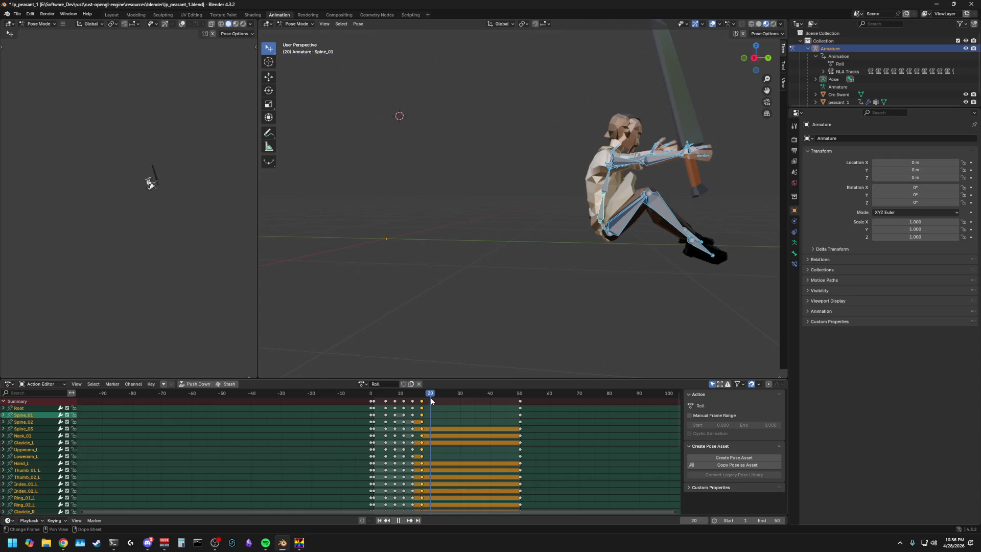
left_click(424, 400)
left_click_drag(428, 396, 430, 396)
key("space")
key("ctrl+v")
Step: Delete the keyframes just pasted at frame 20 and play the animation forward
middle_click_drag(577, 237, 521, 265)
scroll(543, 254, "down", 2)
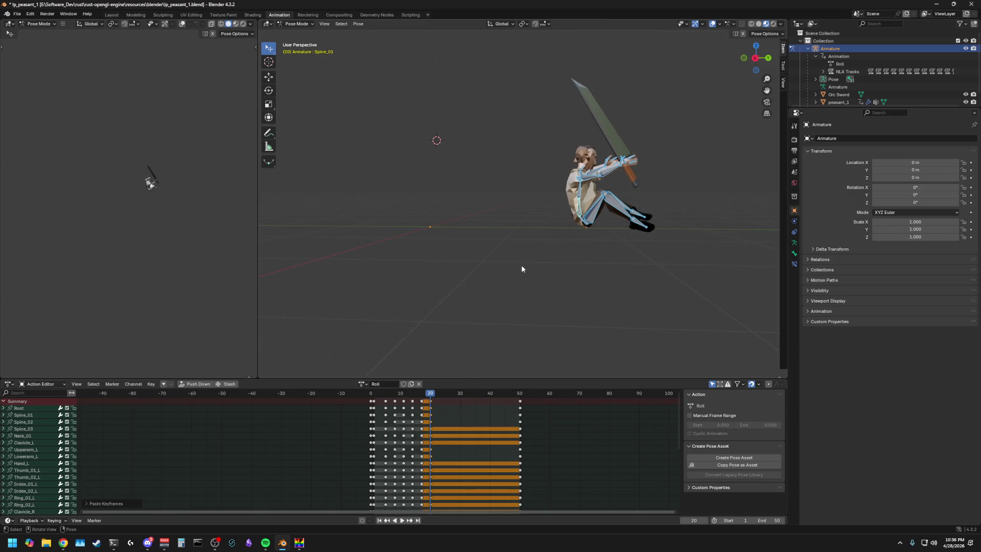
left_click(430, 400)
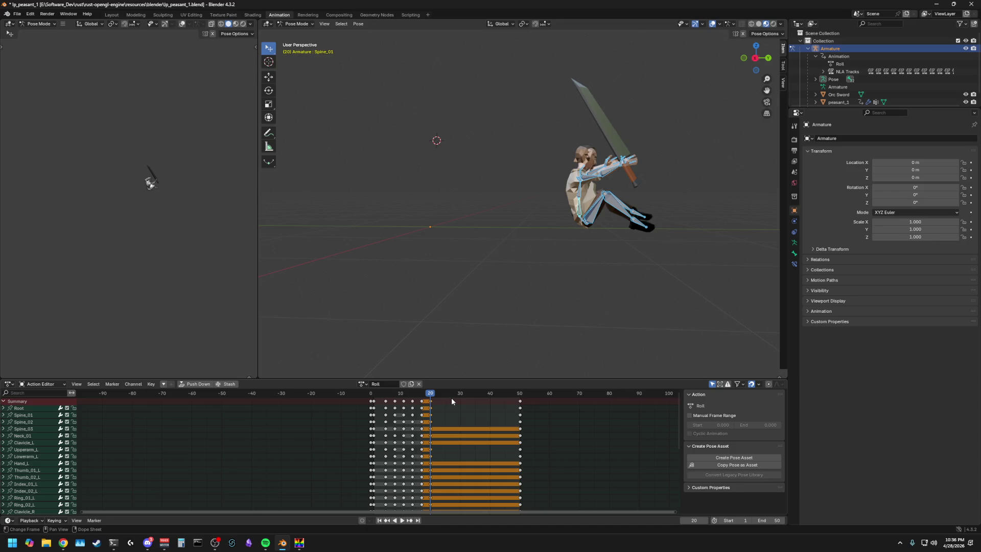
key("Delete")
key("space")
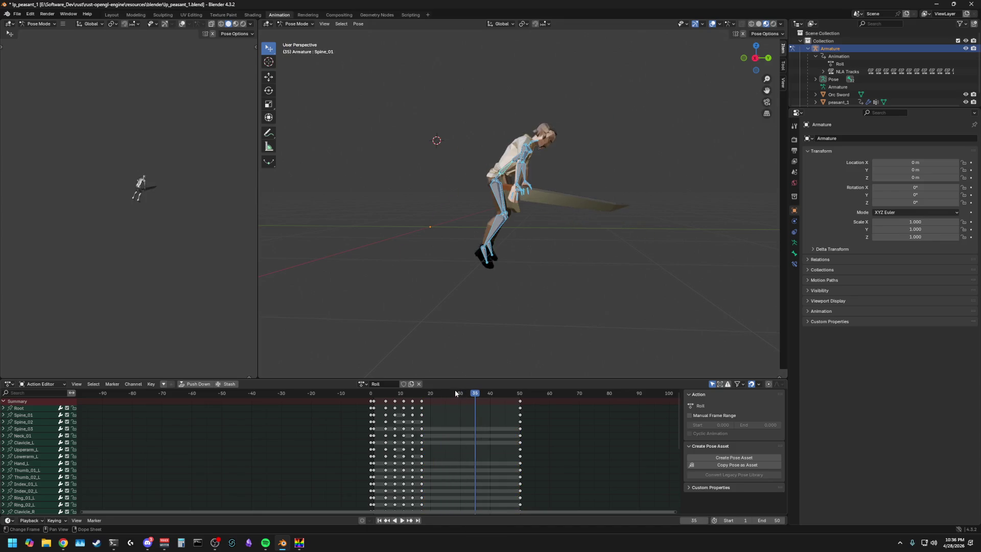
Step: Stop playback near frame 17 and frame the peasant in a flat side view
left_click_drag(470, 405, 432, 408)
key("space")
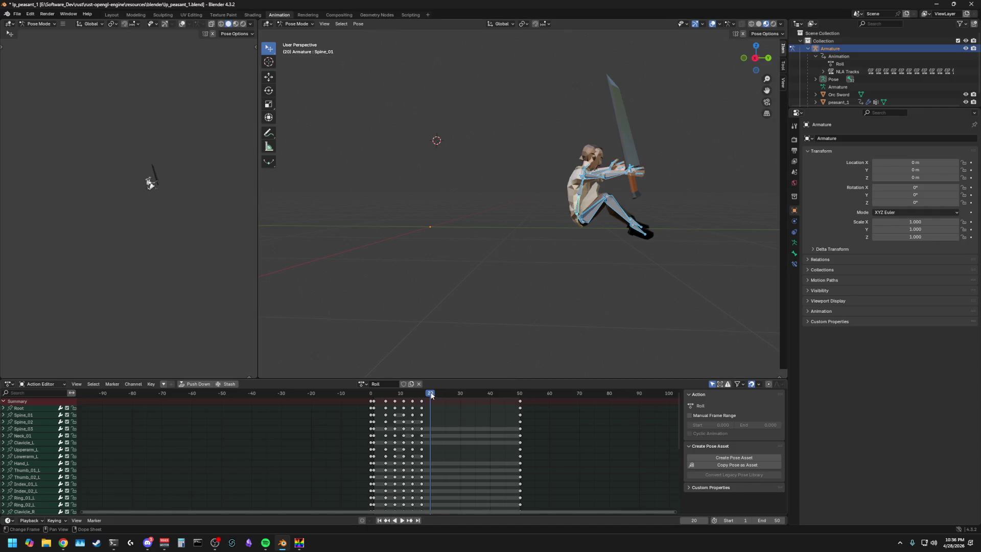
scroll(518, 318, "up", 3)
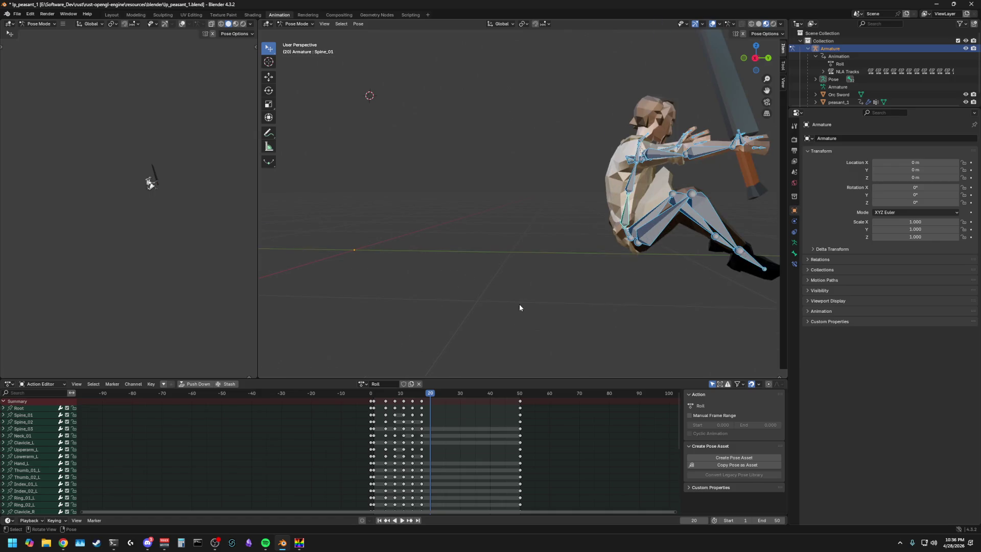
left_click(756, 57)
middle_click_drag(552, 215, 359, 213, "shift")
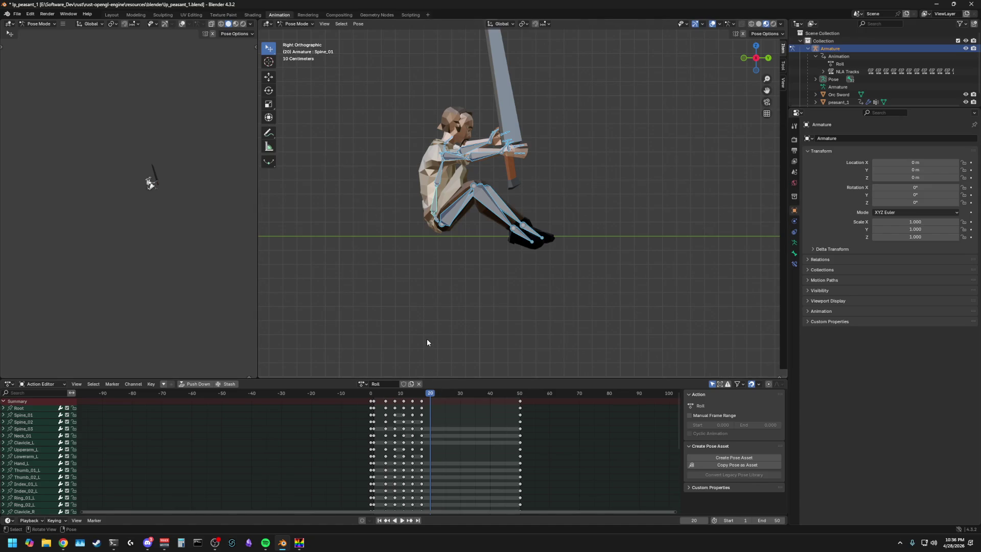
Step: Paste the copied pose as new keyframes just before frame 20 in the Roll action
mouse_move(430, 394)
left_mouse_down()
mouse_move(423, 396)
mouse_move(431, 394)
left_mouse_up()
key("ctrl+v")
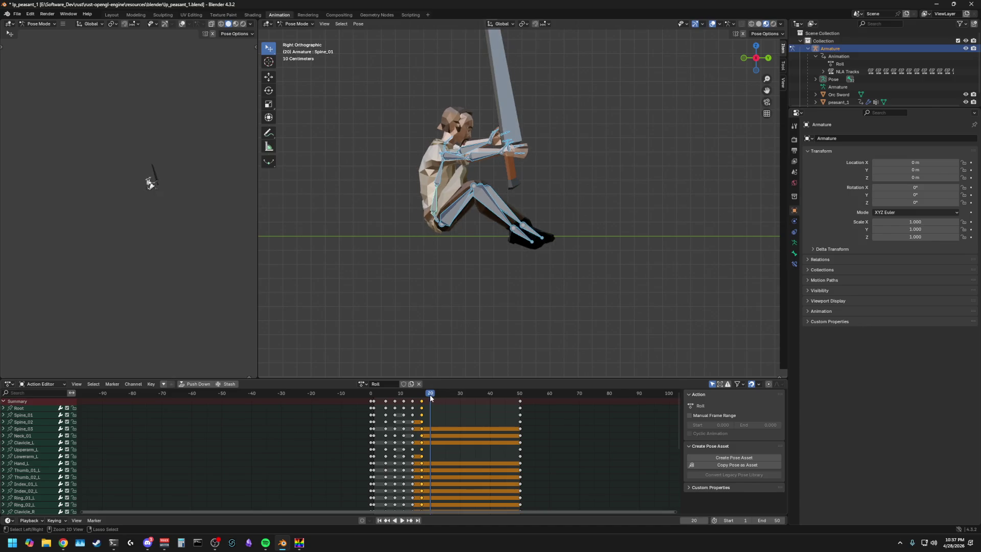
key("ctrl+v")
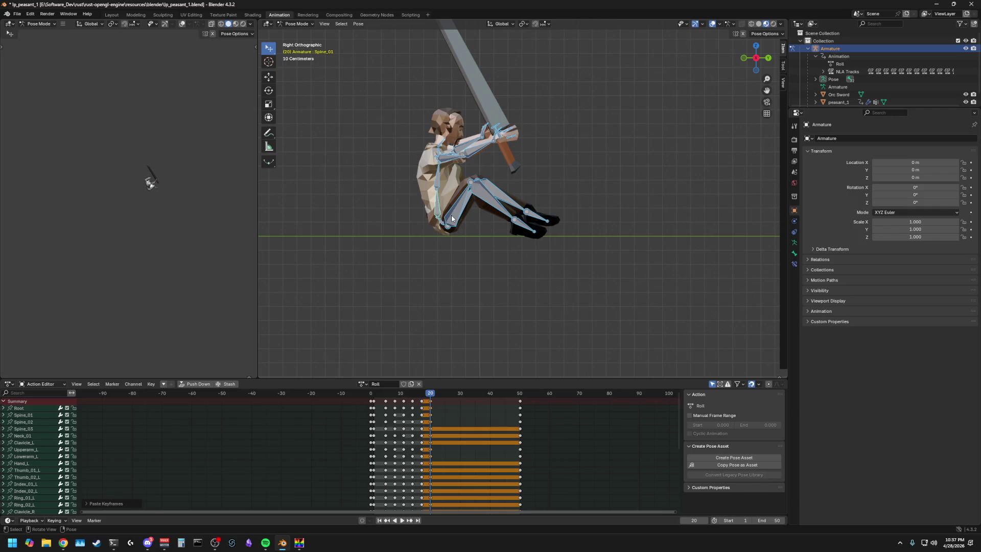
scroll(429, 234, "up", 3)
mouse_move(417, 233)
middle_mouse_down()
mouse_move(412, 263)
mouse_move(361, 271)
mouse_move(460, 230)
middle_mouse_up()
Step: From the side view, rotate Thigh_R and Foot_R at frame 20 to swing the right leg lower
left_click(757, 57)
left_click(477, 204)
key("r")
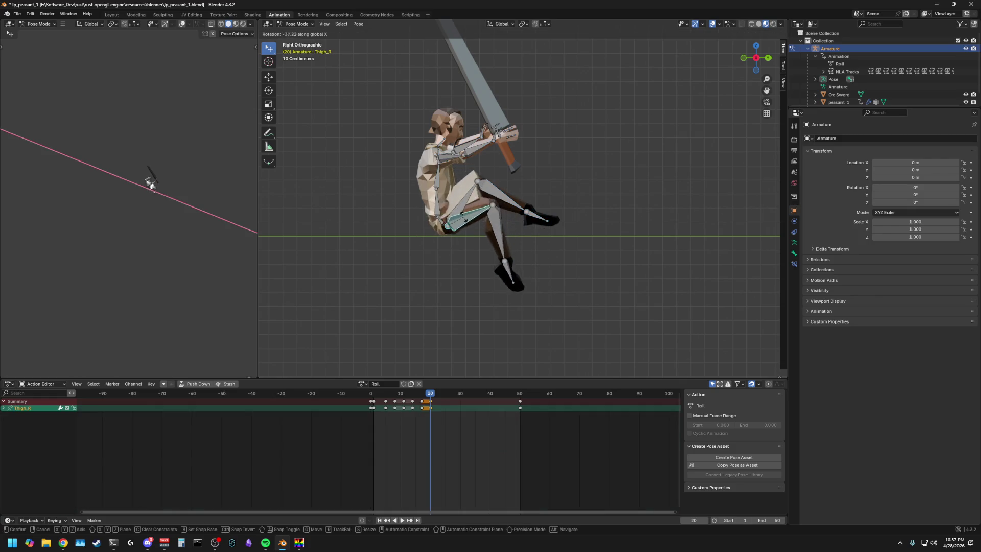
left_click(464, 227)
left_click(487, 289)
key("r")
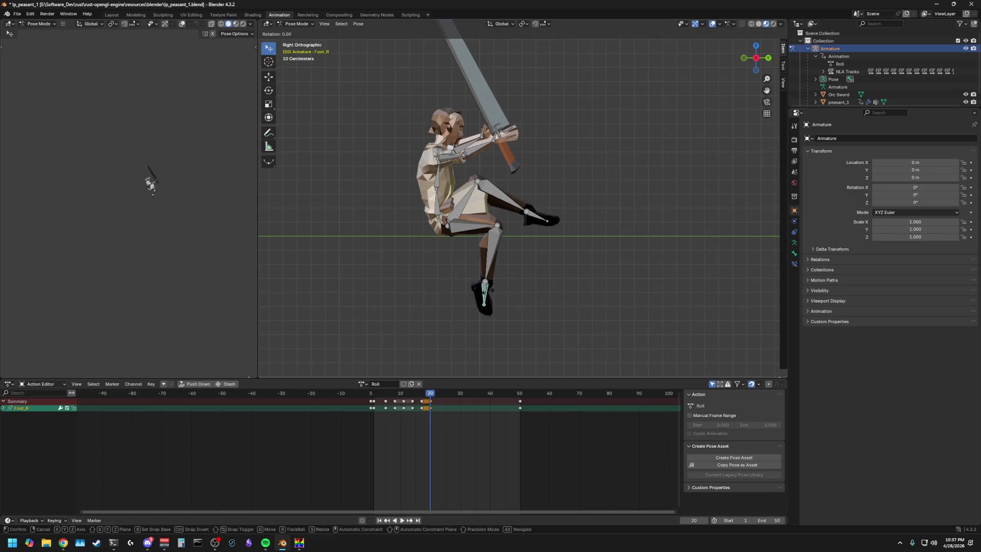
left_click(527, 276)
mouse_move(526, 277)
middle_mouse_down()
mouse_move(466, 250)
mouse_move(456, 223)
middle_mouse_up()
Step: Rotate Thigh_L, Calf_L and Foot_L about X so the left leg swings down too
left_click(456, 206)
key("r")
key("x")
left_click(476, 199)
left_click(497, 234)
key("r")
key("x")
left_click(511, 267)
key("r")
key("x")
left_click(537, 269)
mouse_move(536, 268)
middle_mouse_down()
mouse_move(521, 265)
mouse_move(548, 264)
mouse_move(453, 252)
mouse_move(425, 219)
mouse_move(429, 230)
middle_mouse_up()
Step: Re-angle Thigh_R about X, then begin an X rotation on Calf_R from an angled view
left_click(437, 227)
key("r")
key("x")
left_click(151, 182)
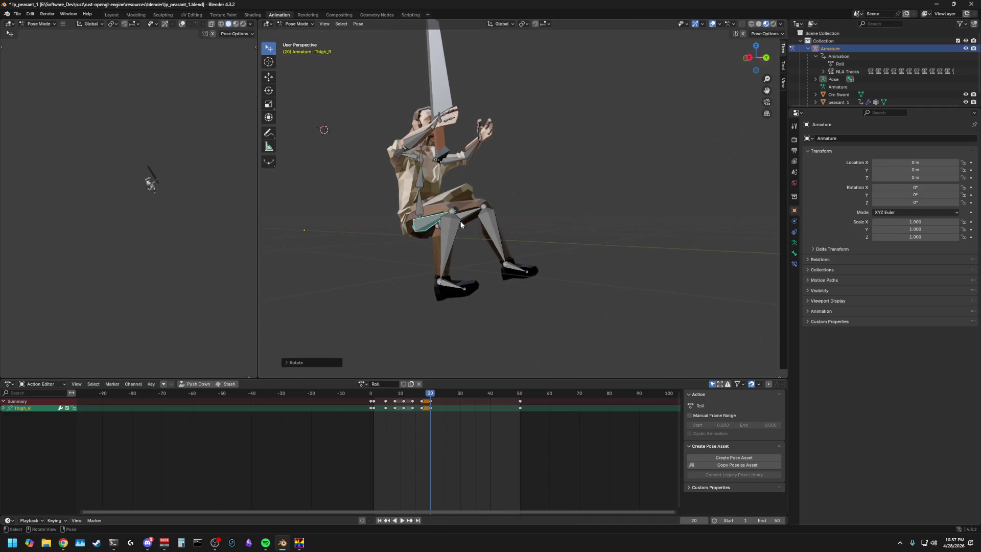
middle_click_drag(150, 182, 484, 204)
left_click(485, 204)
left_click(449, 264)
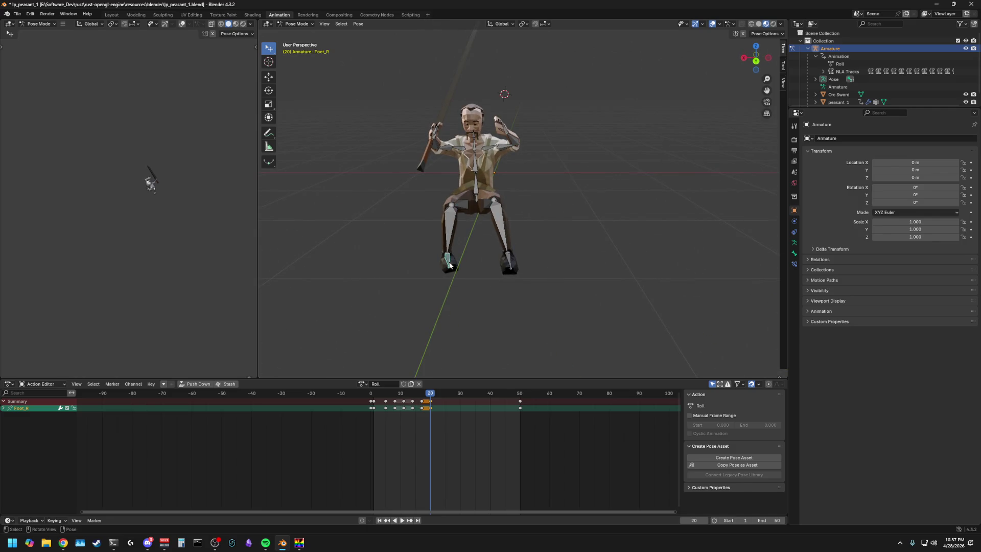
mouse_move(462, 266)
middle_mouse_down()
mouse_move(442, 240)
mouse_move(451, 246)
middle_mouse_up()
left_click(442, 239)
key("r")
key("x")
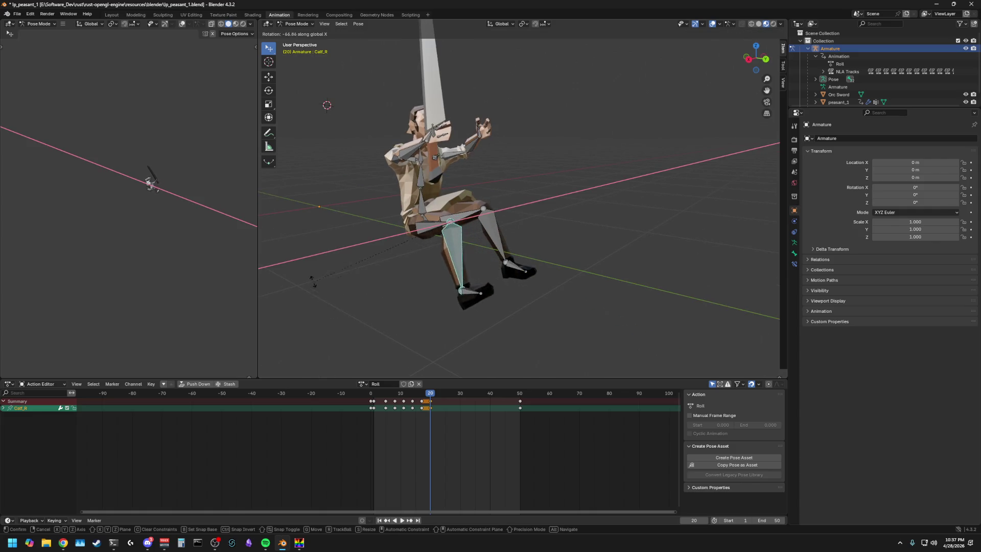
Step: Finish the Calf_R rotation and rotate Foot_R about X to match the lowered leg
left_click(327, 223)
middle_click_drag(563, 226, 602, 210)
left_click(507, 275)
key("r")
key("x")
key("Return")
mouse_move(498, 256)
middle_mouse_down()
mouse_move(527, 247)
mouse_move(534, 190)
middle_mouse_up()
left_click(526, 221)
Step: Rotate Thigh_L and Calf_L about X so both lower legs hang into the seated pose, then select Root
left_click(534, 191)
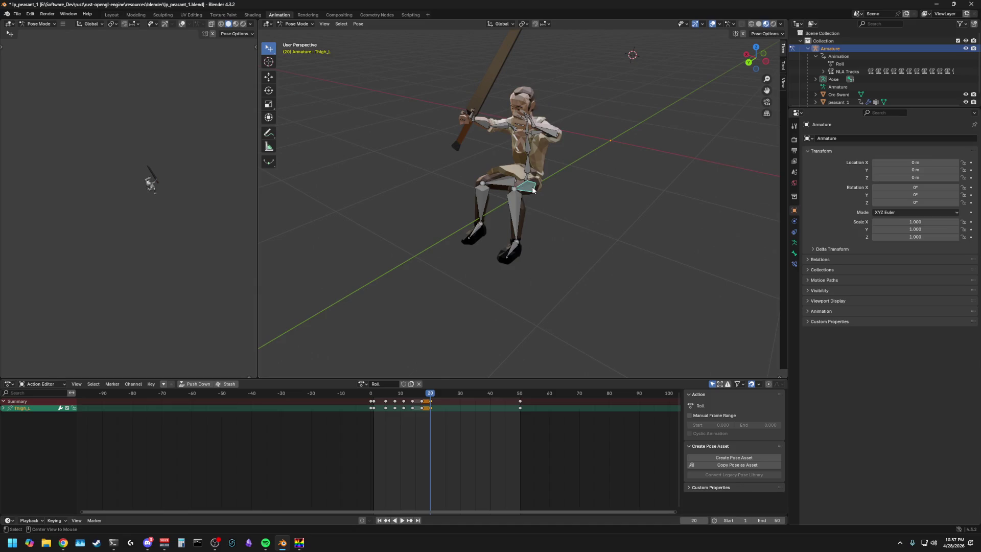
key("r")
left_click(536, 205)
key("r")
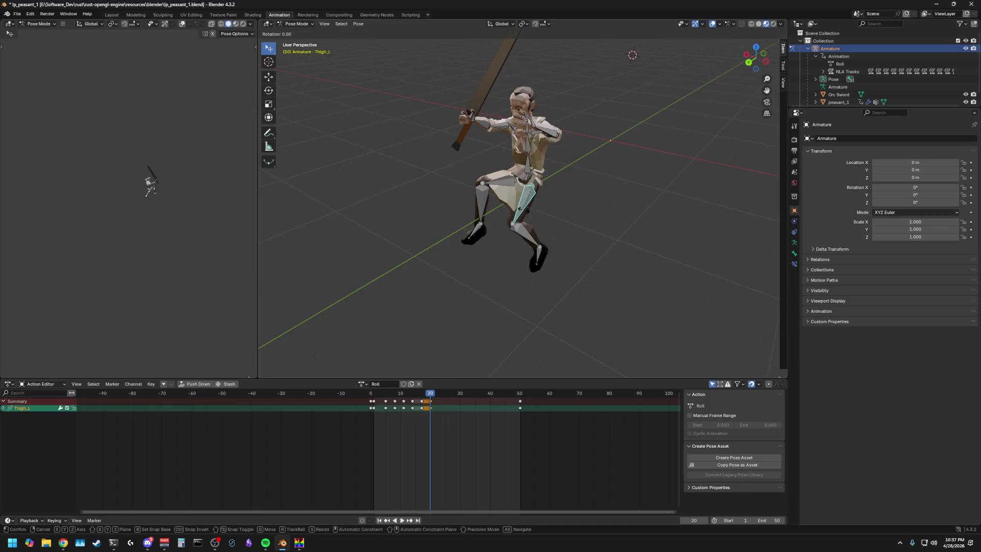
left_click(513, 219)
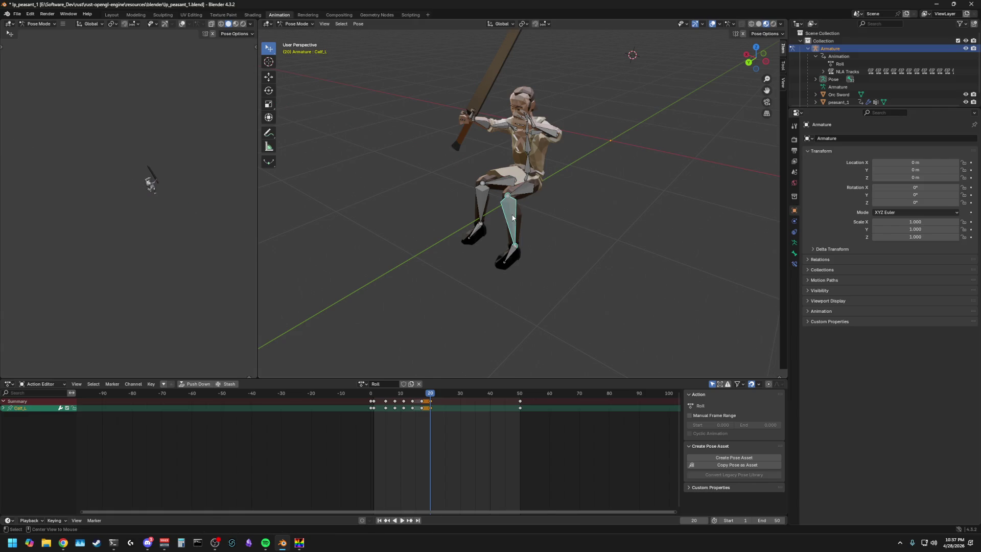
key("r")
left_click(513, 225)
key("r")
key("x")
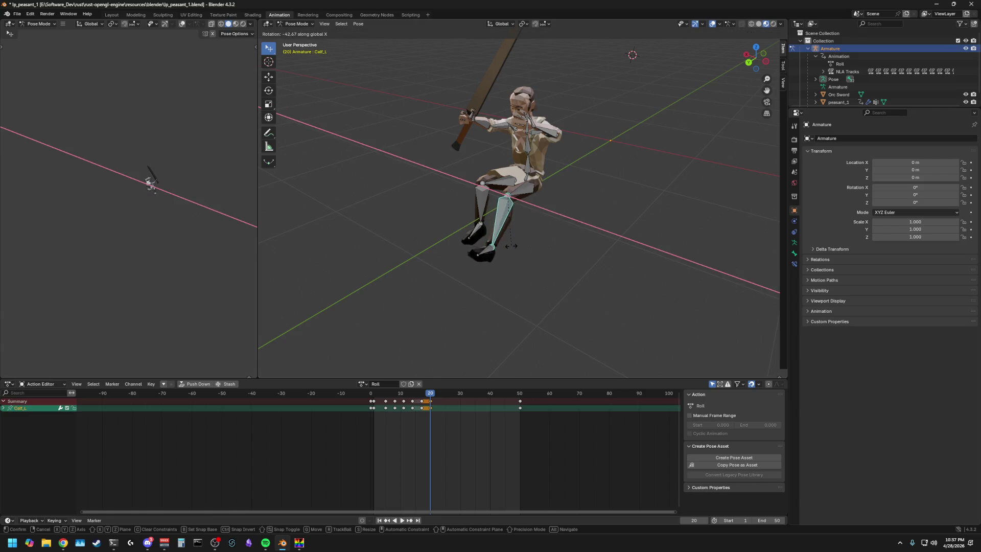
left_click(550, 225)
mouse_move(583, 215)
middle_mouse_down()
mouse_move(600, 219)
mouse_move(572, 212)
mouse_move(575, 198)
middle_mouse_up()
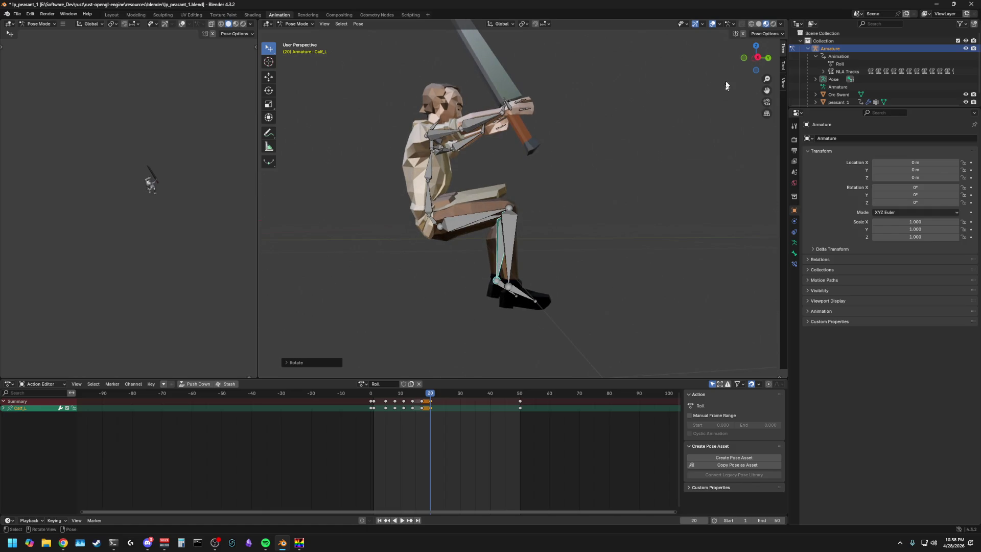
left_click(434, 226)
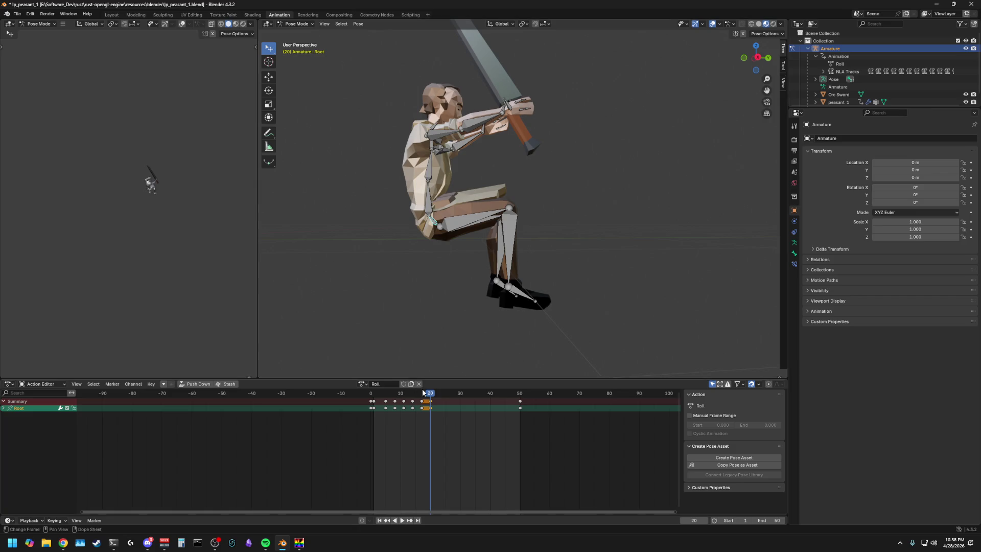
Step: From the right side view, move the Root bone up along Z so the whole rig sits higher at frame 20
left_click(439, 346)
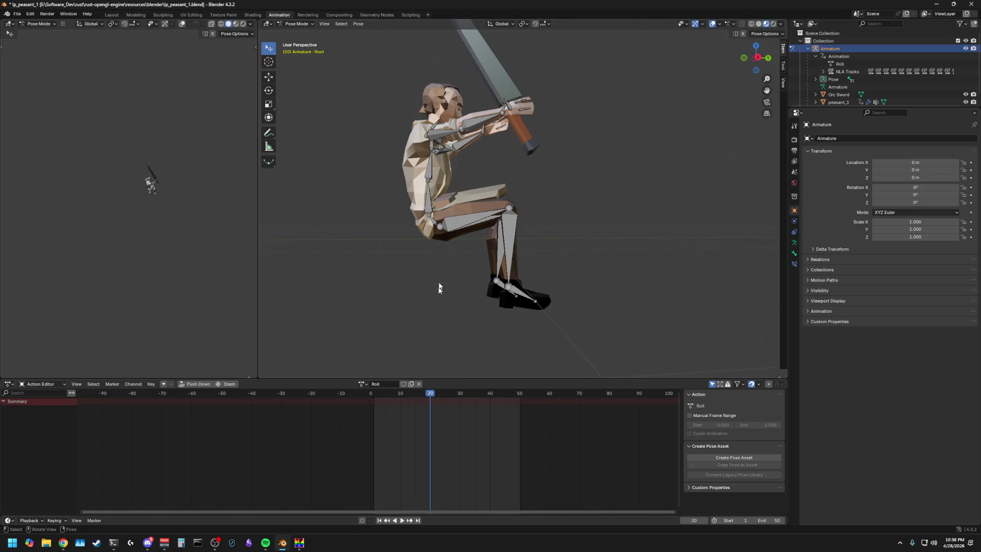
left_click(757, 57)
left_click(451, 224)
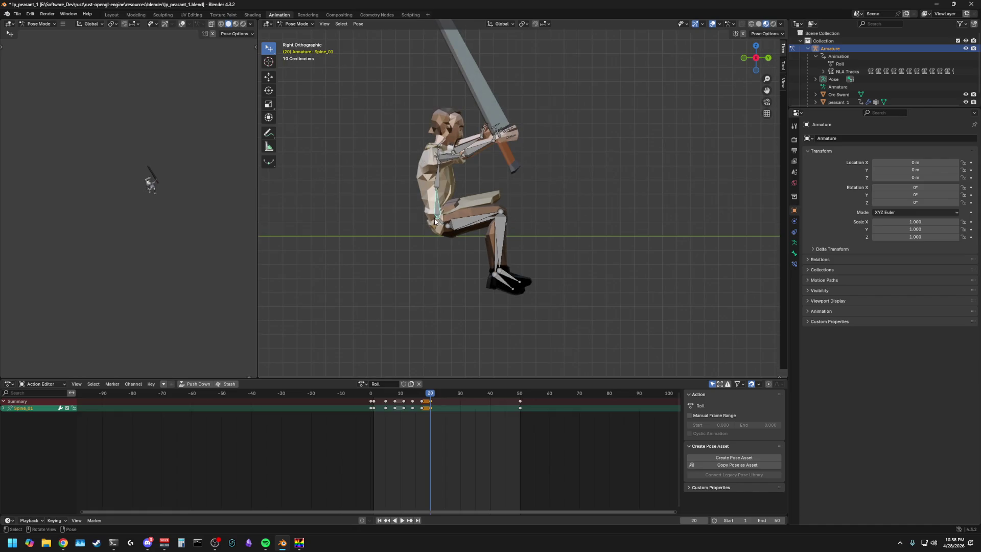
key("g")
key("x")
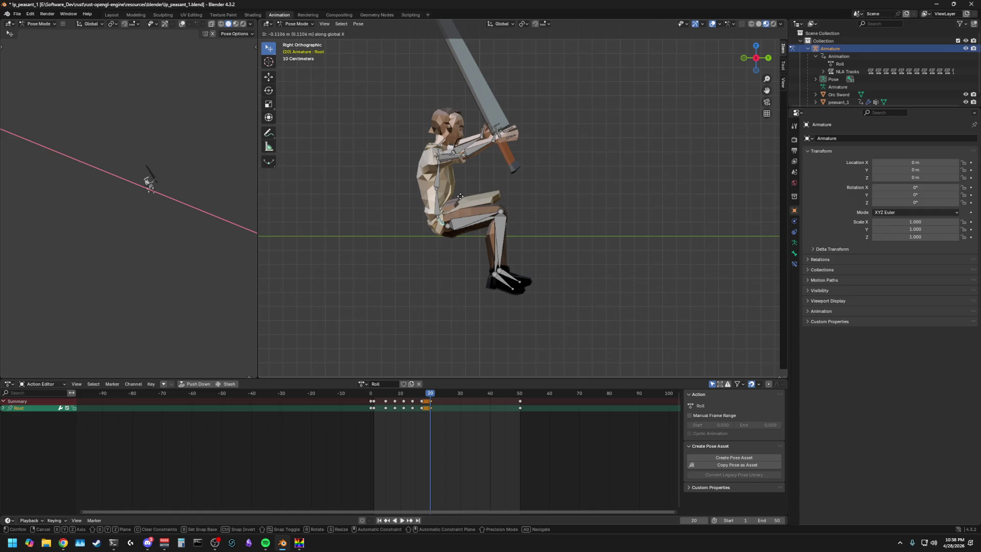
key("z")
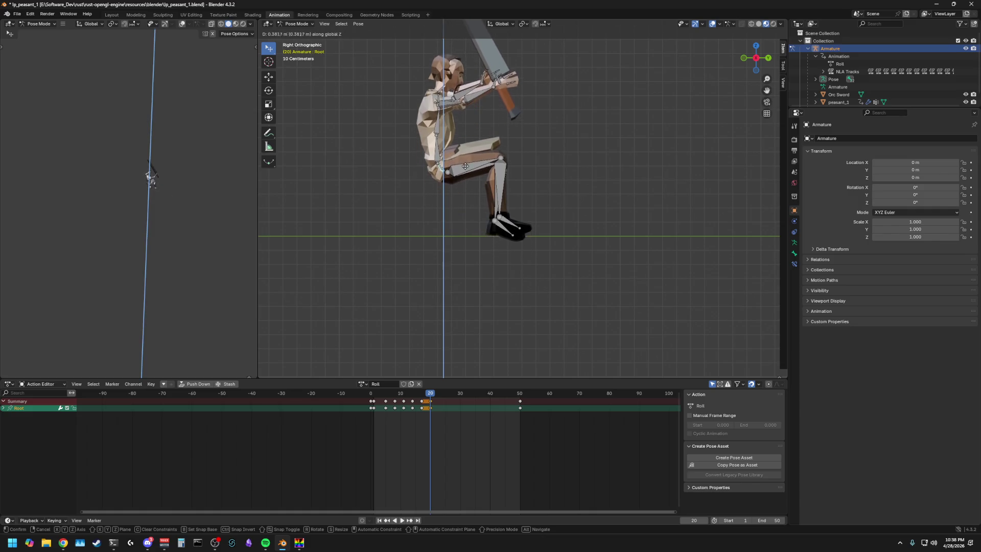
left_click(465, 162)
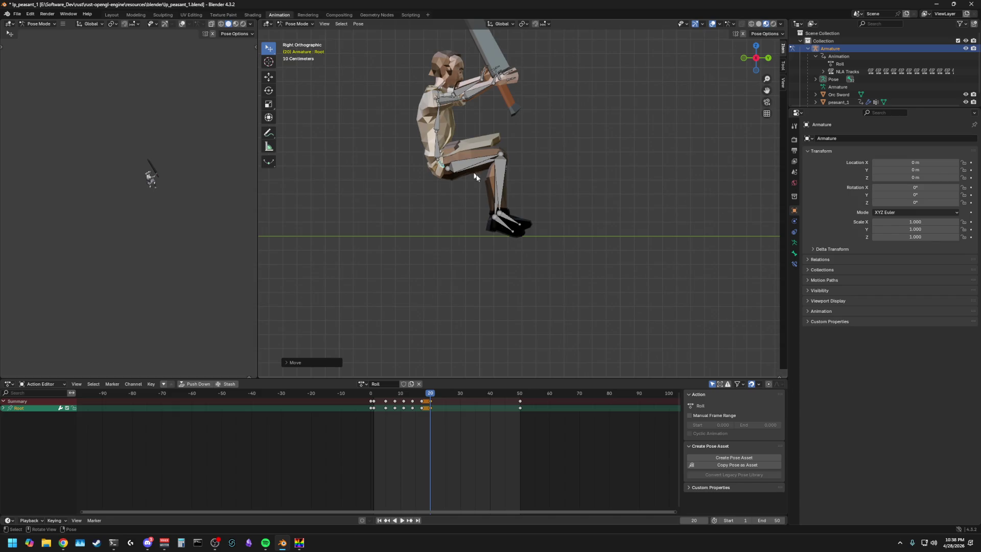
middle_click_drag(464, 161, 548, 204)
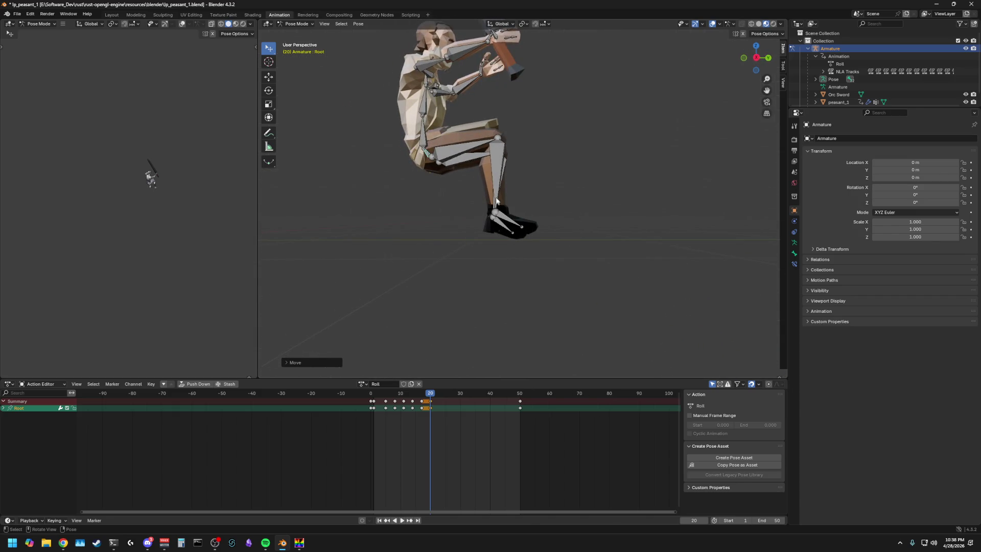
Step: Rotate Calf_R about X and tweak Thigh_R so the right lower leg hangs straighter
left_click(497, 177)
key("r")
key("x")
left_click(482, 143)
key("r")
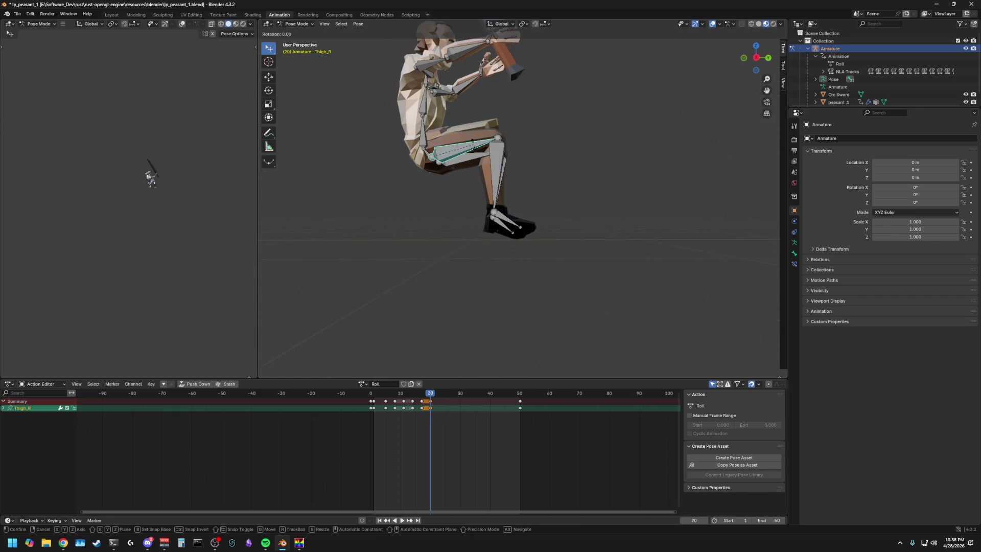
left_click(475, 150)
Step: From the left side view, re-angle Foot_L about X
left_click(756, 58)
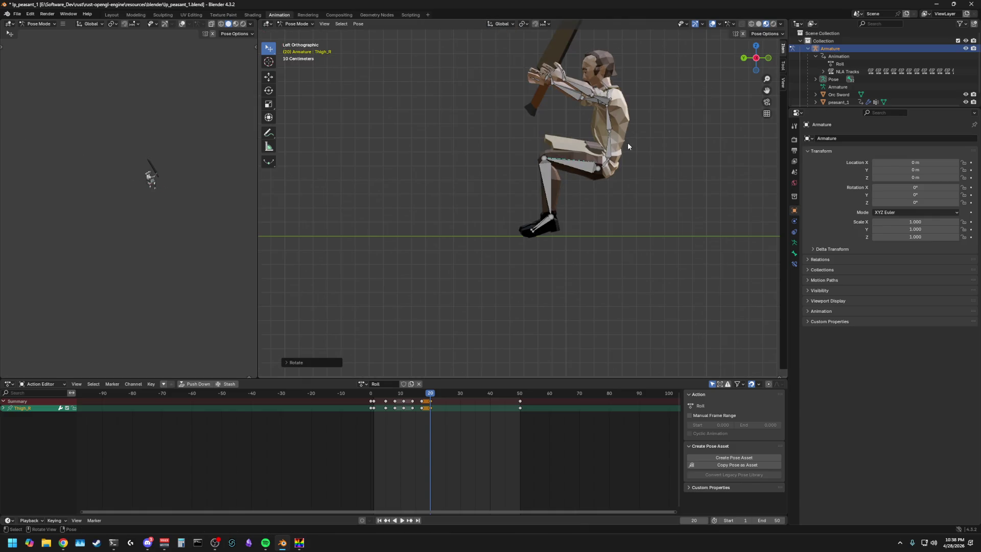
left_click(537, 226)
key("r")
key("Escape")
key("r")
key("x")
Step: Rotate Thigh_L and Foot_L about X so the left leg hangs straight down
left_click(151, 178)
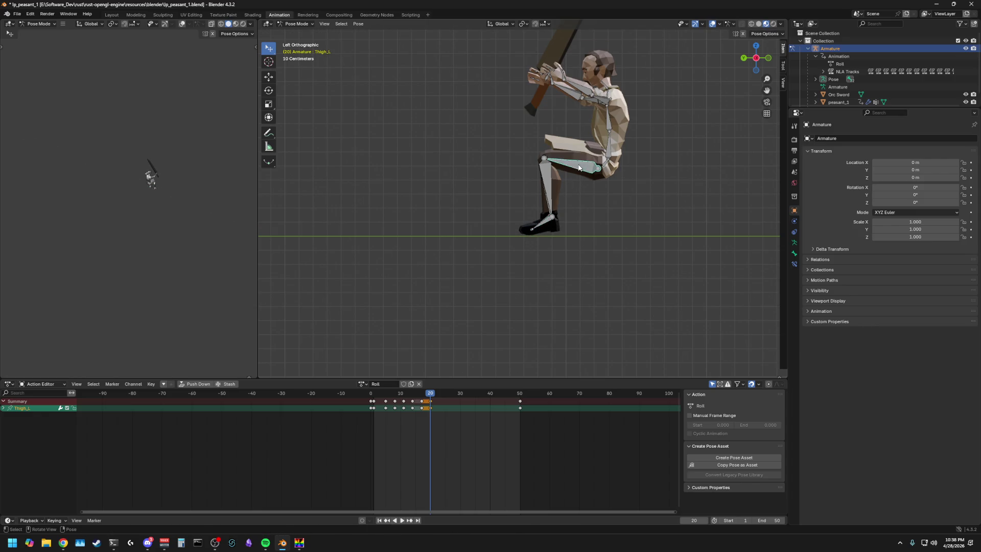
key("r")
key("x")
left_click(151, 178)
key("r")
key("x")
key("Return")
middle_click_drag(570, 255, 668, 262)
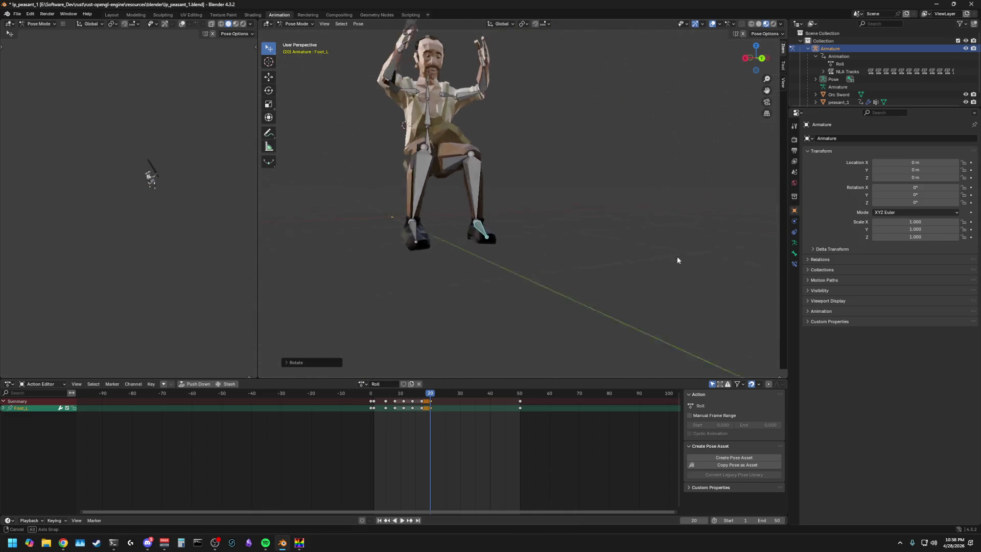
Step: From the right side view, re-angle Thigh_R and Foot_R to match the left leg
left_click(453, 150)
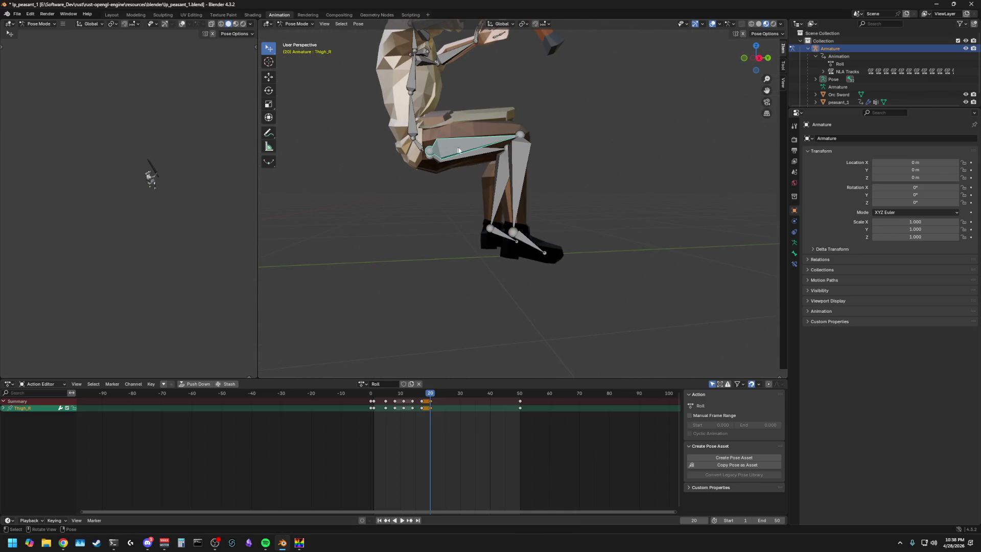
left_click(757, 58)
key("r")
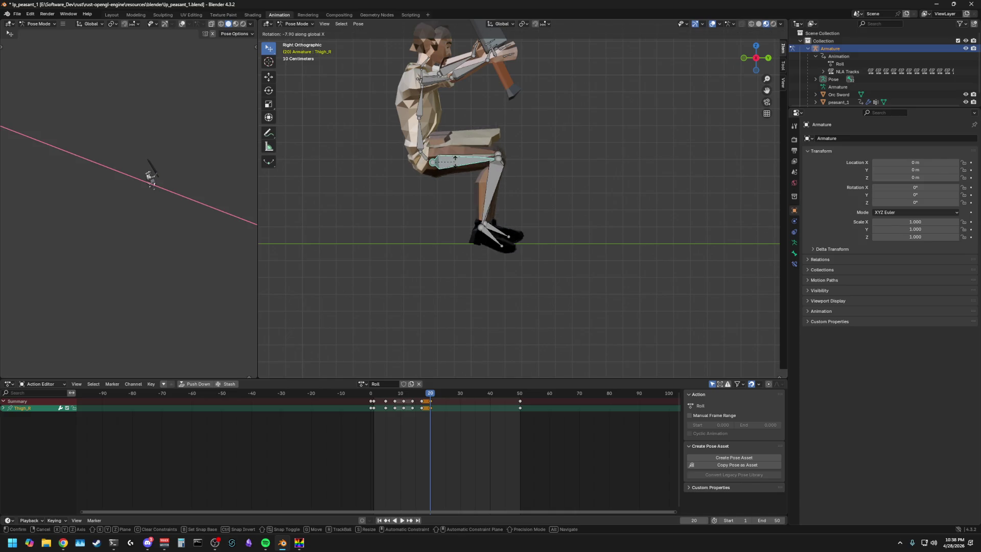
left_click(151, 178)
left_click(491, 226)
key("r")
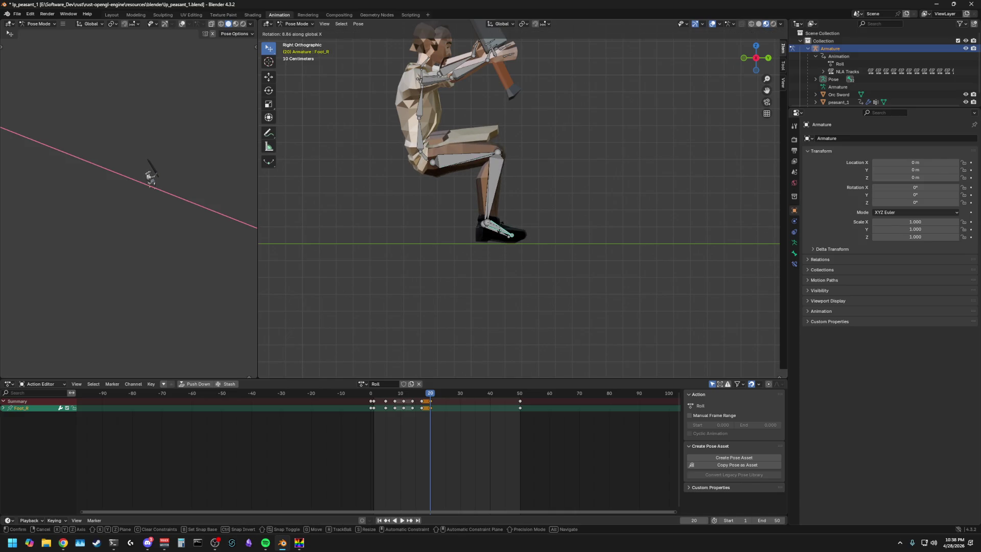
key("Return")
middle_click_drag(537, 207, 601, 204)
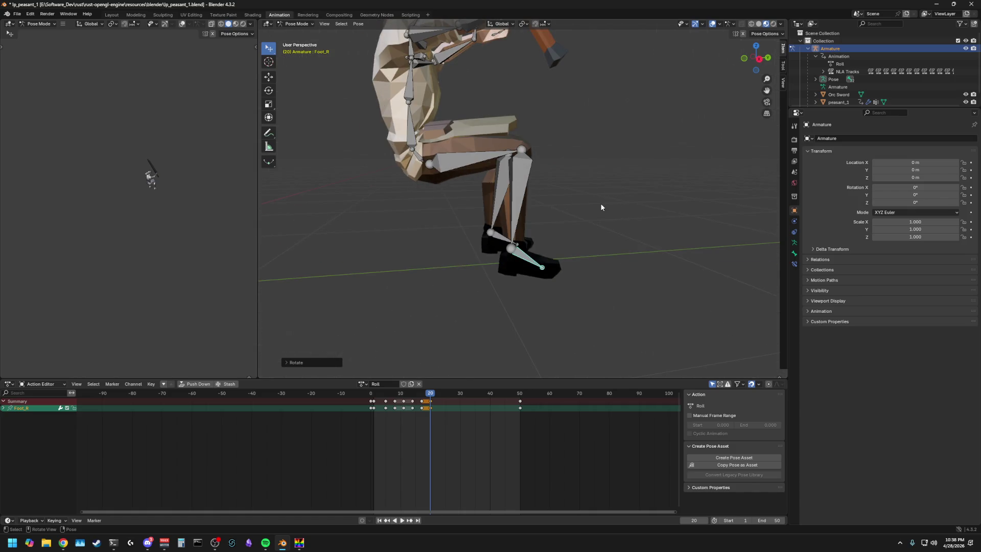
scroll(600, 204, "down", 4)
scroll(582, 200, "up", 2)
scroll(510, 164, "up", 2)
left_click(453, 75)
key("r")
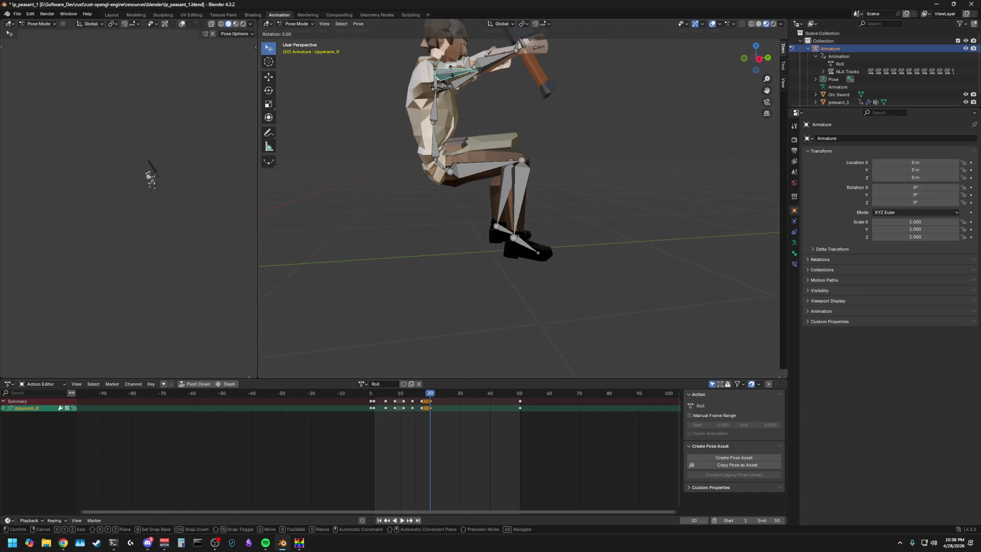
Step: Rotate the right upper arm about Z then Y to lower it toward the body
mouse_move(479, 85)
middle_mouse_down()
mouse_move(516, 124)
mouse_move(501, 116)
middle_mouse_up()
right_click(516, 124)
key("r")
key("z")
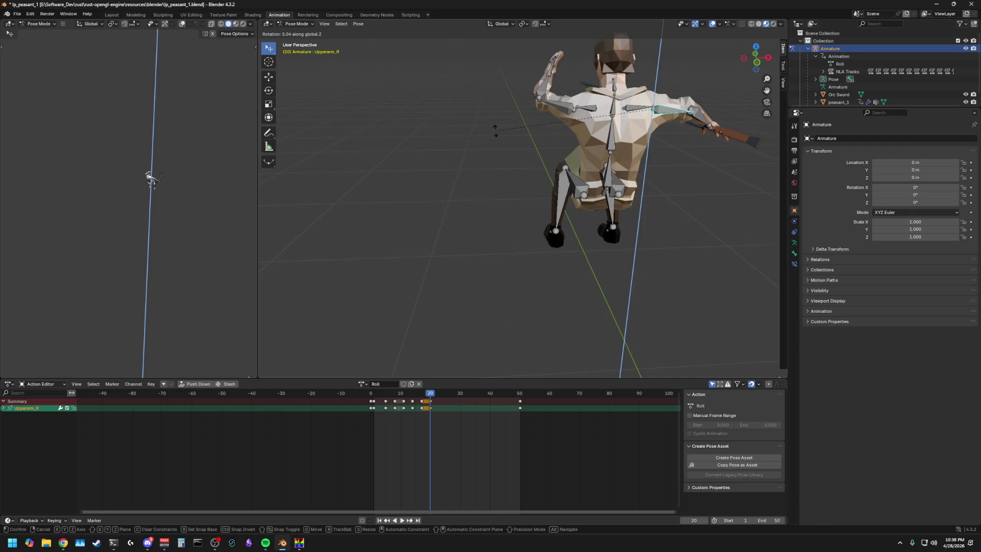
left_click(495, 130)
key("r")
key("y")
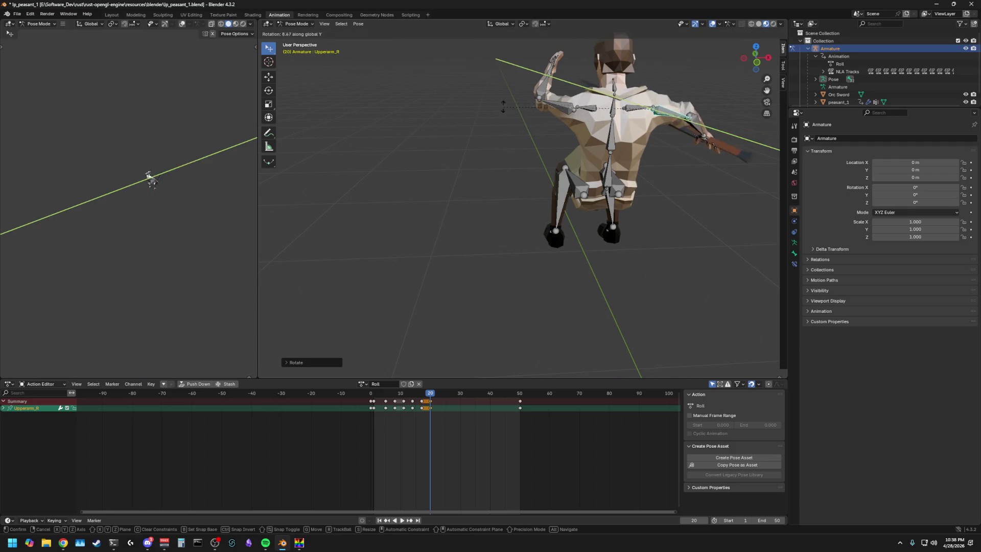
left_click(591, 44)
mouse_move(590, 44)
middle_mouse_down()
mouse_move(555, 102)
mouse_move(533, 104)
middle_mouse_up()
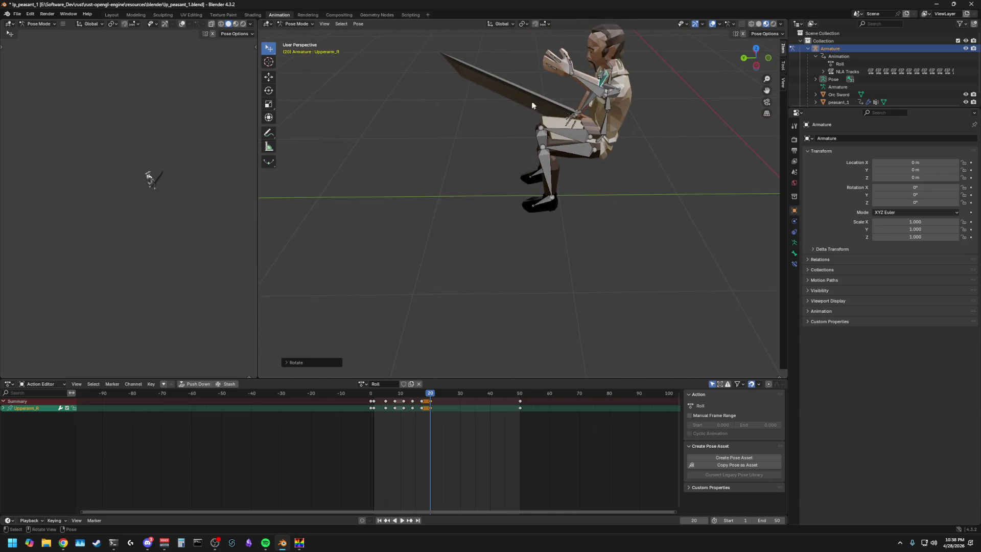
Step: Rotate Upperarm_L about X so the left arm hangs lowered at the side, keeping its keyed pose
left_click(613, 97)
key("alt+r")
middle_click_drag(635, 113, 633, 98)
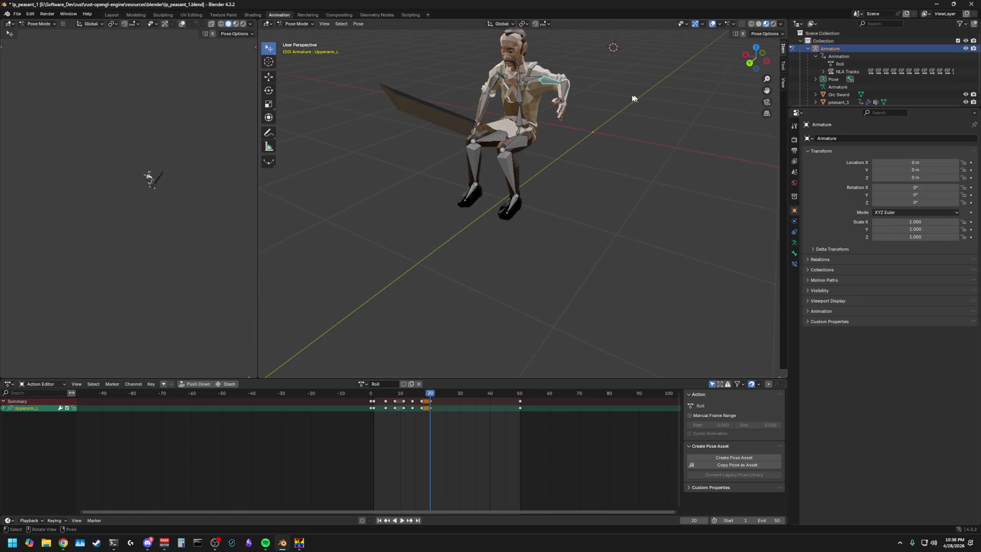
key("ctrl+z")
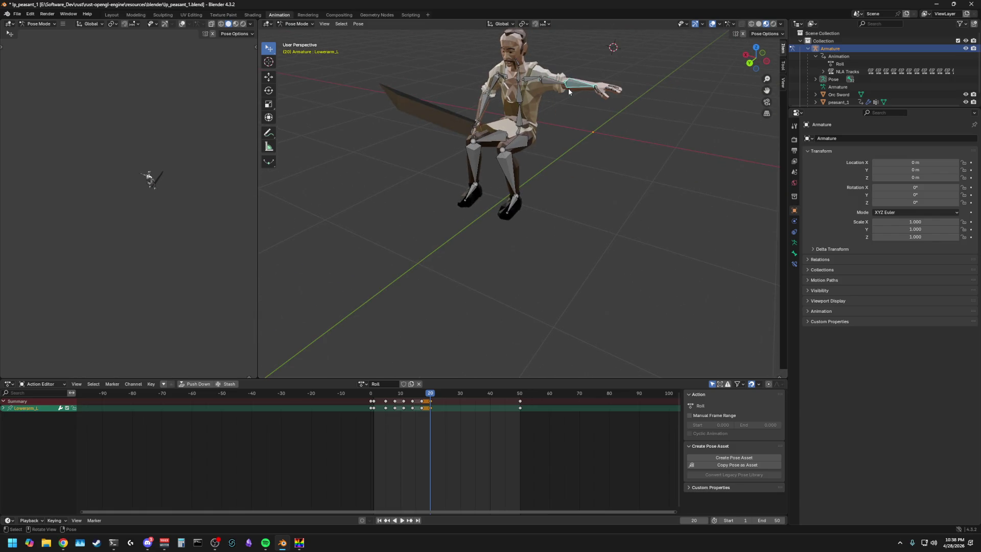
key("r")
key("x")
left_click(566, 96)
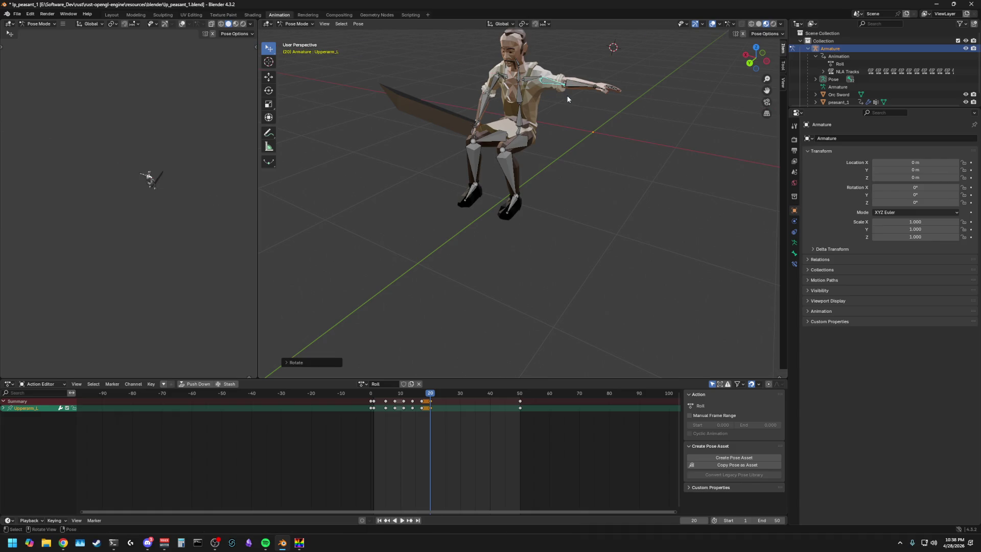
key("r")
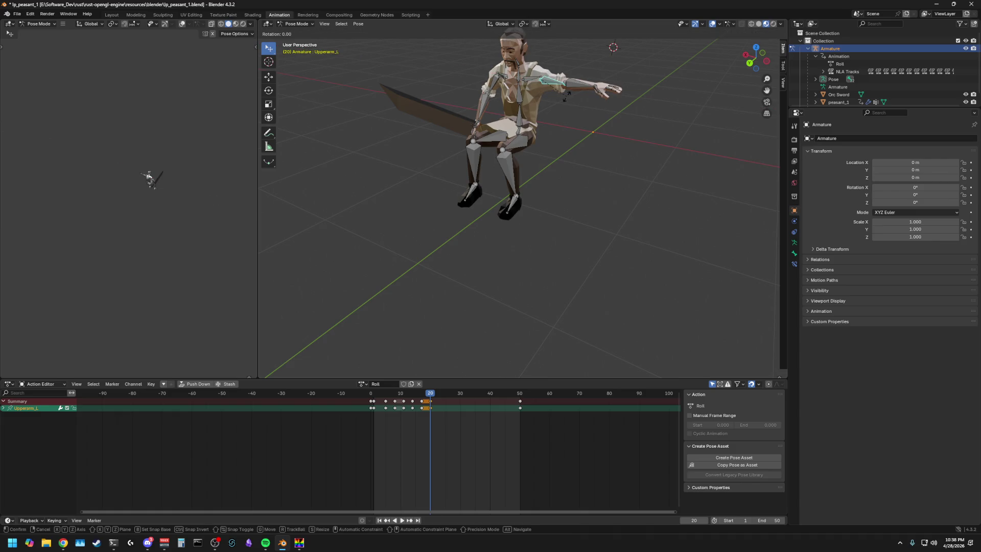
left_click(564, 116)
key("r")
key("x")
Step: Rotate Lowerarm_L about Z so the sword points forward, then check it from the side
left_click(605, 115)
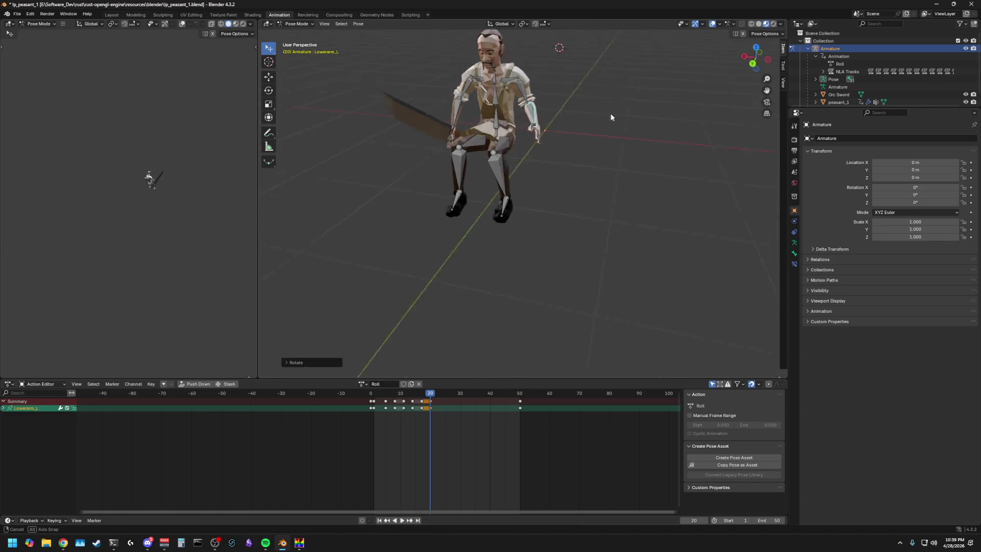
middle_click_drag(606, 115, 623, 112)
key("r")
key("z")
left_click(551, 129)
mouse_move(552, 130)
middle_mouse_down()
mouse_move(642, 117)
mouse_move(613, 136)
middle_mouse_up()
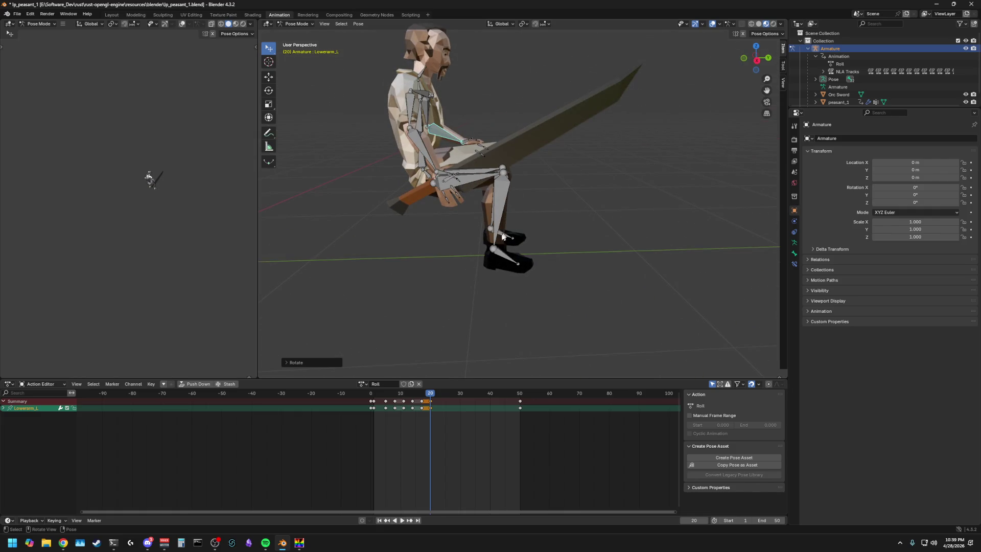
left_click(448, 304)
scroll(441, 292, "down", 2)
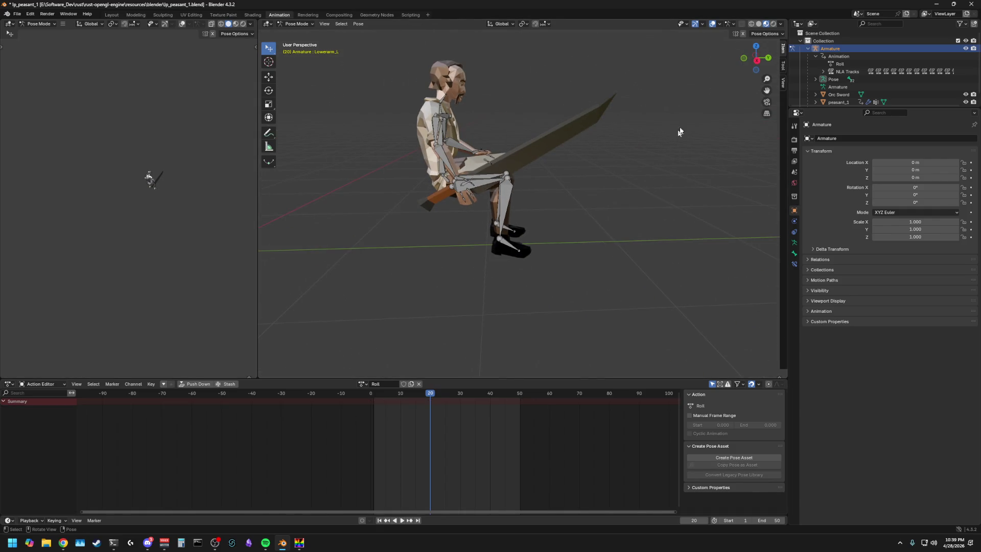
Step: Show the seated peasant in Right Orthographic view with all armature bones selected
left_click(756, 60)
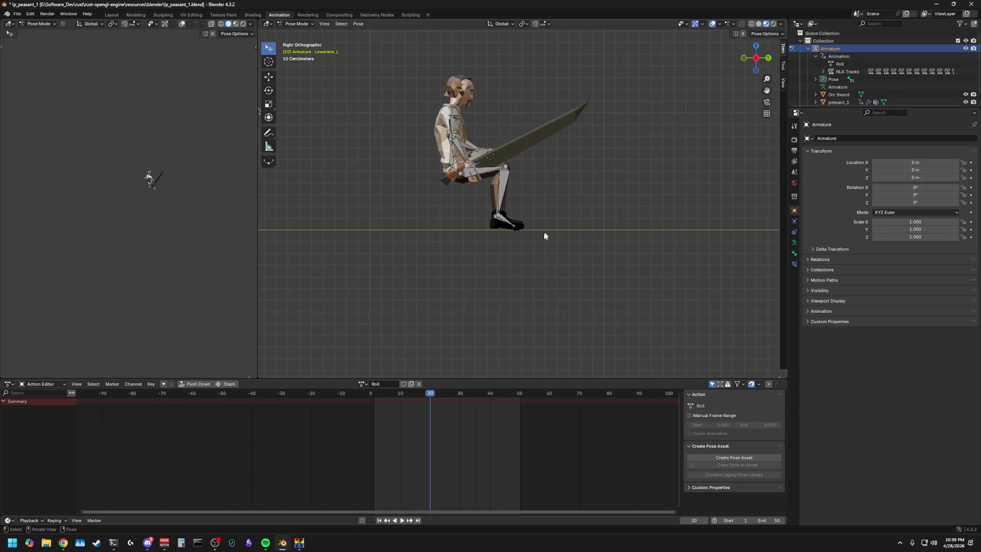
key("a")
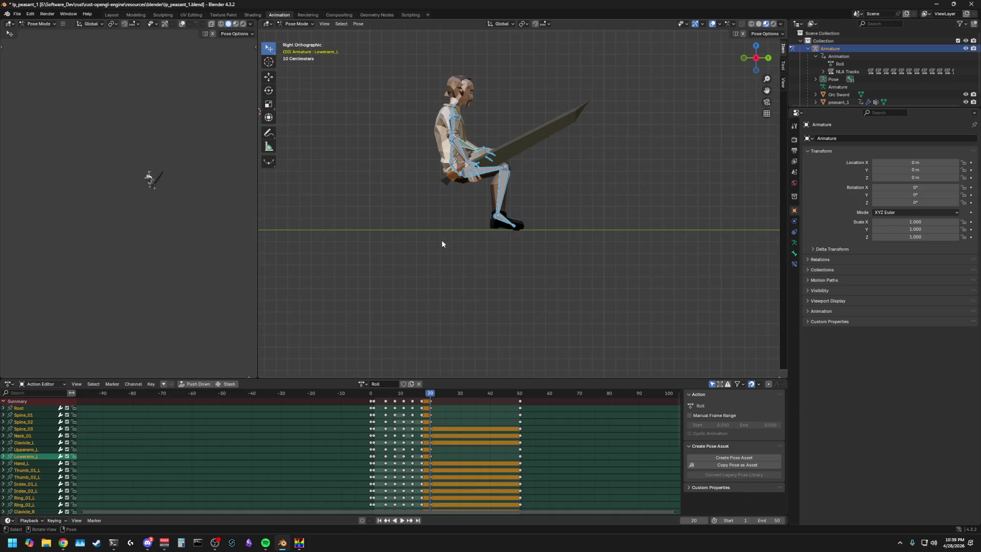
left_click(431, 404)
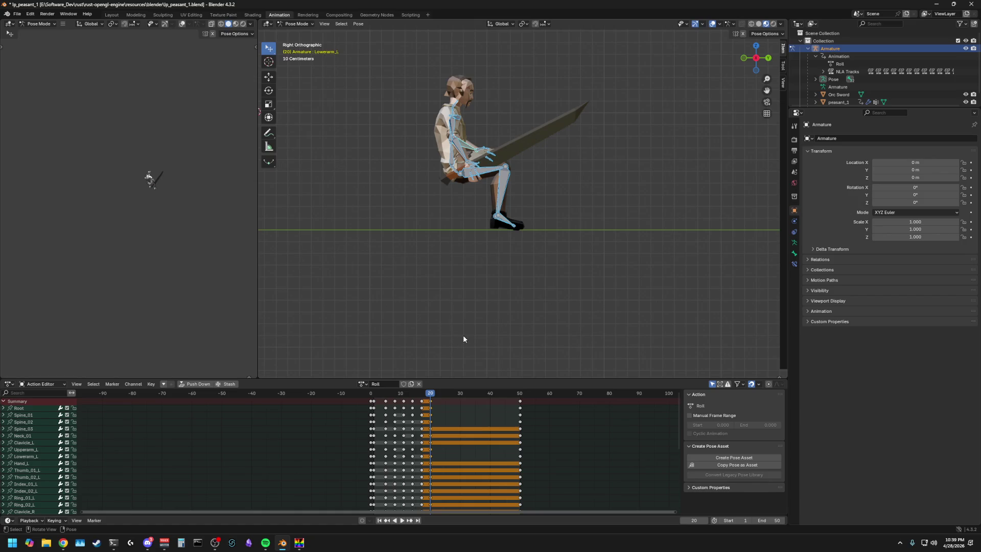
key("alt+a")
key("a")
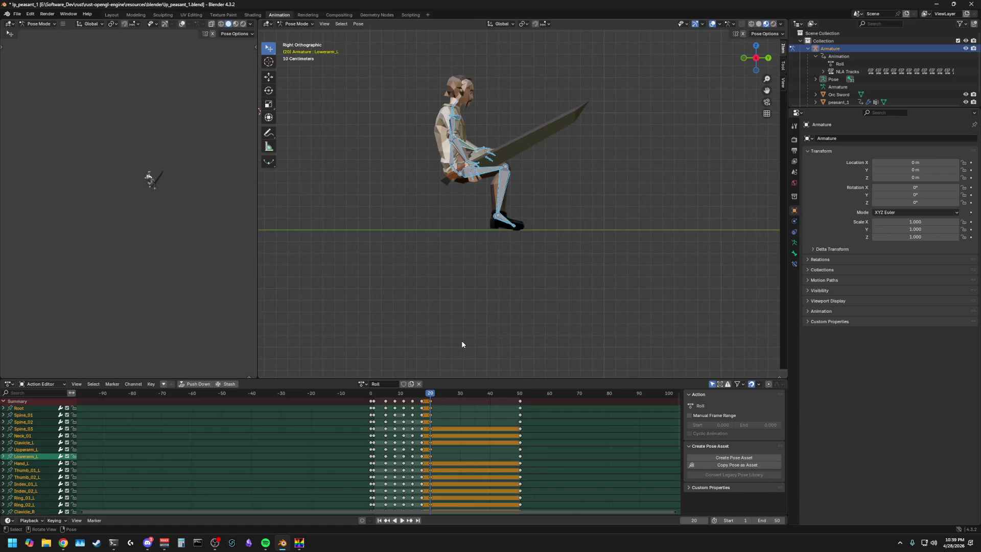
Step: Scrub the Roll action around frames 16-20 to review the motion, then grab Root to reposition it
mouse_move(429, 396)
left_mouse_down()
mouse_move(420, 405)
mouse_move(433, 405)
left_mouse_up()
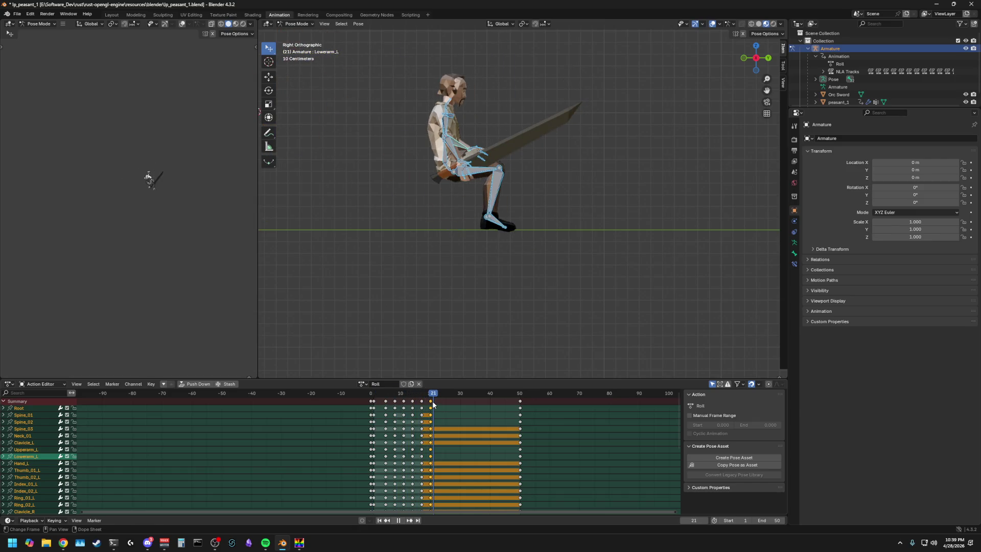
mouse_move(433, 404)
left_mouse_down()
mouse_move(422, 406)
mouse_move(430, 407)
left_mouse_up()
left_click(446, 182)
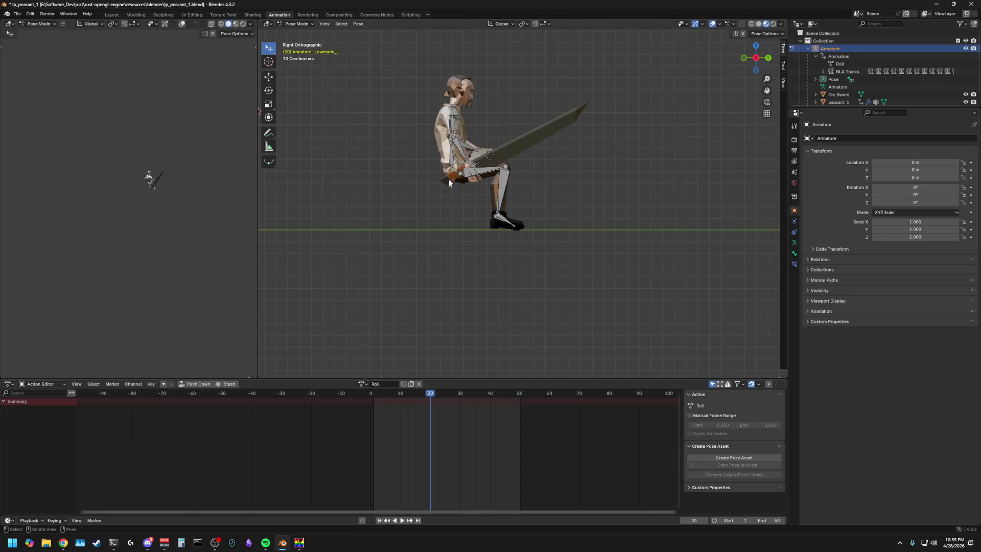
key("g")
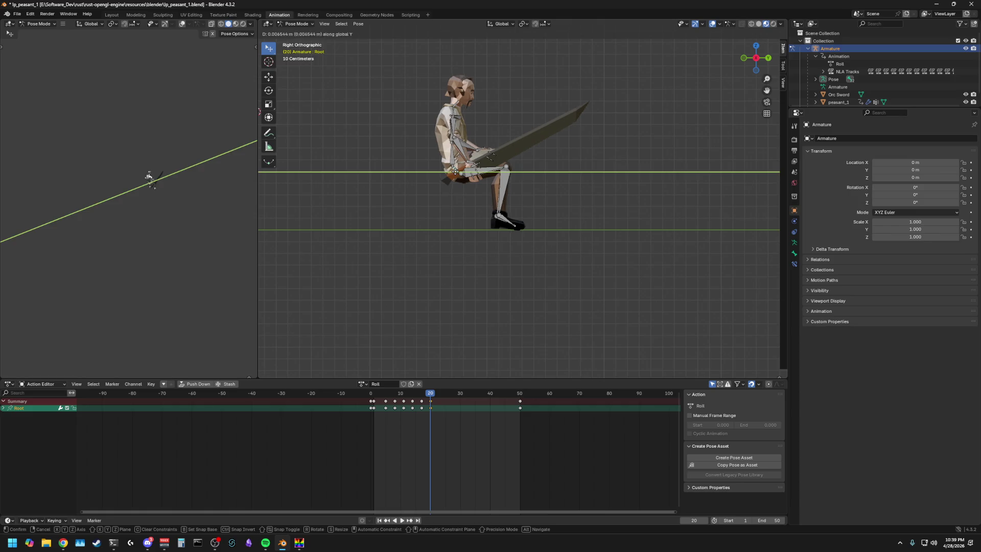
Step: Confirm the Root move and play the roll forward and backward around frames 17–20 to review it
left_click(149, 178)
key("space")
left_click_drag(430, 396, 430, 396)
left_click(434, 287)
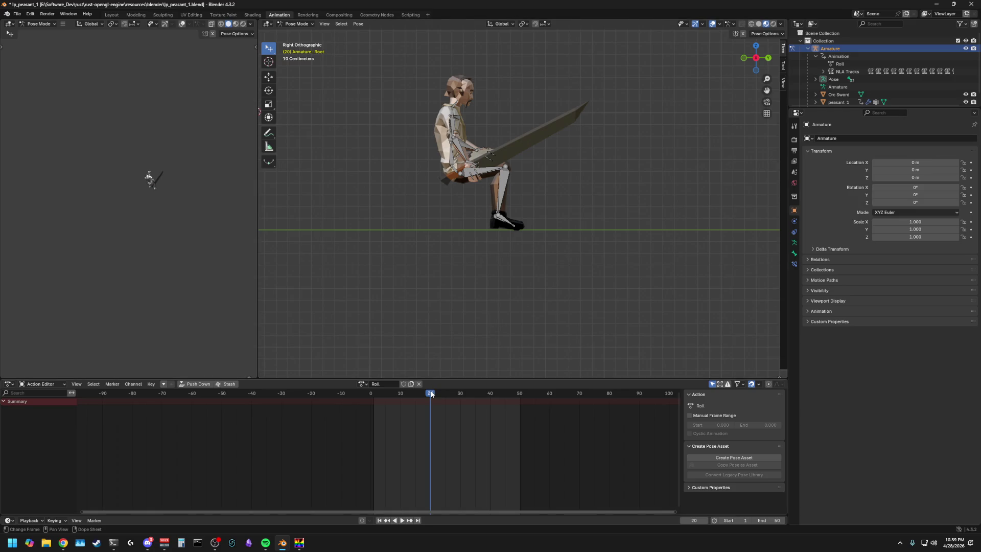
key("a")
key("ctrl+shift+space")
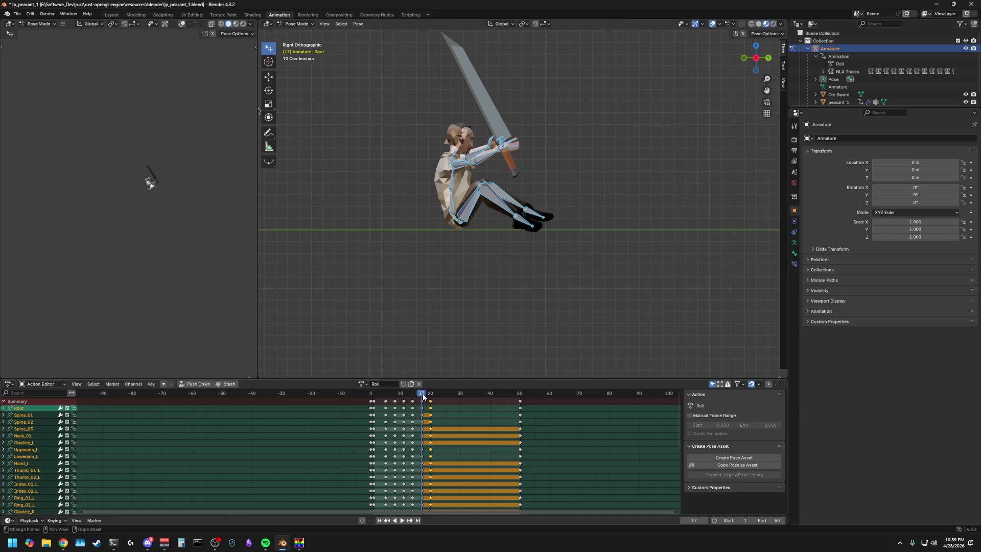
left_click_drag(425, 395, 437, 387)
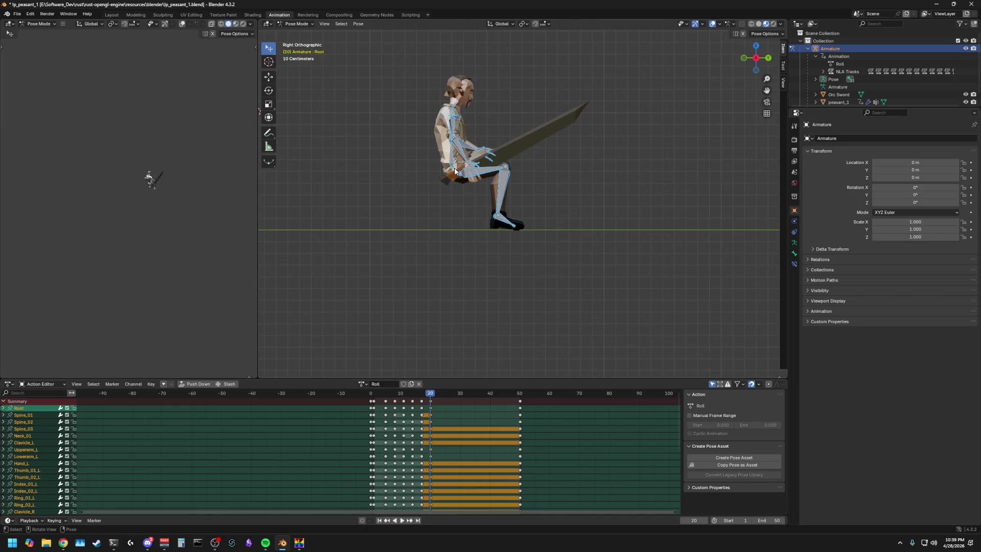
key("alt+a")
Step: Shift the Root about 0.15 m along global Y, then scrub frames 18–20 with all bones selected
key("g")
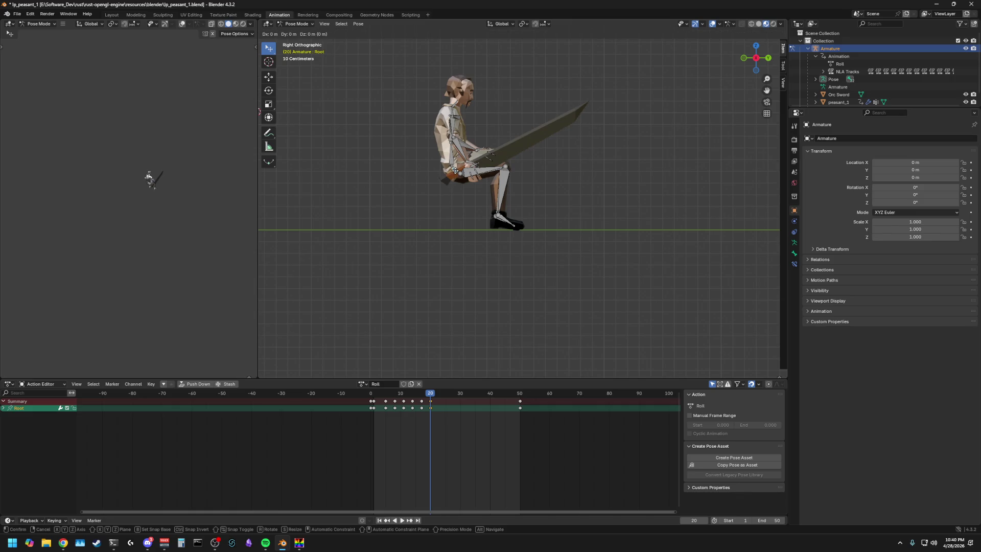
key("y")
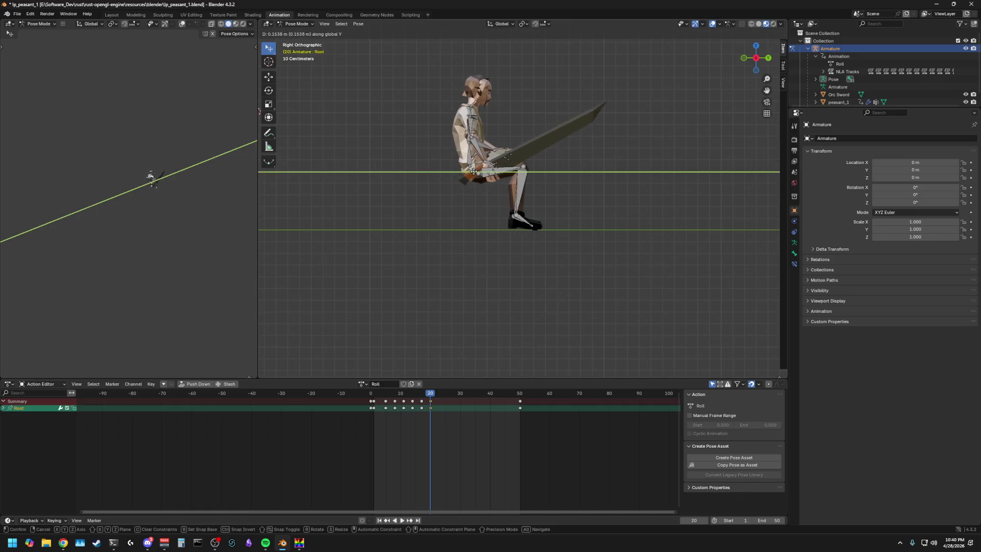
key("Escape")
key("a")
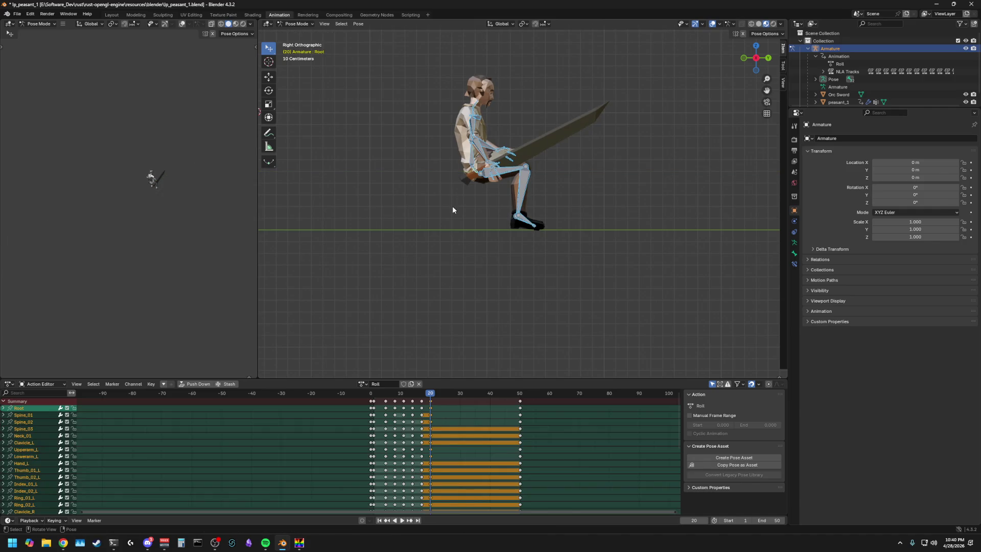
left_click_drag(431, 395, 430, 400)
left_click_drag(431, 401, 520, 395)
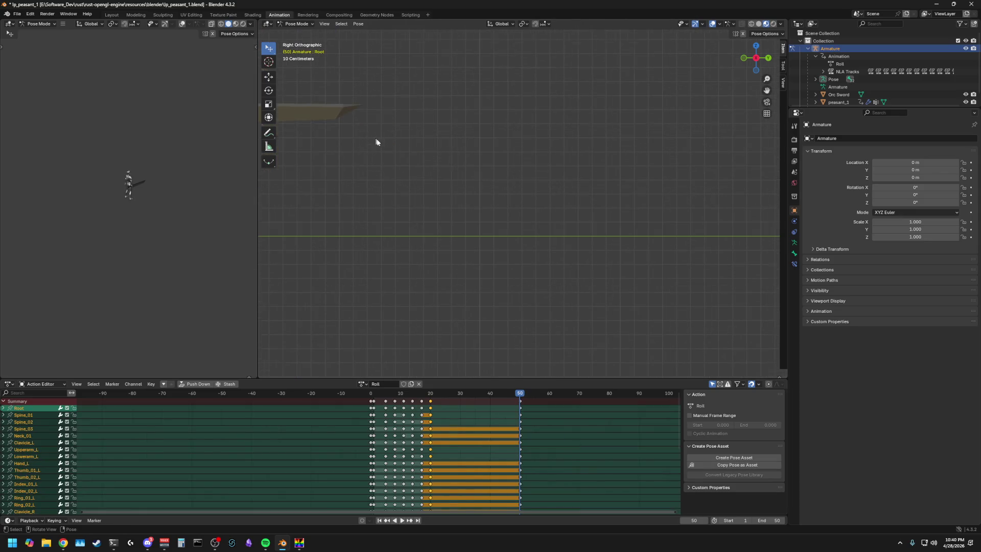
scroll(361, 148, "up", 1)
Step: Return to Right Orthographic view at frame 20 and pull open the sidebar's View settings
mouse_move(414, 112)
middle_mouse_down()
mouse_move(432, 121)
mouse_move(410, 139)
middle_mouse_up()
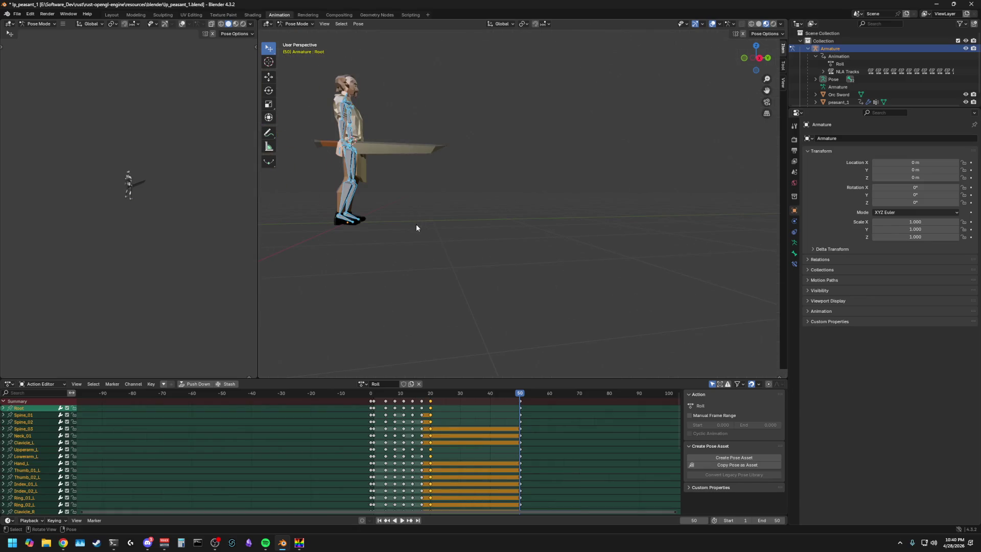
left_click(768, 58)
scroll(390, 212, "up", 5)
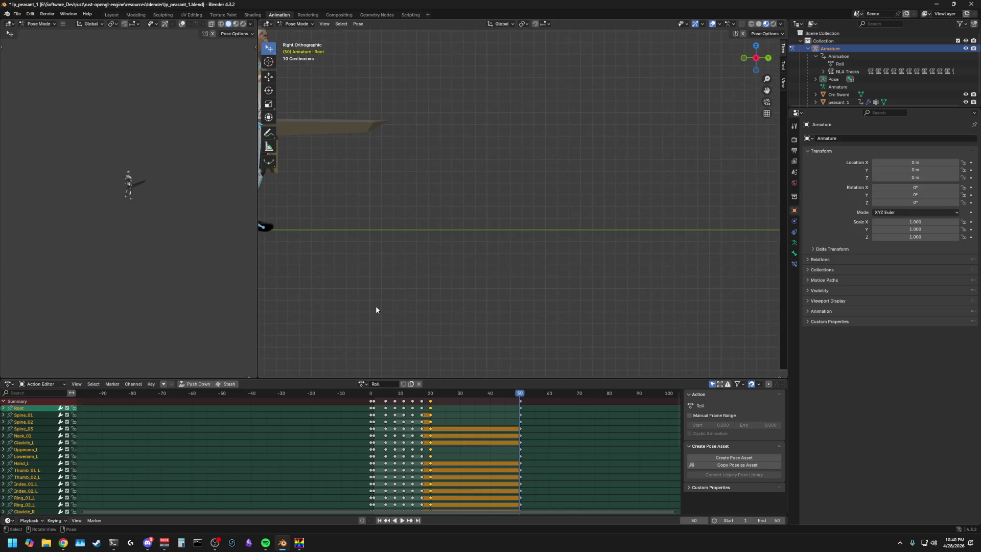
left_click_drag(430, 394, 429, 397)
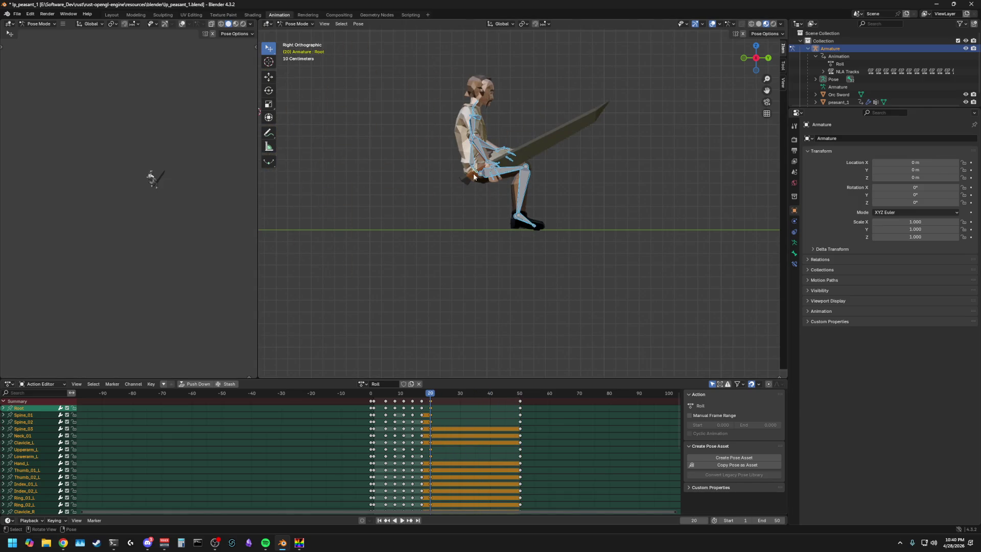
left_click(458, 182)
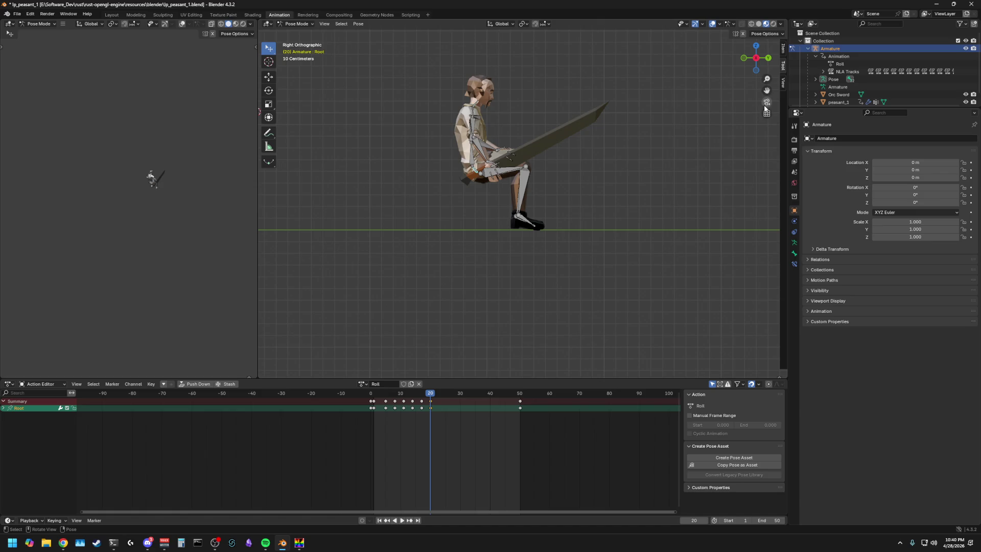
left_click_drag(783, 83, 677, 101)
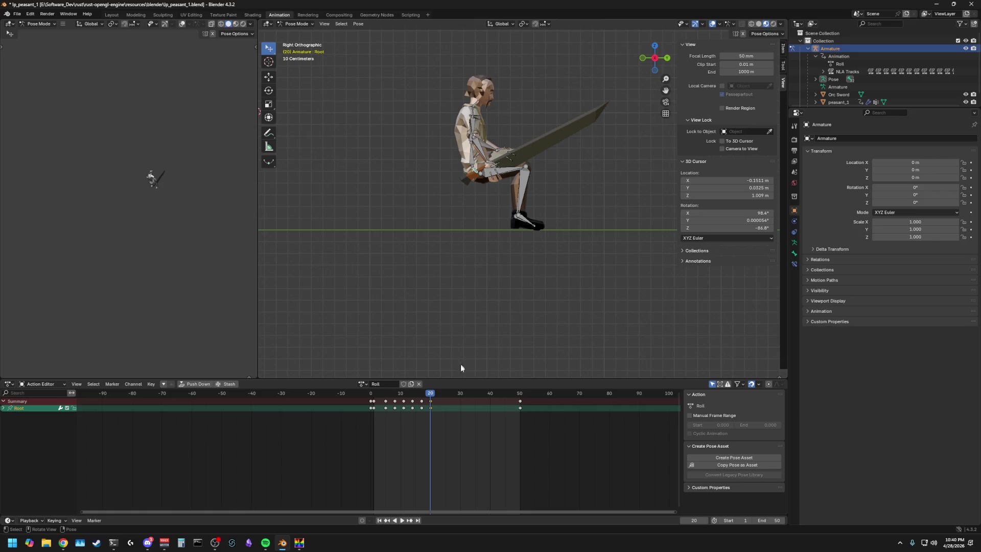
Step: Play the roll back and forth, return to frame 20 and select the Root keyframe there
key("shift+ctrl+space")
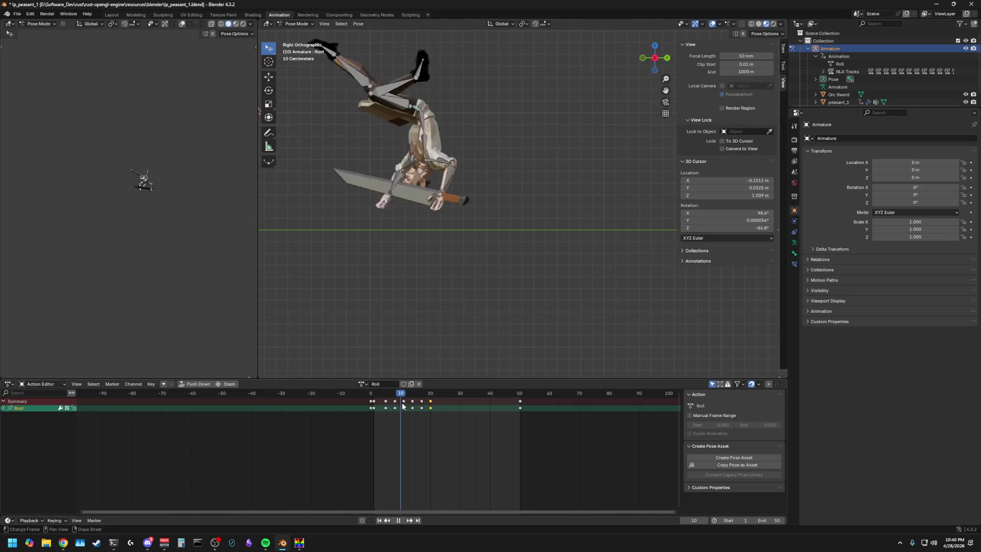
key("space")
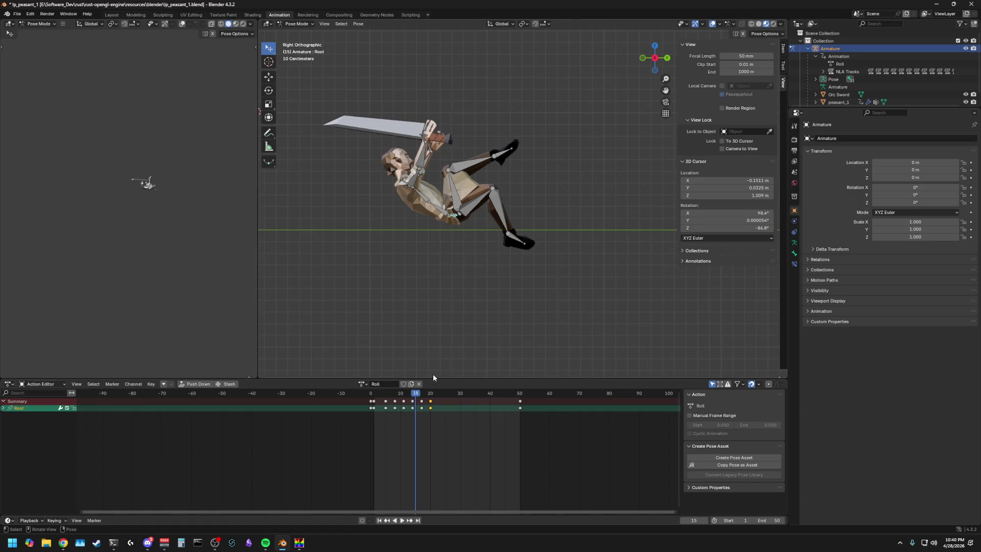
left_click_drag(421, 394, 430, 398)
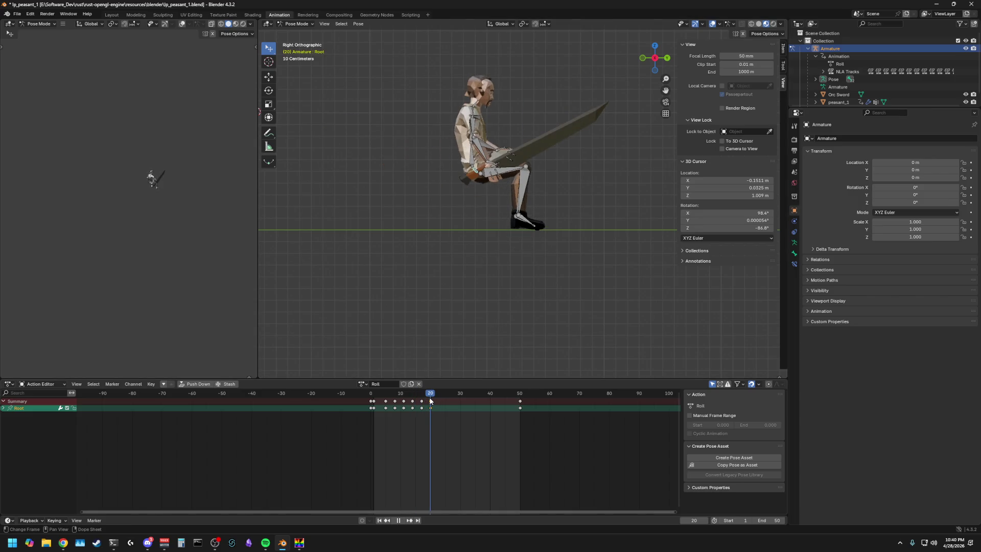
left_click(432, 408)
left_click(478, 333)
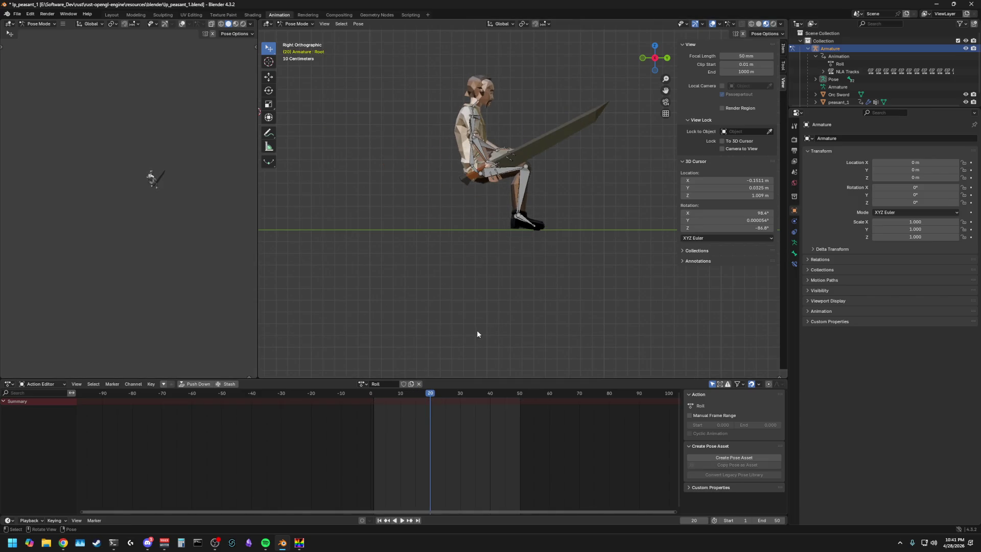
left_click(483, 178)
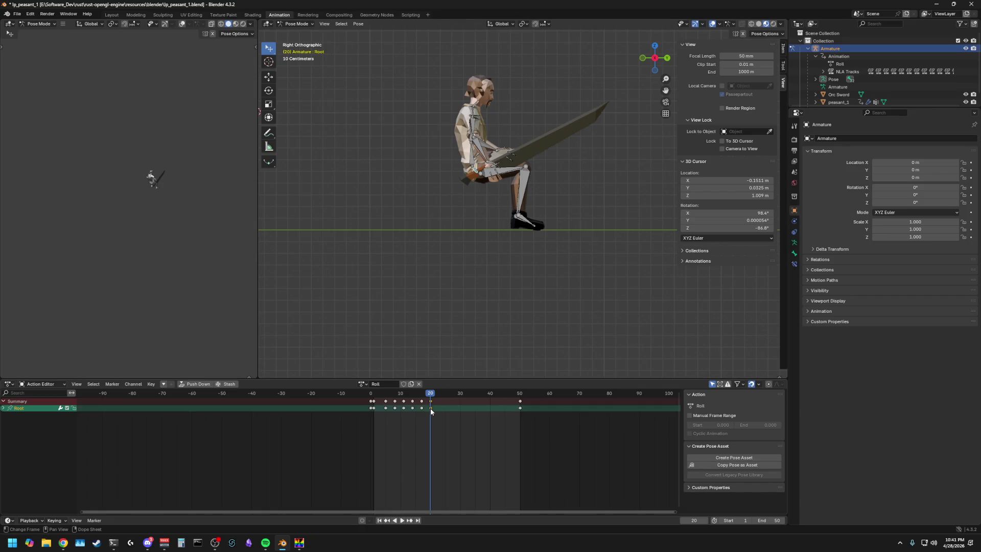
right_click(431, 407)
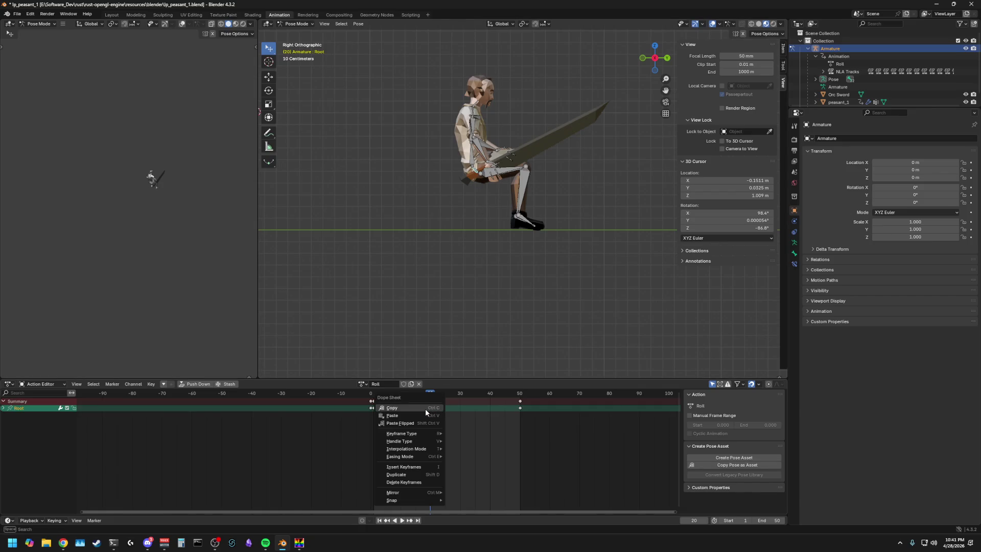
Step: Copy the Root keyframes, paste them into the Roll action and play through to frame 50
left_click(418, 409)
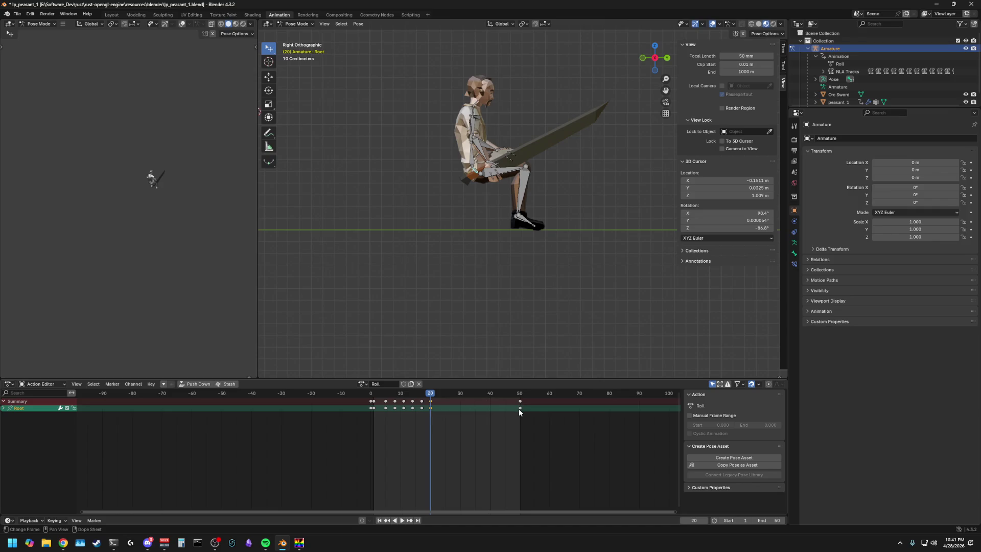
key("ctrl+v")
key("space")
key("Escape")
key("space")
key("space")
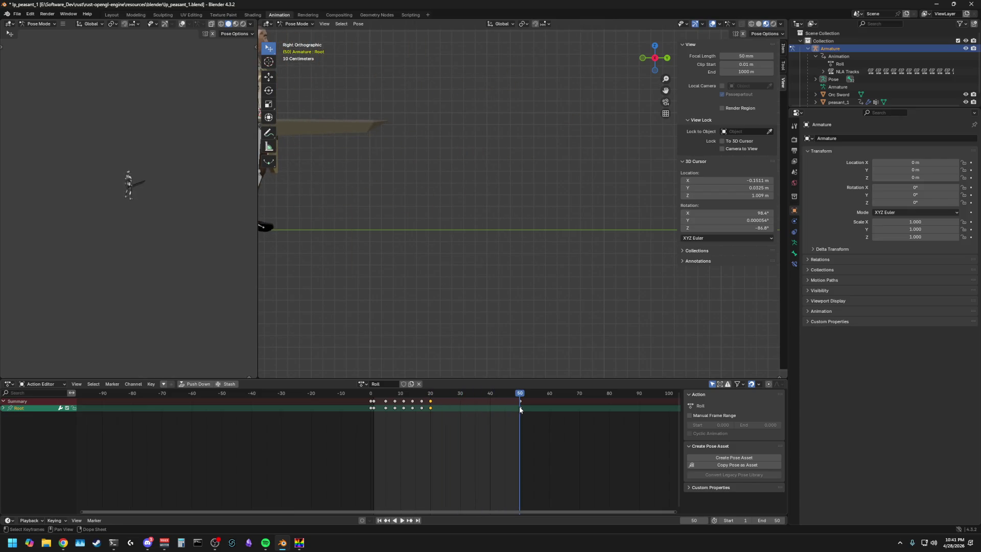
left_click(519, 407, "shift")
key("space")
mouse_move(521, 408)
left_mouse_down("shift")
mouse_move(442, 406)
mouse_move(520, 400)
left_mouse_up("shift")
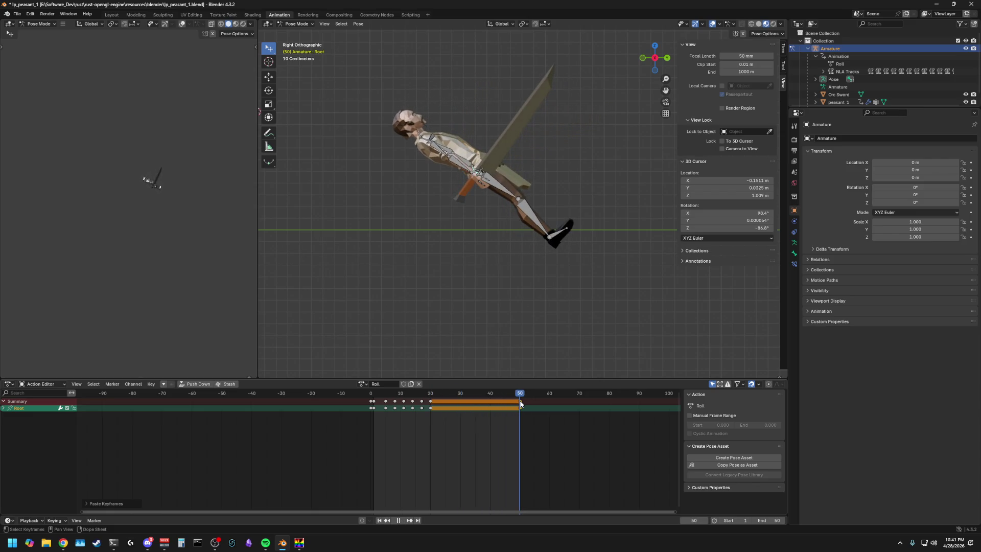
key("space")
scroll(407, 241, "up", 1)
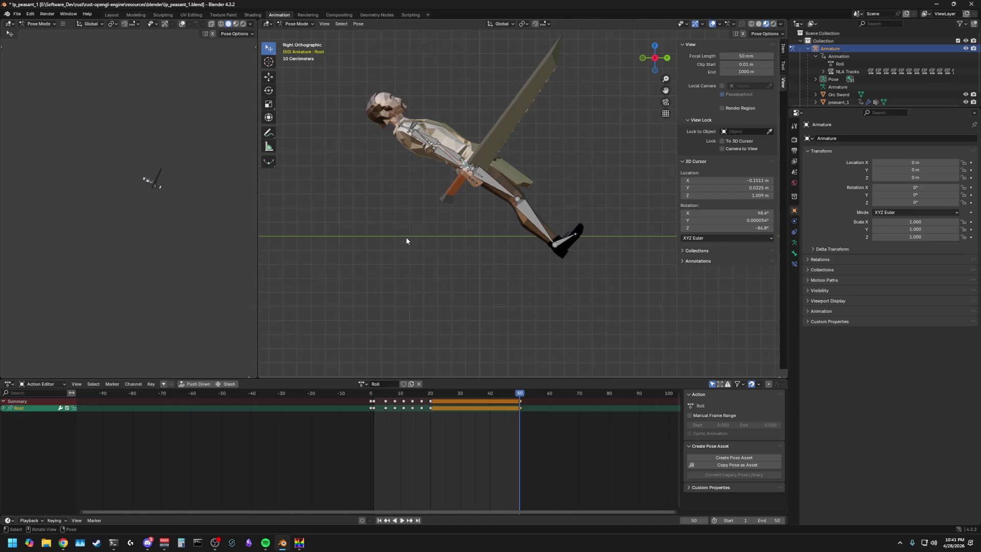
Step: Clear the Root bone's rotation and location at frame 50 so the peasant stands upright at the origin
key("alt+r")
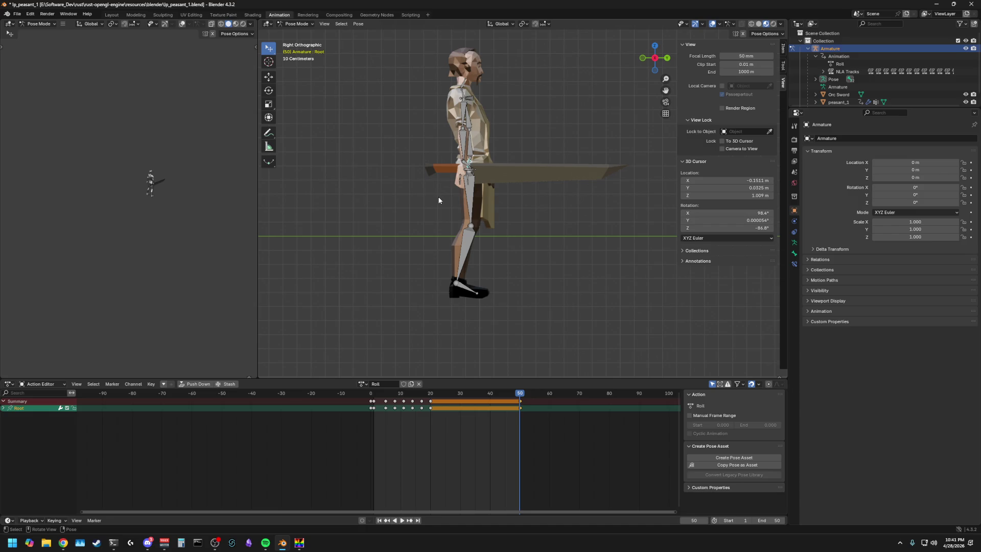
key("g")
key("Escape")
key("alt+g")
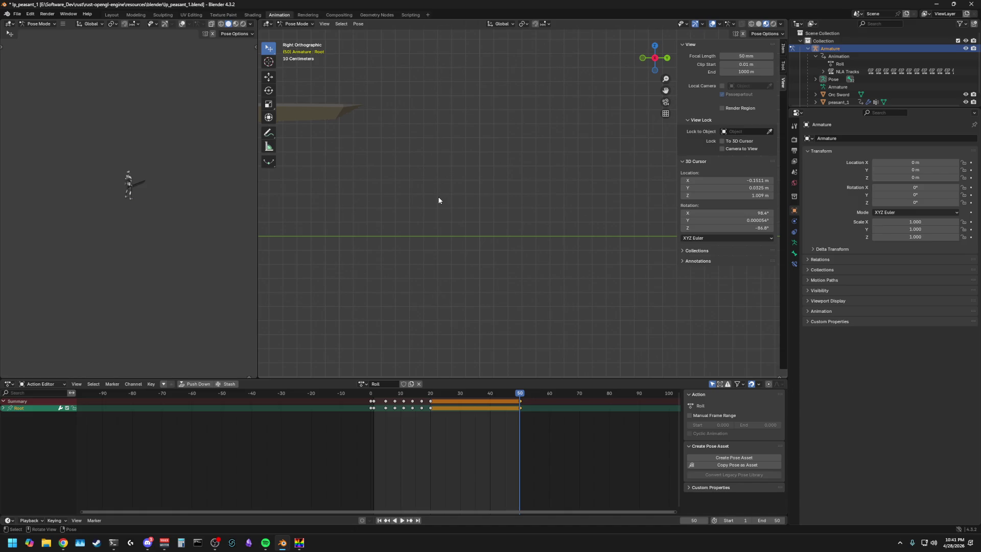
scroll(429, 204, "down", 2)
Step: Review the motion from frame 20 and jump back to the end frame 50 with Root selected
mouse_move(520, 395)
left_mouse_down()
mouse_move(429, 396)
mouse_move(520, 395)
left_mouse_up()
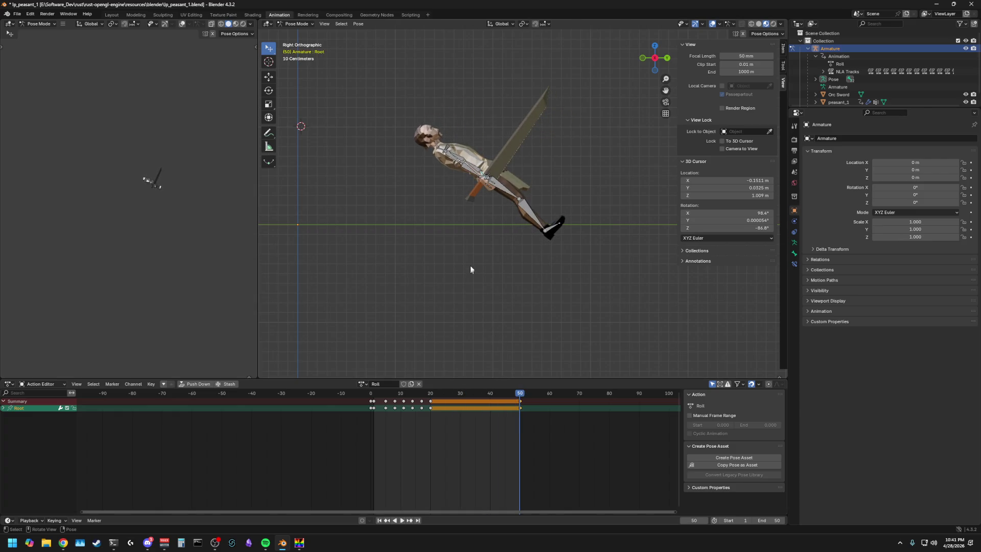
key("shift+ctrl+space")
left_click_drag(442, 399, 431, 398)
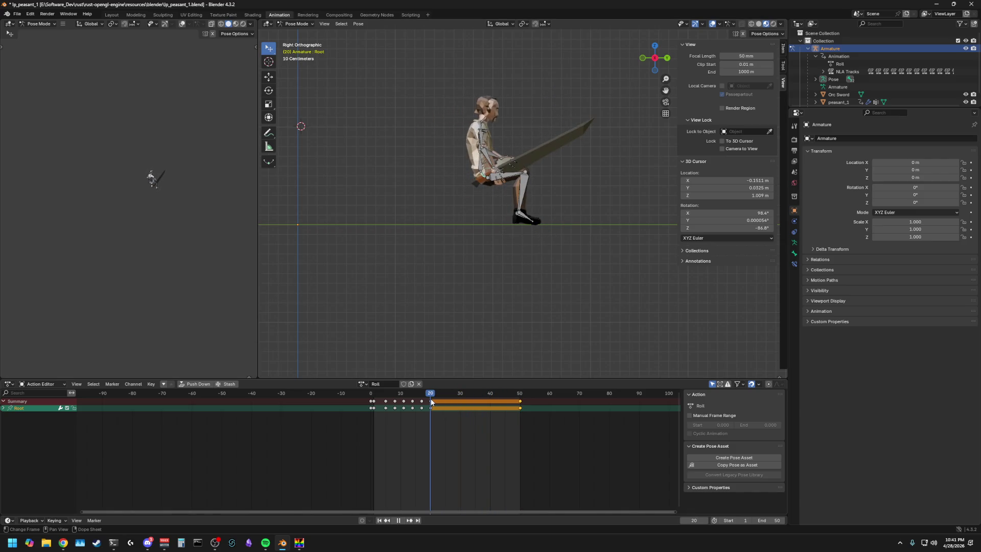
key("space")
left_click(524, 405)
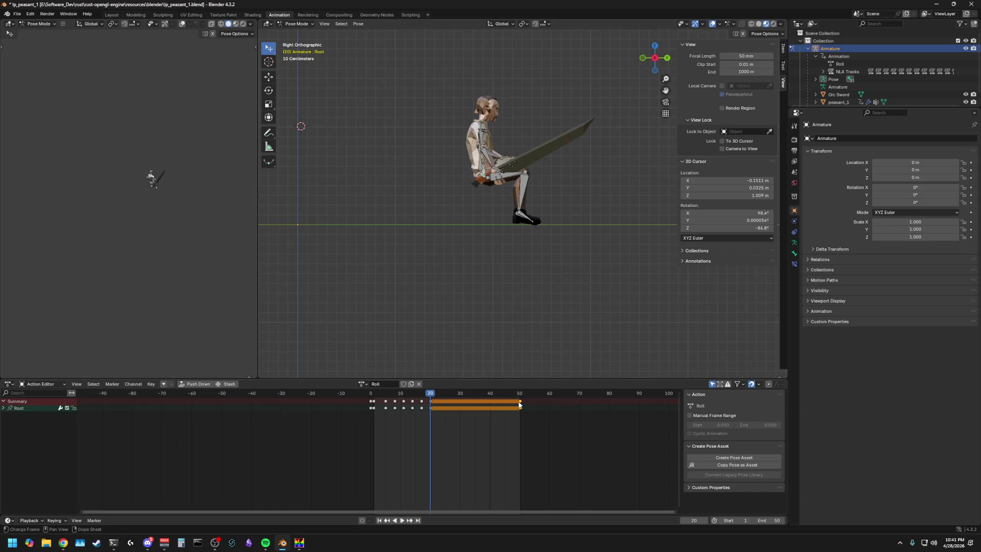
left_click(438, 388, "ctrl")
key("Up")
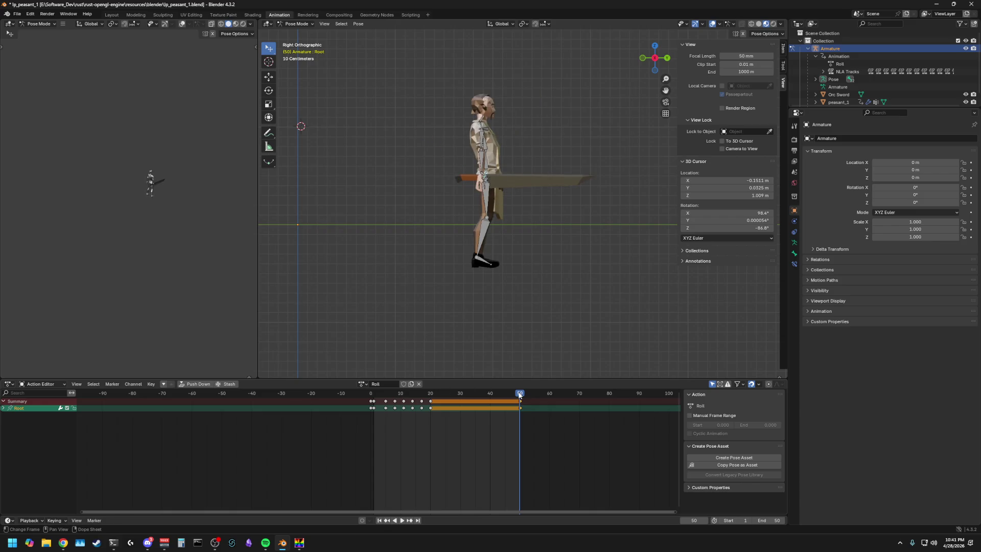
scroll(435, 215, "up", 2)
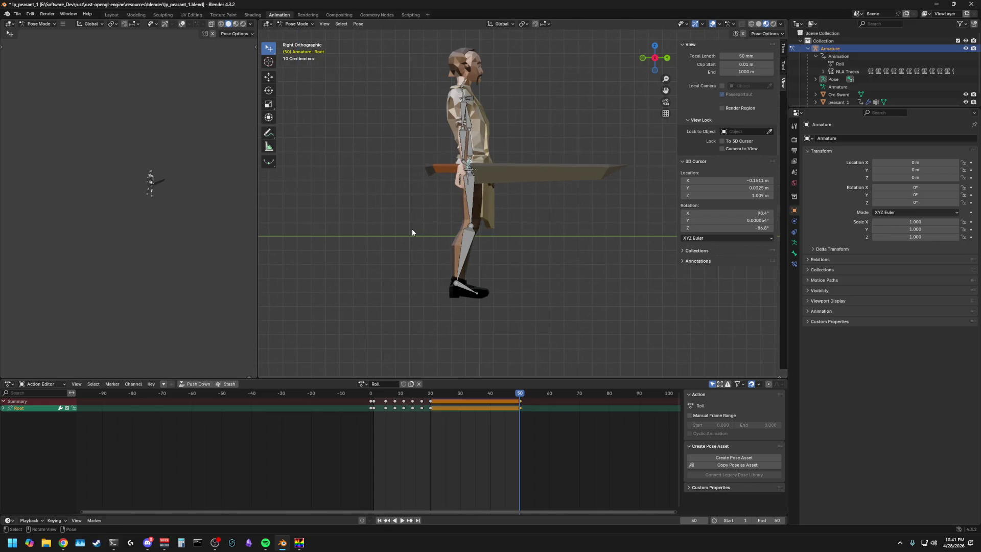
Step: Adjust the Root vertically along Z, then scrub the whole roll from frame 50 back to 1 with all bones selected
key("g")
key("z")
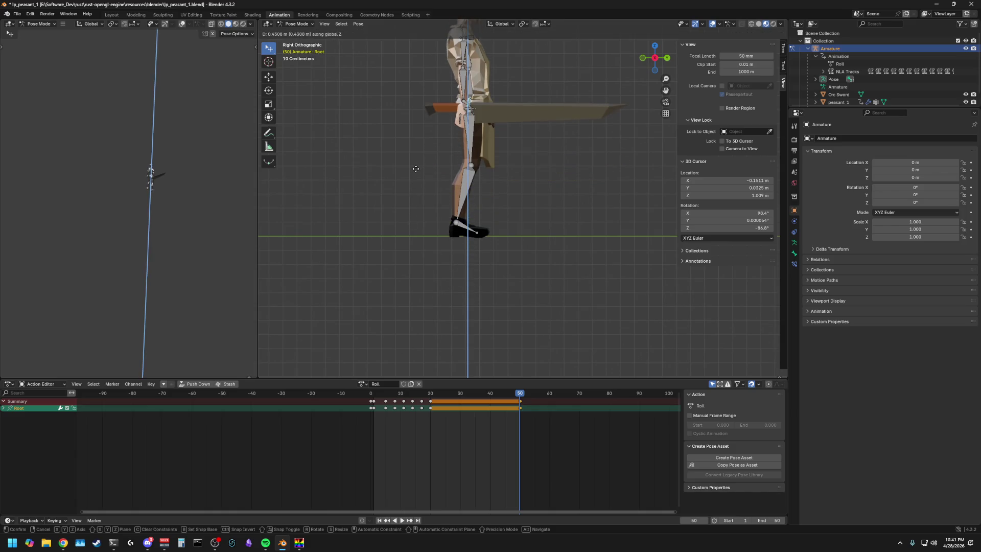
left_click(375, 203)
key("a")
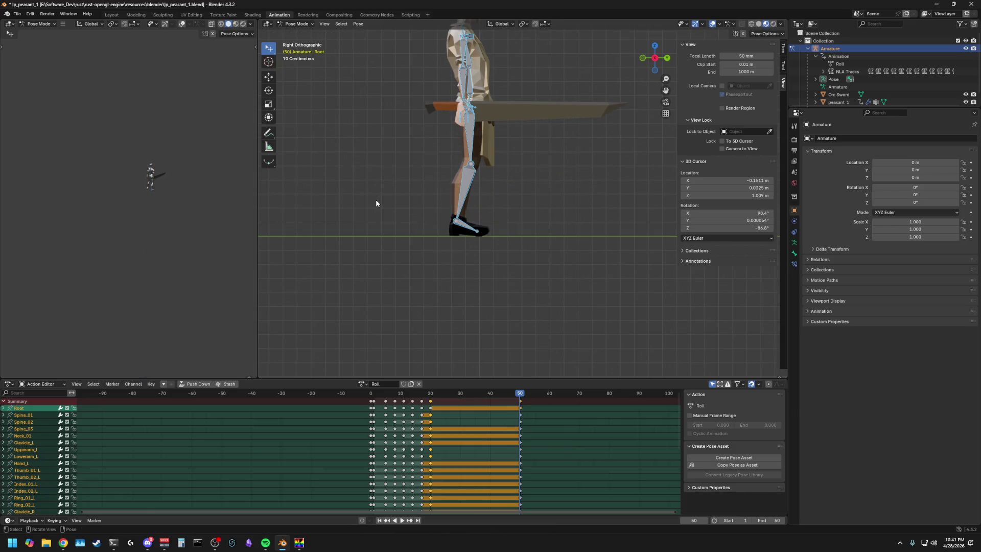
mouse_move(516, 394)
left_mouse_down()
mouse_move(431, 401)
mouse_move(521, 403)
mouse_move(428, 403)
mouse_move(519, 407)
left_mouse_up()
scroll(495, 331, "down", 2)
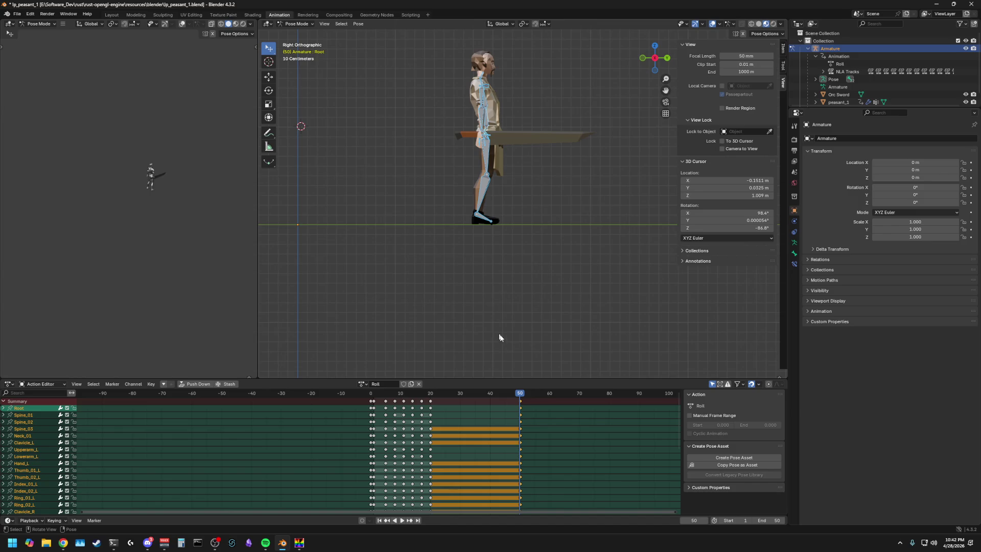
mouse_move(520, 407)
left_mouse_down()
mouse_move(374, 408)
mouse_move(520, 411)
left_mouse_up()
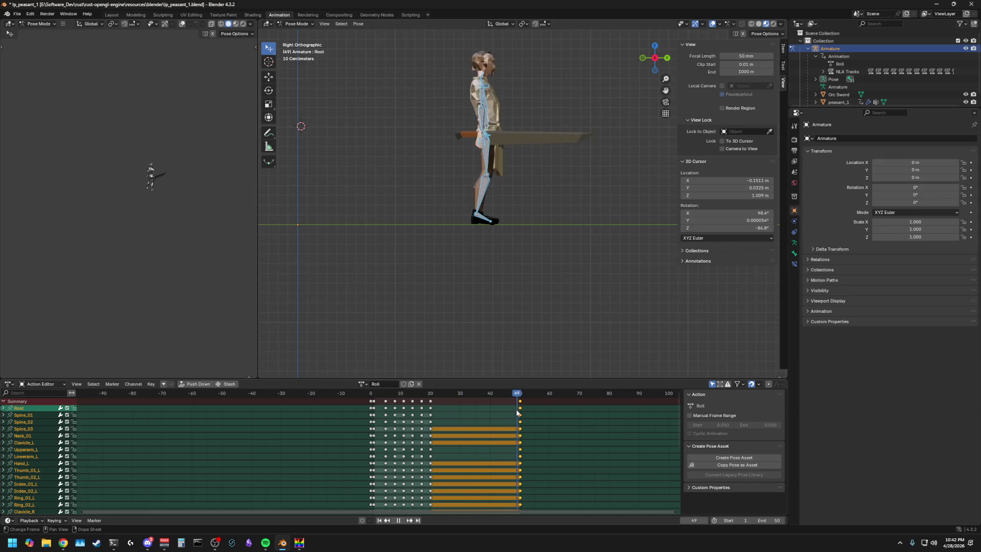
left_click(511, 323)
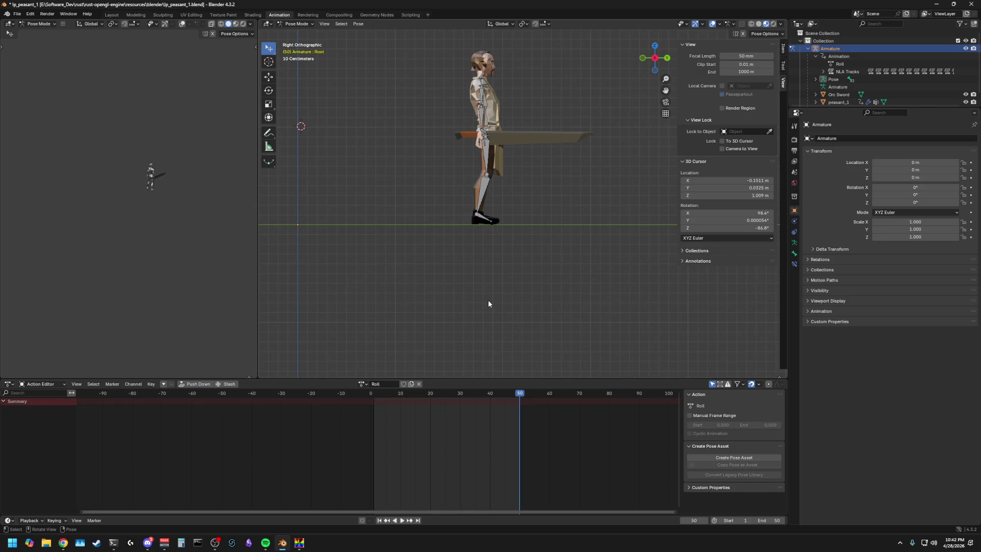
scroll(446, 176, "up", 1)
scroll(447, 159, "up", 2)
scroll(497, 274, "down", 3)
Step: Check frame 20, test and cancel a Root rotation, and play the roll from frame 1 to about 17
key("a")
left_click_drag(520, 394, 432, 401)
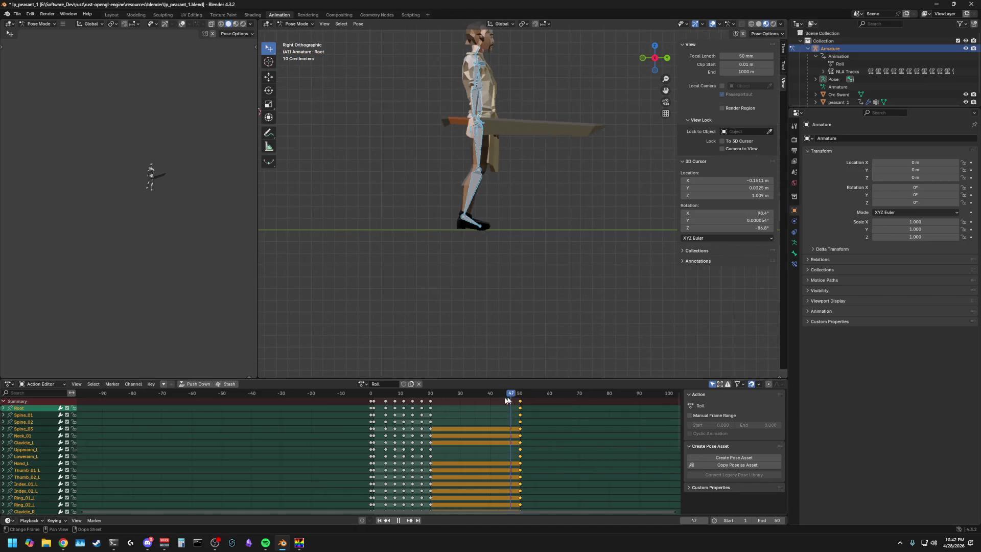
left_click(452, 180)
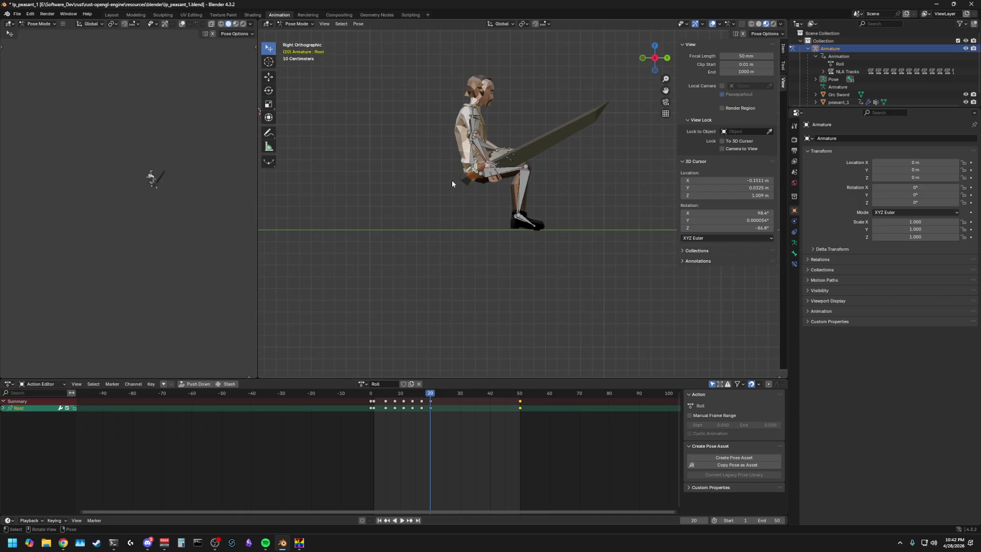
key("r")
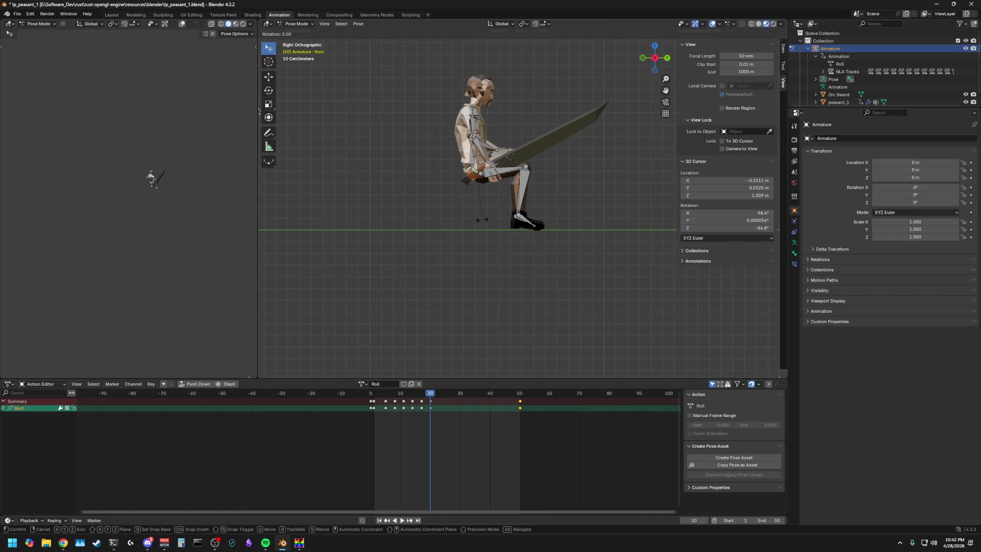
key("Escape")
left_click(435, 251)
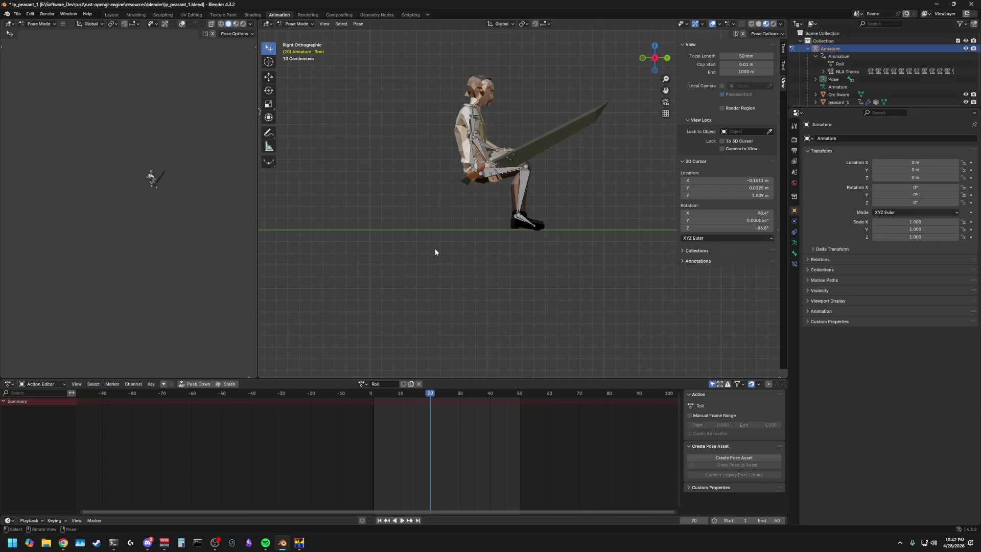
key("a")
key("alt+a")
key("a")
key("alt+a")
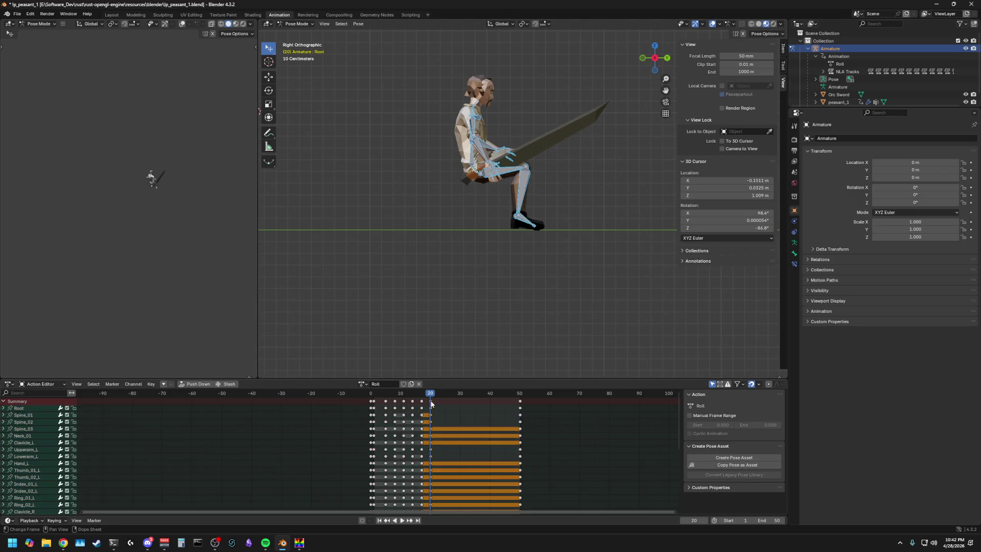
key("space")
left_click(374, 397)
left_click_drag(374, 398, 429, 405)
key("space")
Step: Insert keyframes for every bone at frame 20, toggle bone visibility, play the result and switch applications
left_click(521, 401)
key("space")
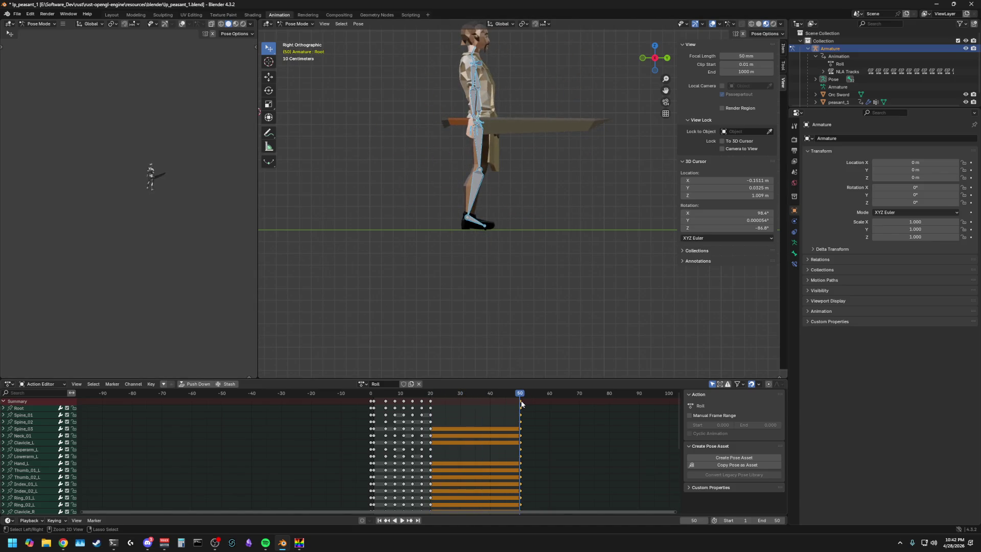
key("Escape")
key("i")
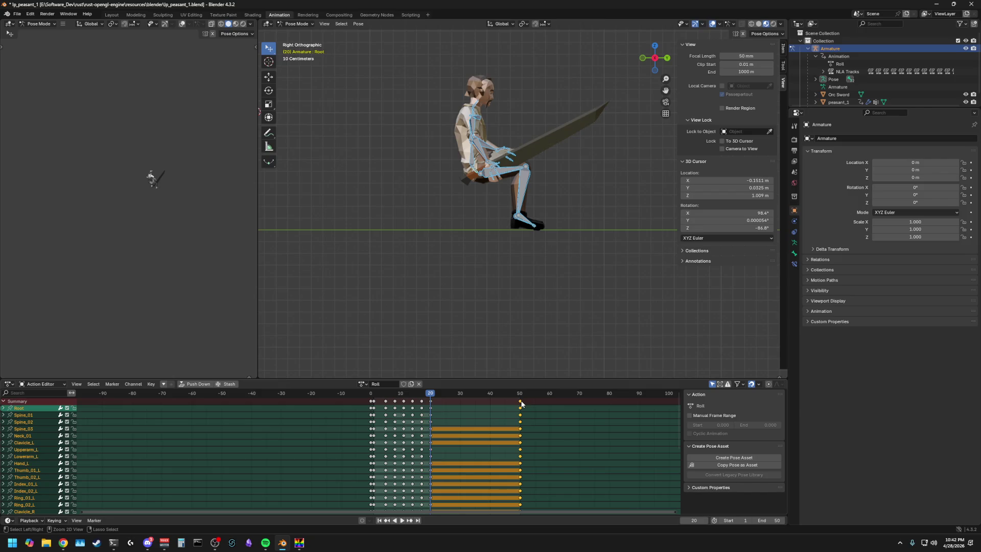
key("h")
key("alt+h")
key("h")
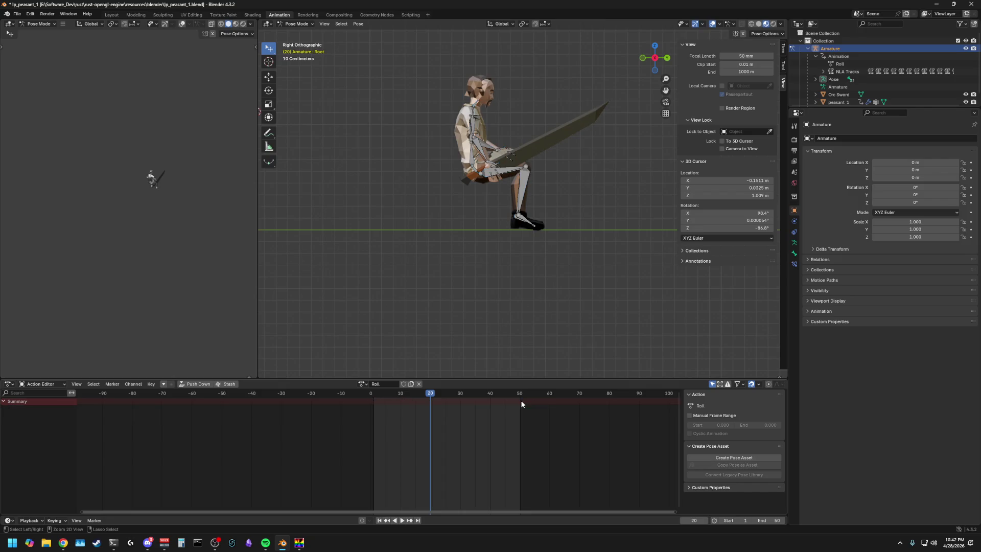
key("alt+h")
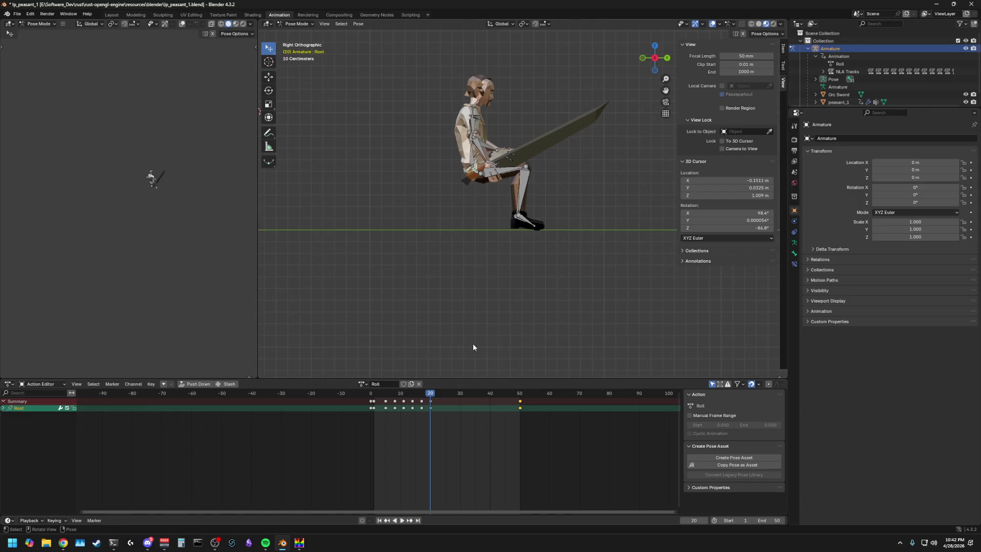
key("alt+h")
key("space")
key("space")
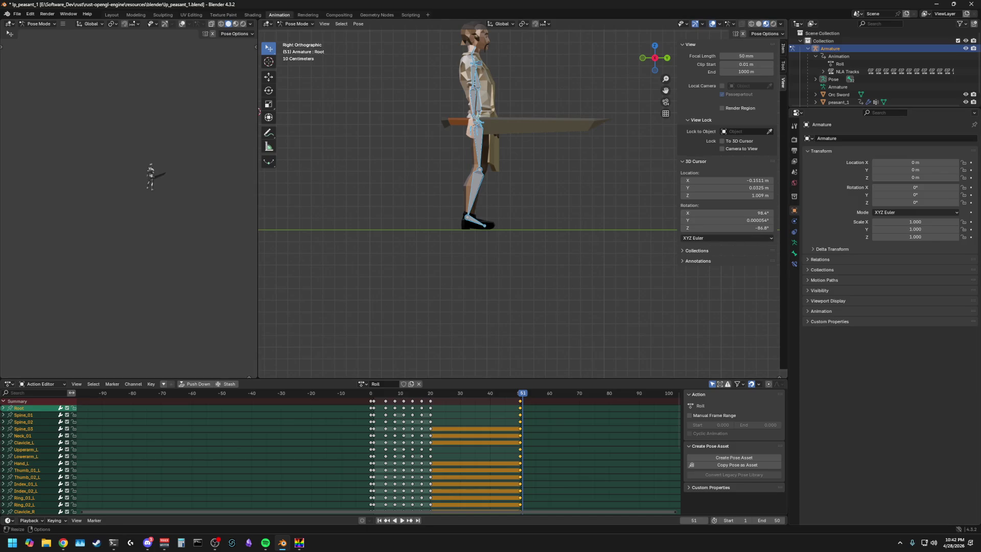
key("alt+Tab")
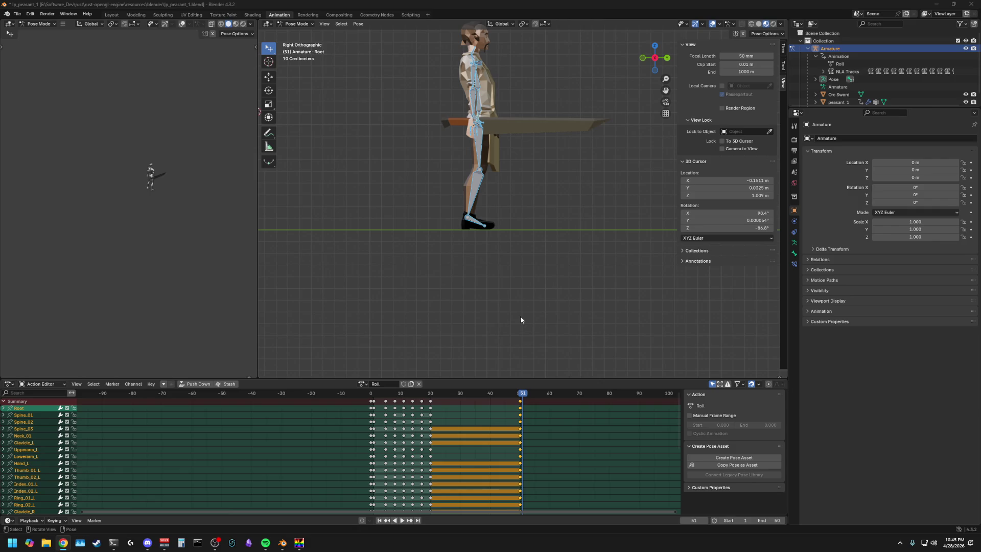
scroll(460, 279, "down", 5)
scroll(462, 262, "up", 2)
scroll(459, 252, "up", 2)
Step: Orbit around the peasant and scrub between frames 20 and 50 to inspect the pose
middle_click_drag(460, 252, 467, 250)
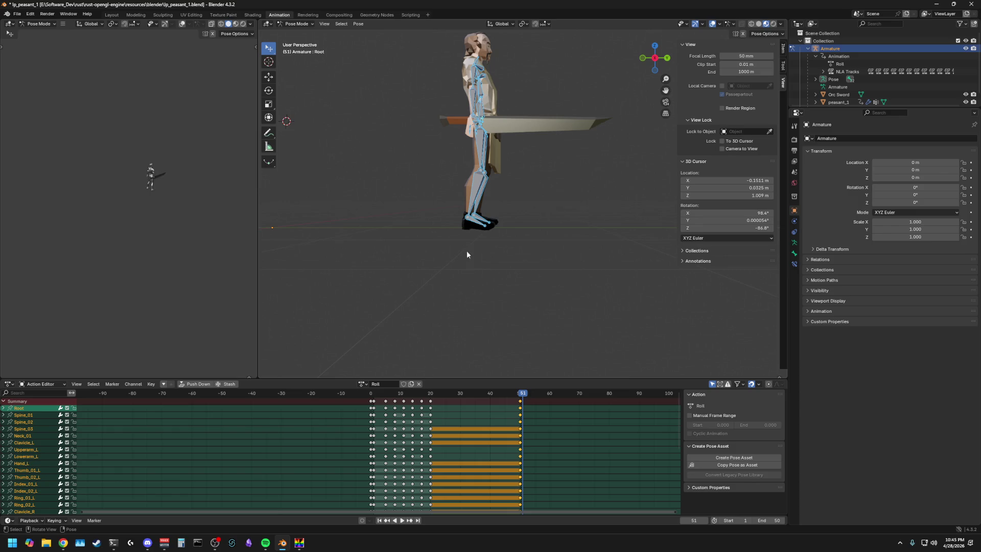
middle_click_drag(513, 368, 493, 281)
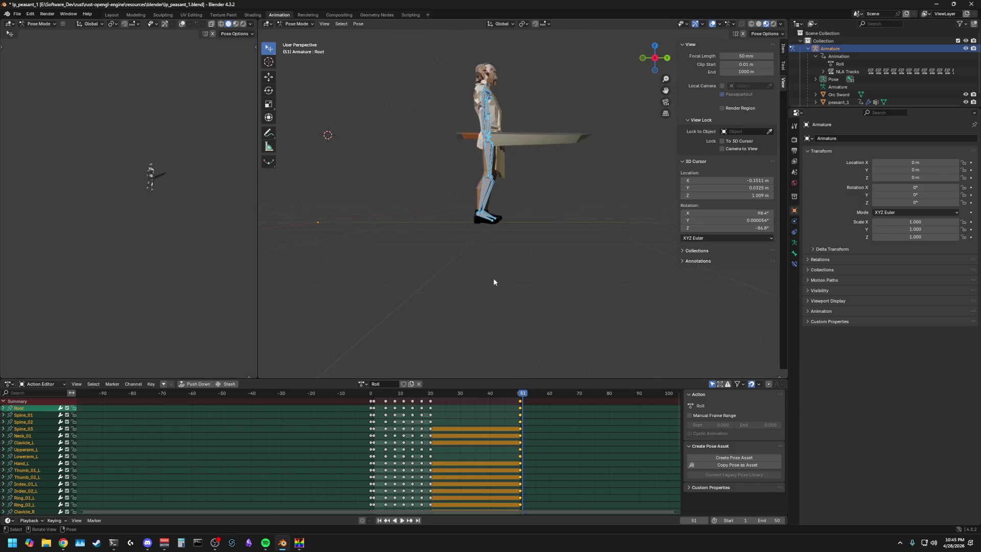
mouse_move(521, 395)
left_mouse_down()
mouse_move(440, 401)
mouse_move(521, 405)
left_mouse_up()
left_click(480, 246)
scroll(434, 196, "up", 3)
mouse_move(435, 195)
middle_mouse_down()
mouse_move(422, 217)
mouse_move(434, 199)
mouse_move(445, 201)
middle_mouse_up()
mouse_move(520, 395)
left_mouse_down()
mouse_move(432, 394)
mouse_move(519, 397)
left_mouse_up()
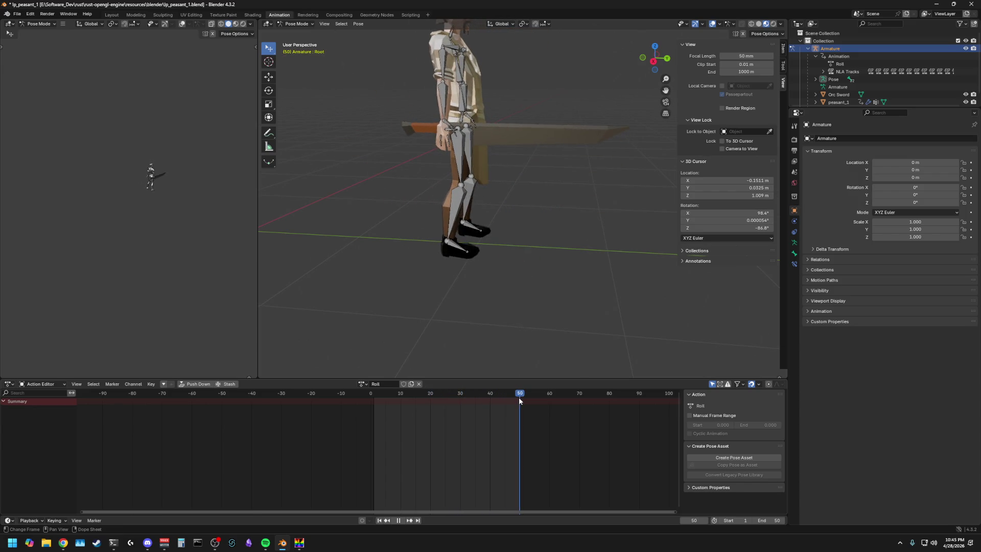
Step: Select the Root bone and begin rotating it about global X from the right orthographic view
left_click(462, 125)
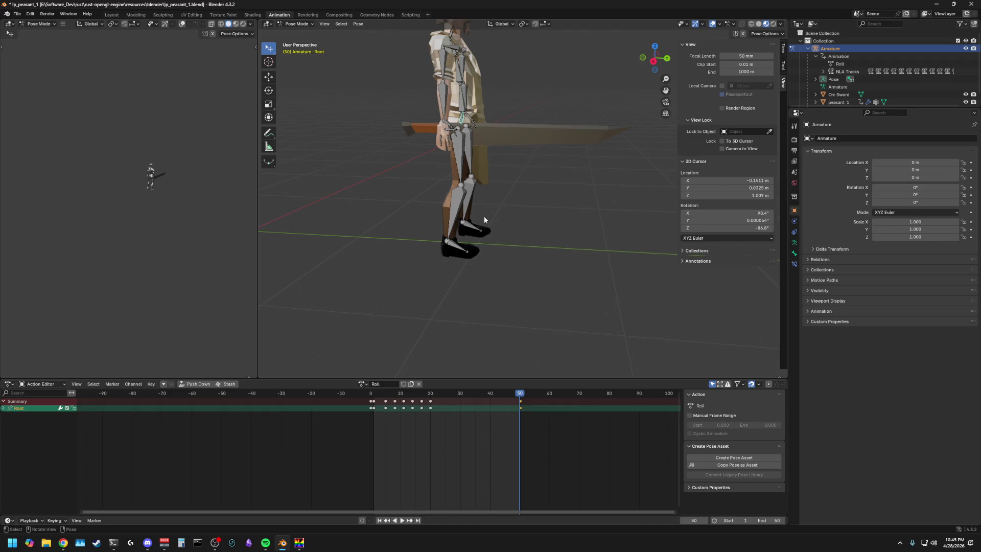
key("r")
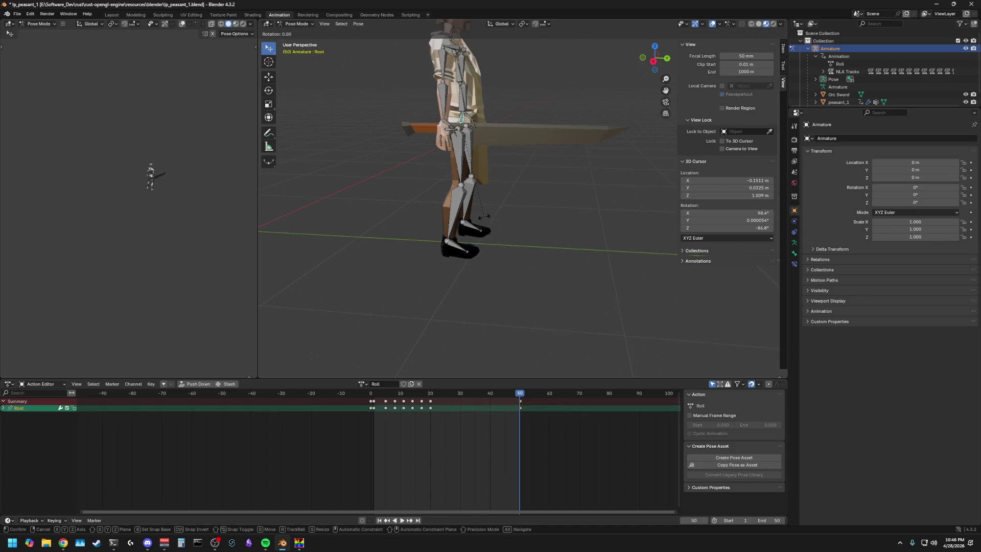
key("Escape")
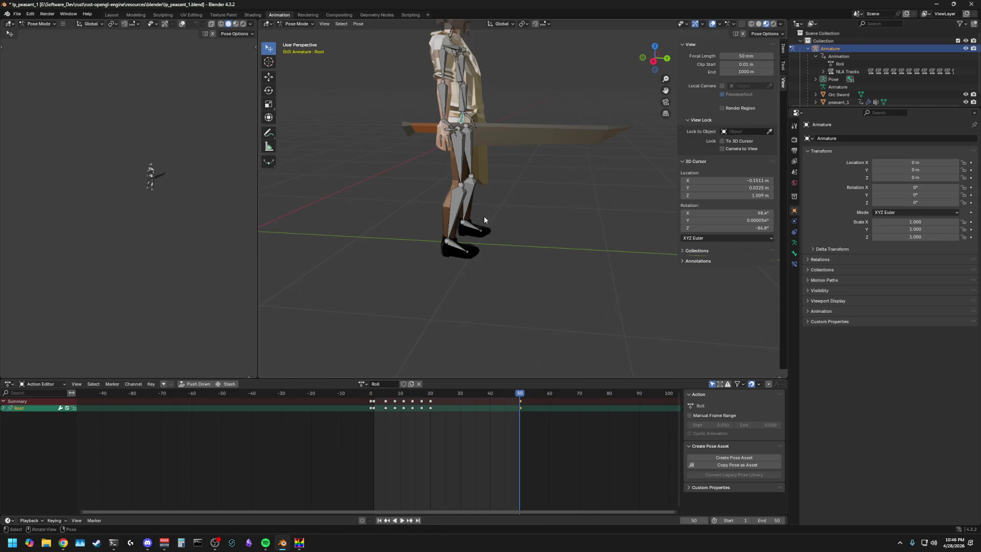
left_click(654, 61)
key("r")
key("x")
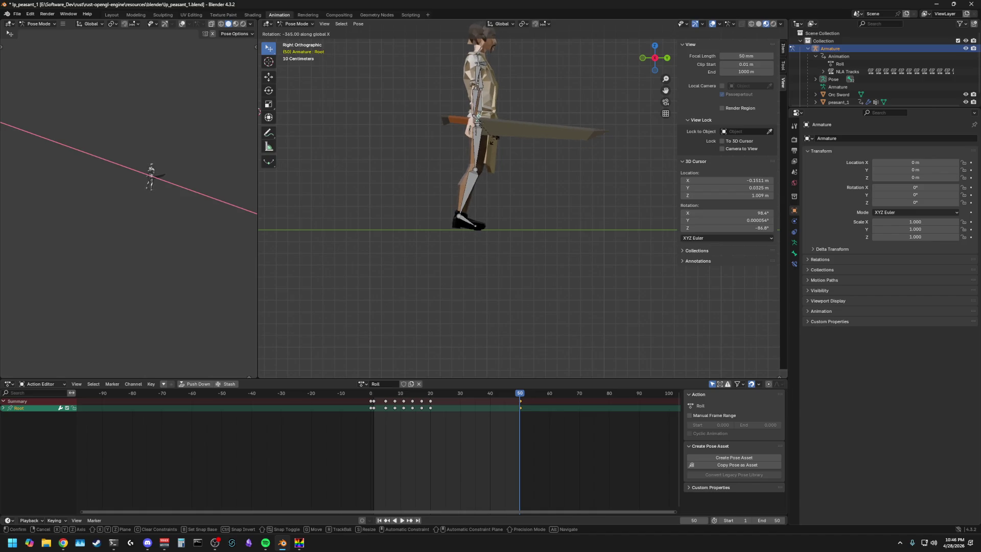
Step: Confirm the Root rotation, play the roll from frame 20 and set the playhead to frame 50
key("Return")
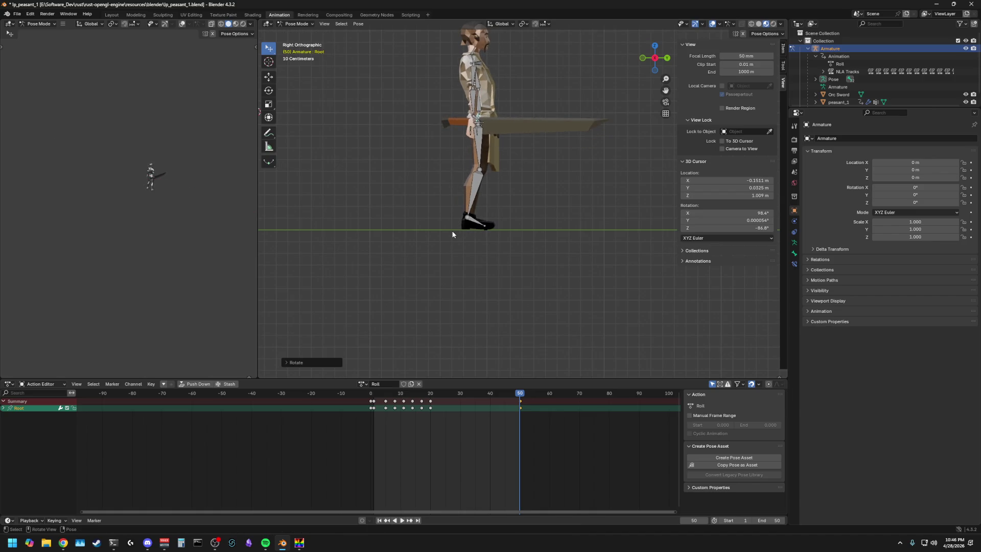
left_click(453, 230)
key("a")
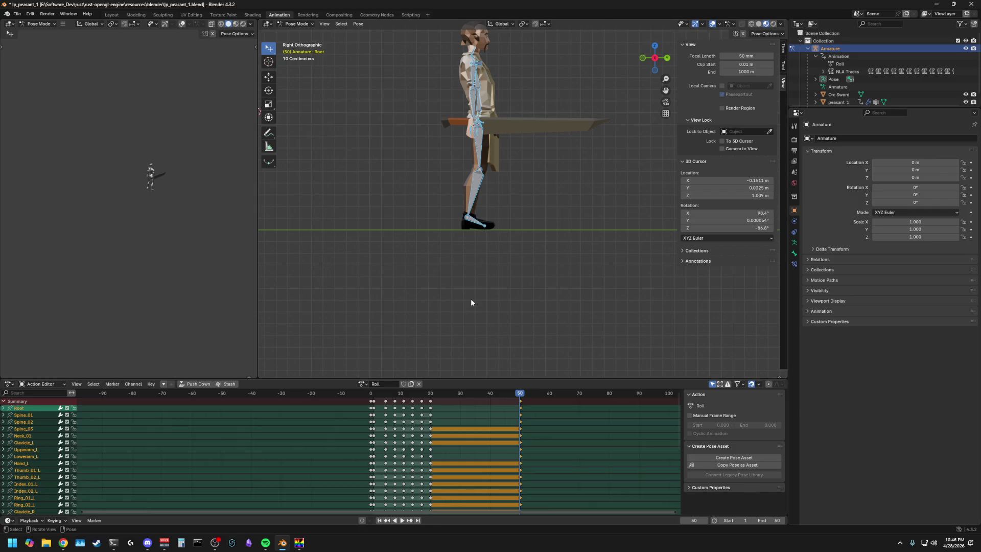
left_click_drag(453, 394, 431, 399)
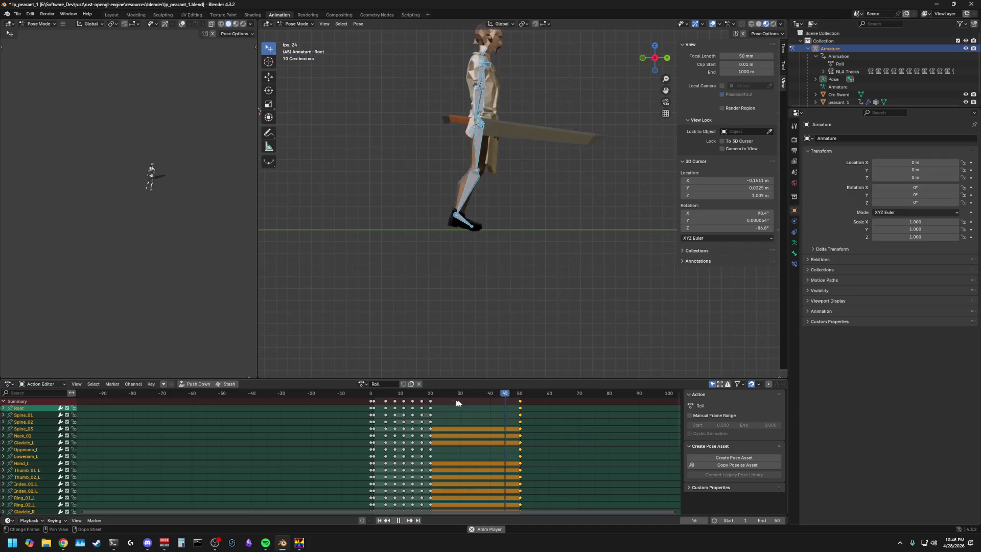
key("space")
key("space")
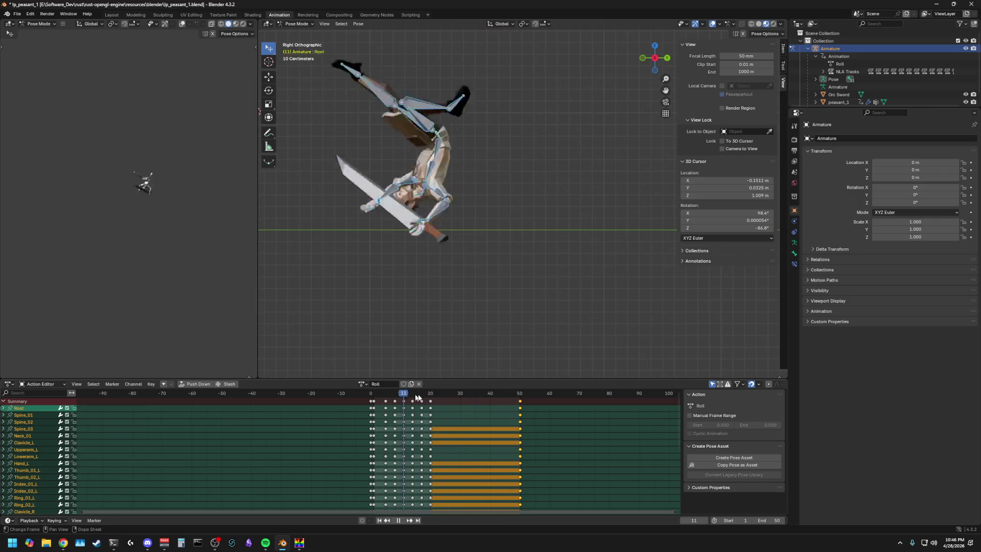
key("space")
left_click(517, 396)
left_click_drag(518, 400, 520, 399)
Step: Reselect the armature's bones and play the animation once more, stopping at frame 50
left_click(531, 177)
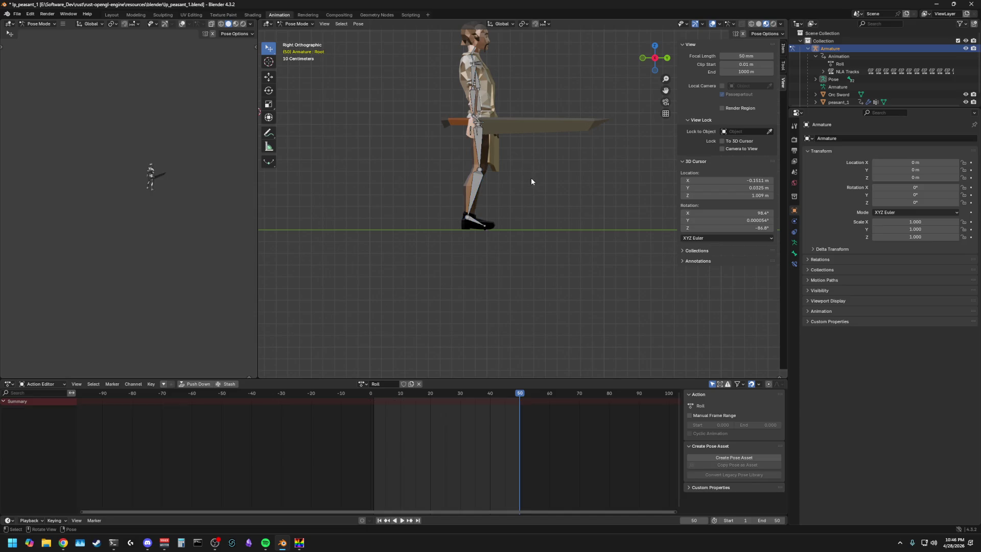
left_click(483, 127)
key("a")
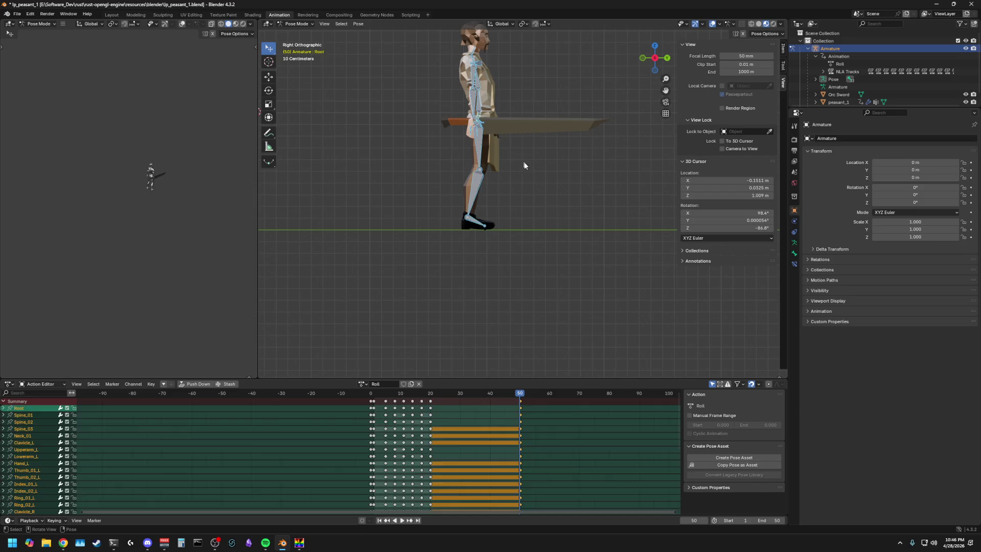
scroll(475, 191, "down", 20, "alt")
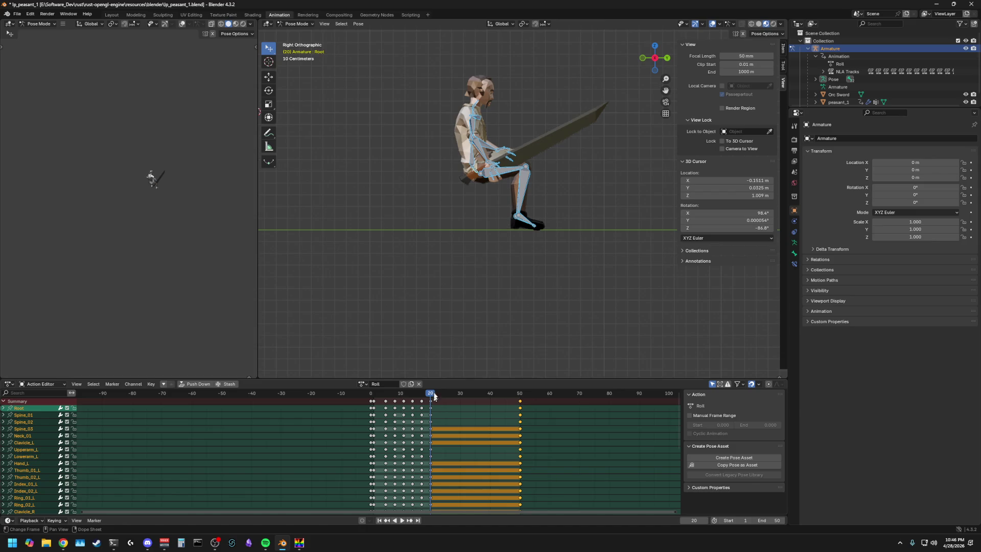
left_click(470, 174)
key("space")
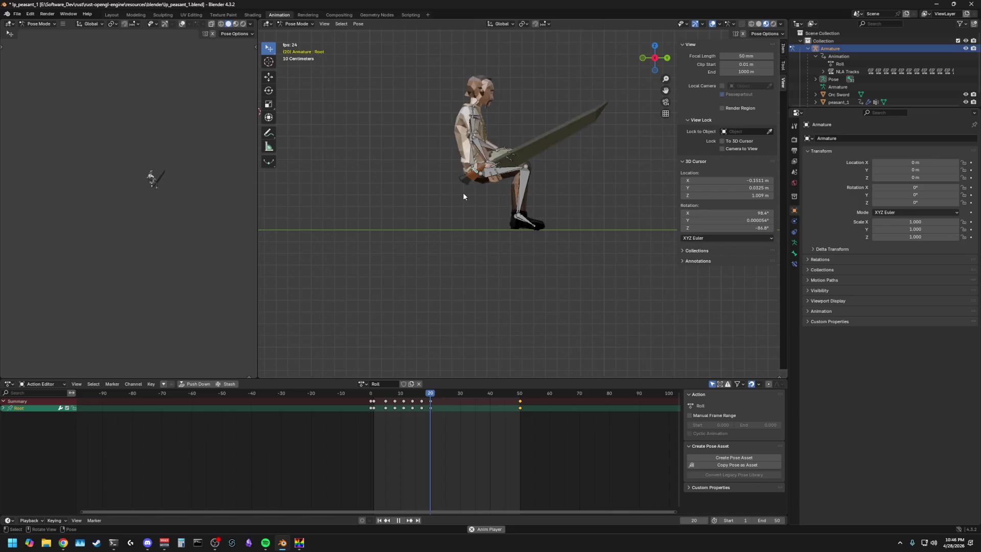
key("space")
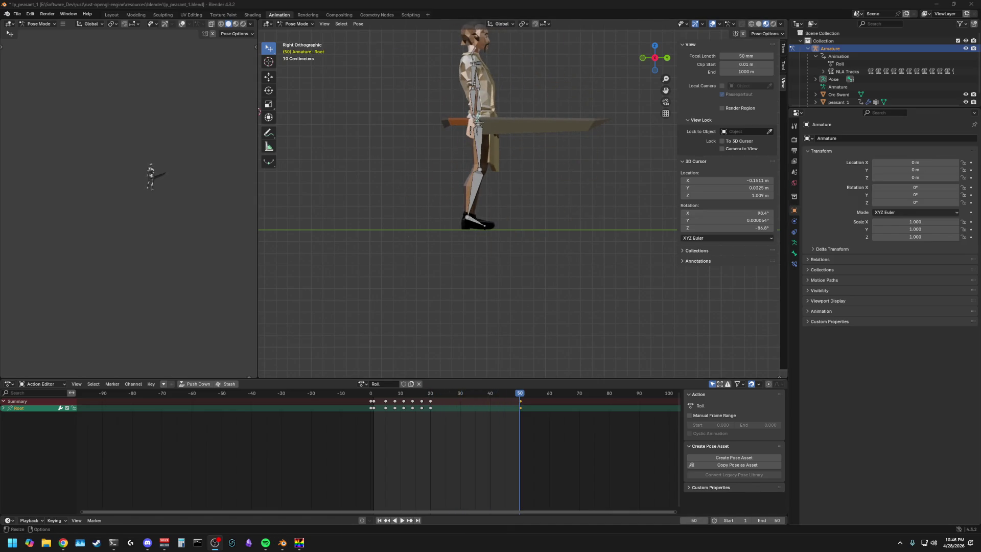
Step: Play from an in-between frame, scrub forward to frame 50 and clear the bone selection
key("a")
left_click(439, 396)
key("space")
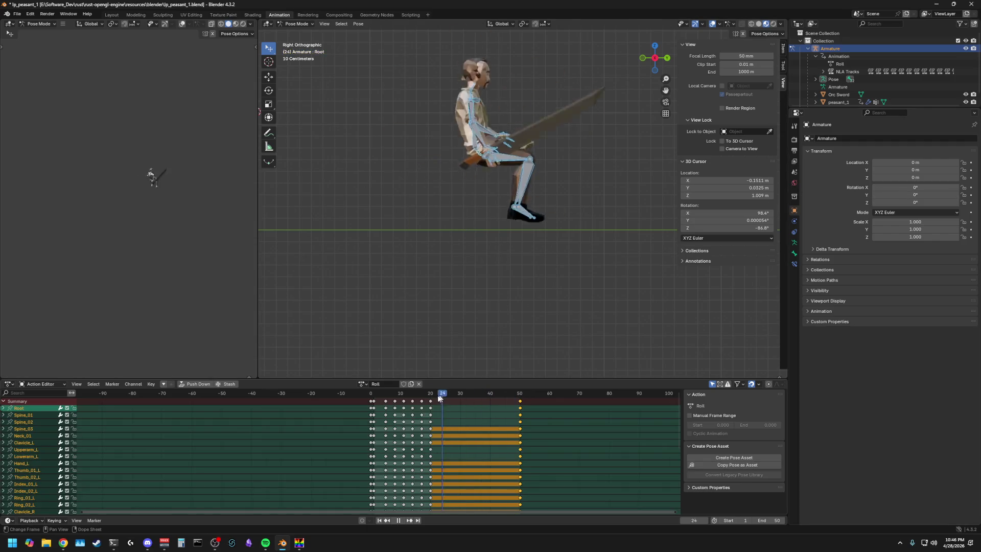
left_click_drag(426, 408, 520, 412)
left_click(539, 307)
key("a")
left_click(523, 105)
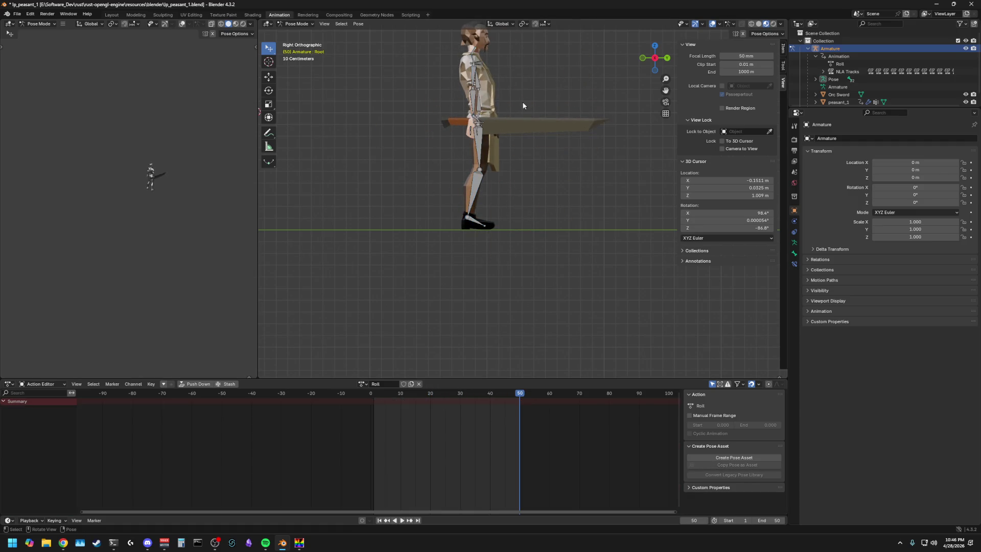
Step: Test and cancel a Root rotation, then scrub frames 23–38 and play the roll into its mid-tumble
left_click(482, 117)
key("r")
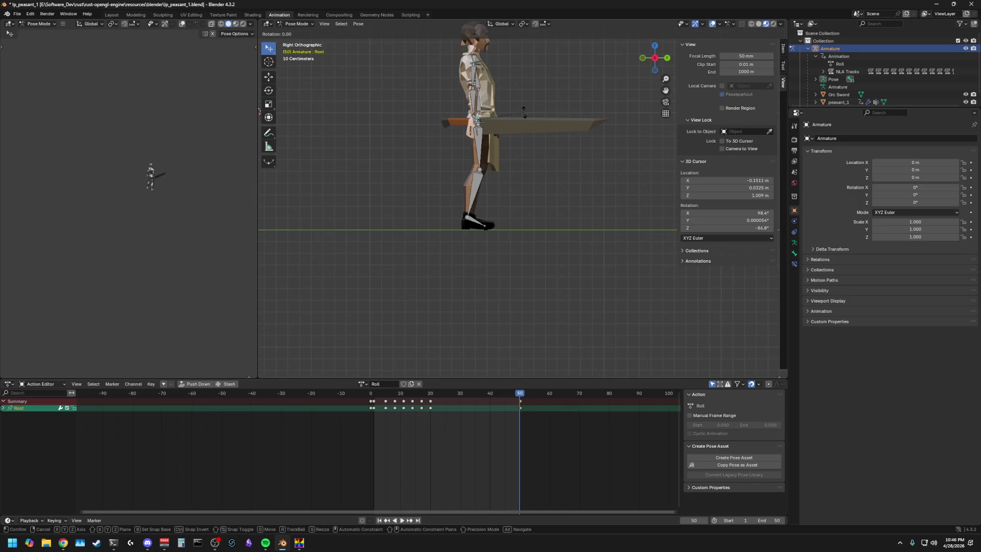
left_click(502, 125)
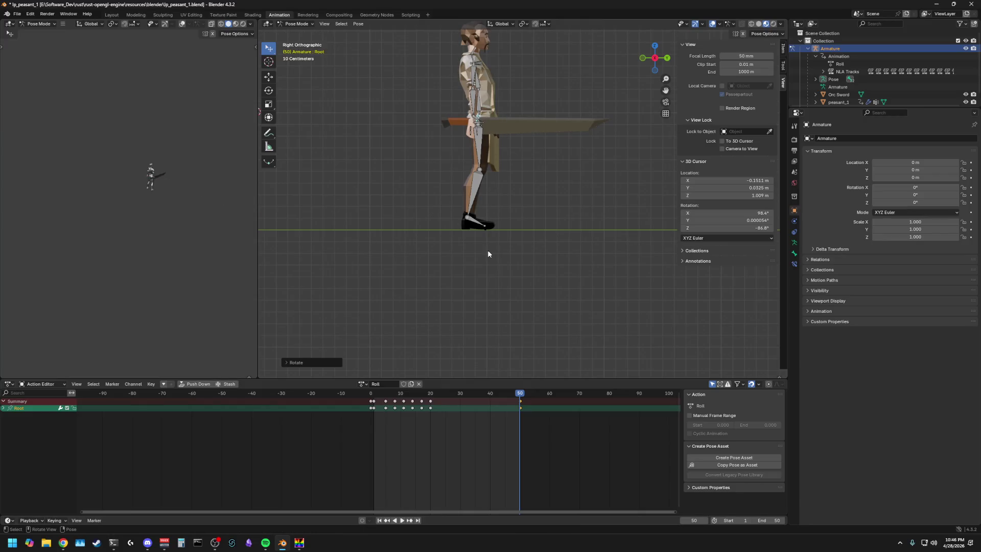
left_click(508, 102)
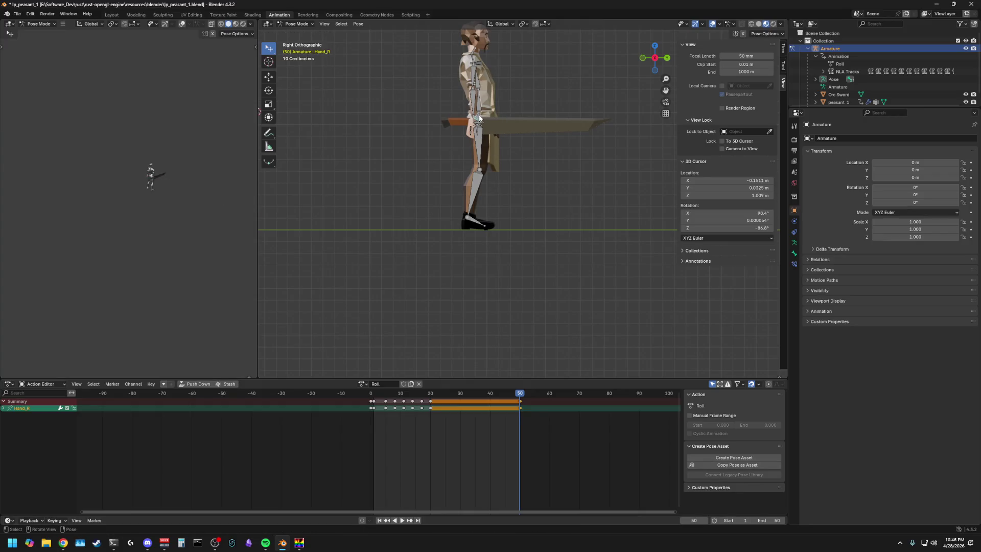
key("a")
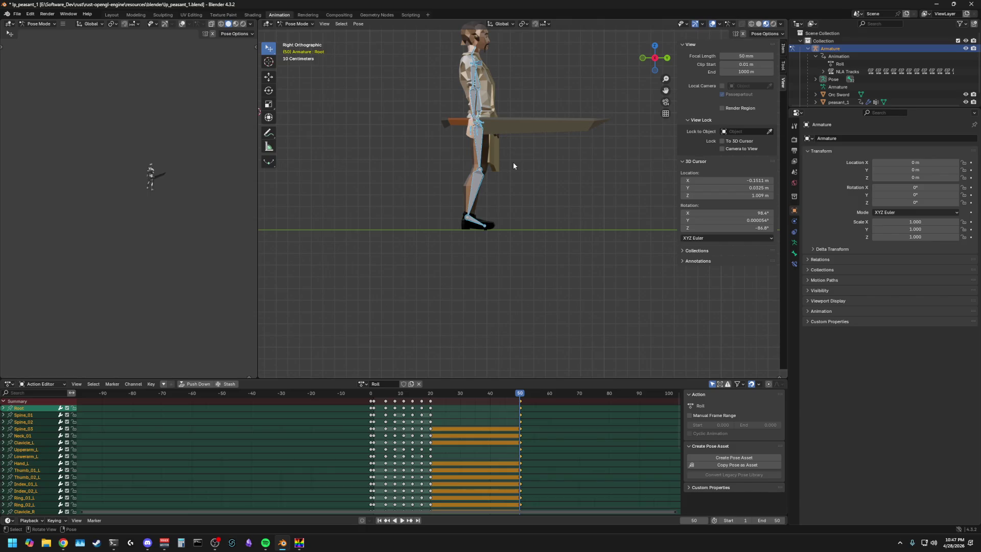
left_click_drag(520, 394, 439, 396)
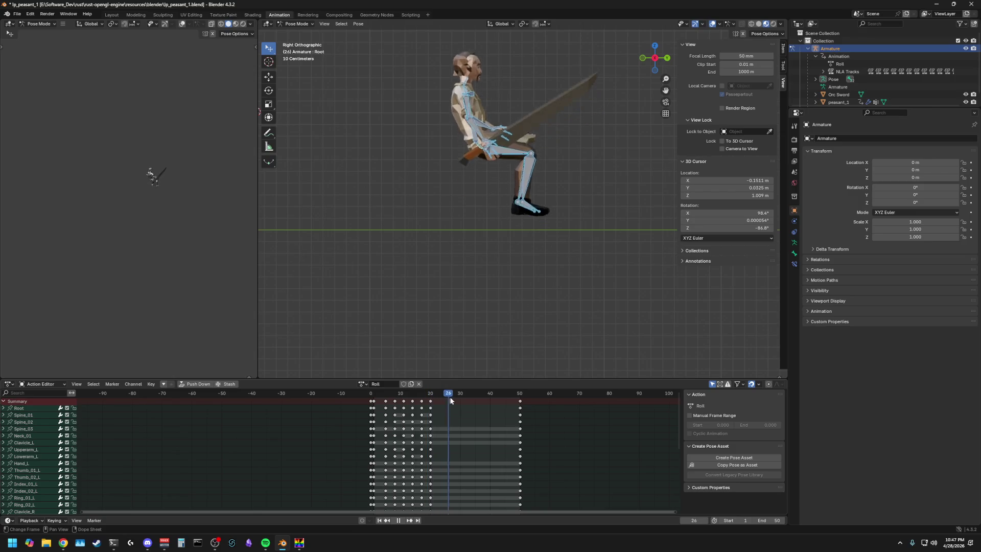
mouse_move(439, 395)
left_mouse_down()
mouse_move(519, 398)
mouse_move(430, 398)
left_mouse_up()
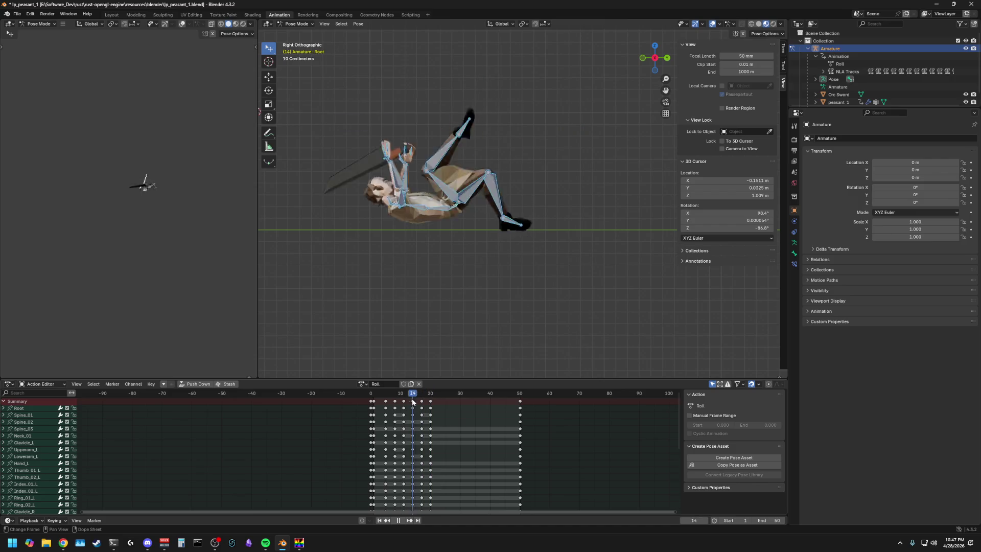
key("space")
left_click(479, 345)
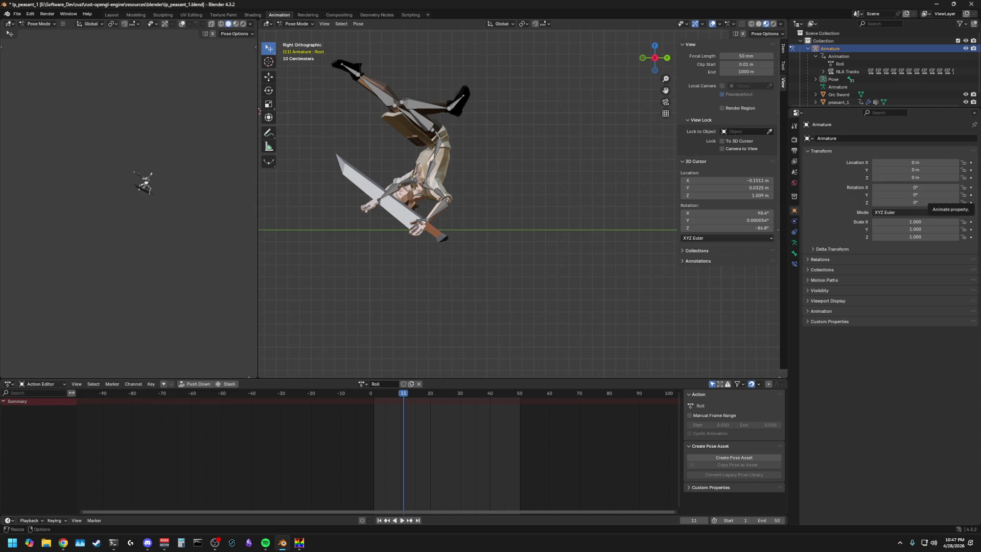
Step: After a browser detour, return the Roll action to frame 1 and frame the whole peasant in view
left_click(63, 543)
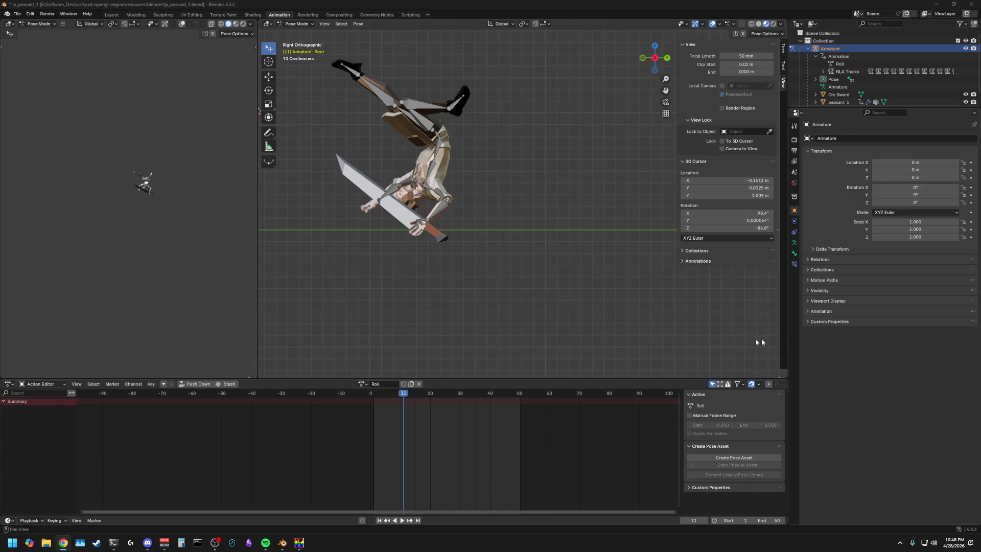
key("a")
left_click_drag(400, 396, 373, 396)
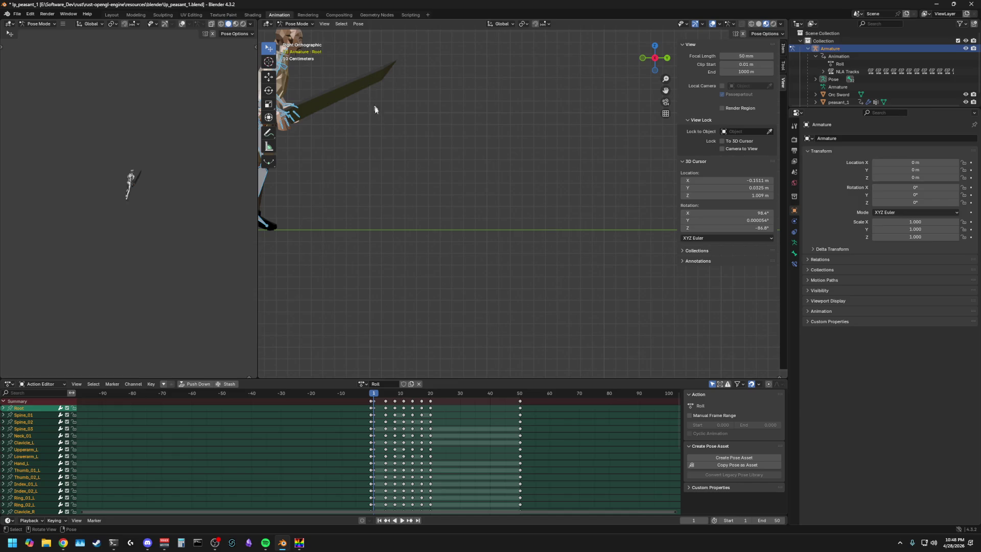
key("KP_Decimal")
key("alt+a")
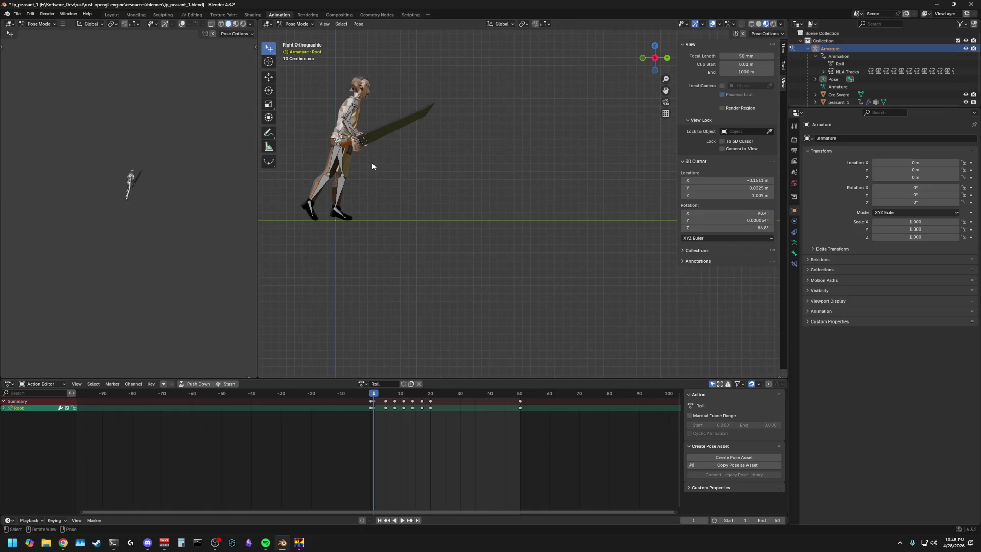
scroll(372, 163, "up", 2)
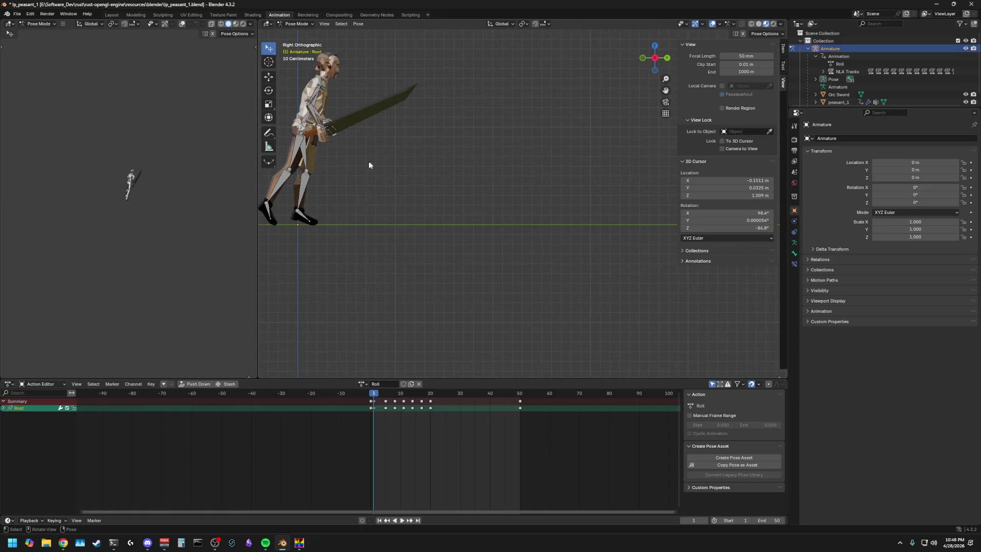
Step: Zoom toward the torso and sword and bring up the Root bone's pose options
left_click(368, 161)
middle_click_drag(383, 164, 529, 223, "shift")
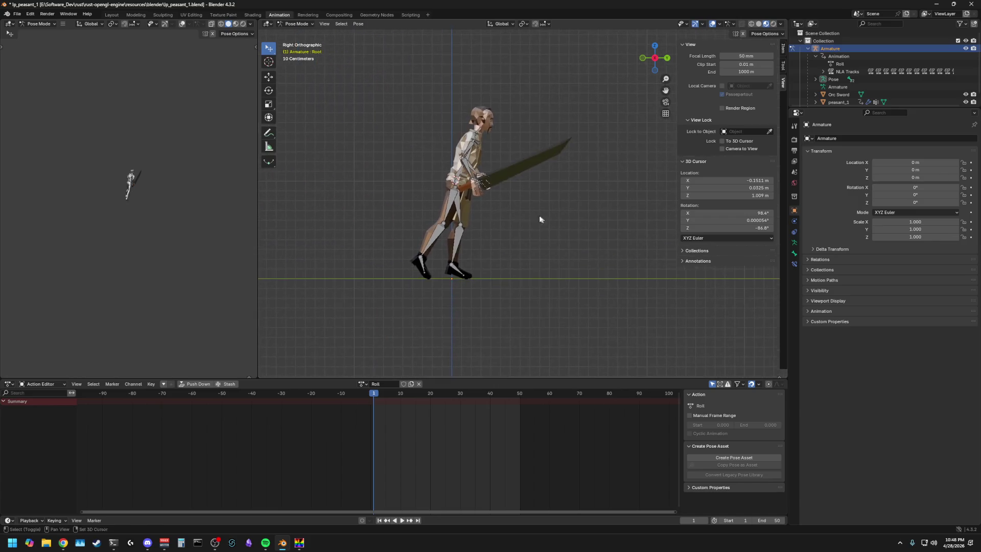
scroll(350, 156, "up", 4)
left_click(350, 156)
right_click(351, 160)
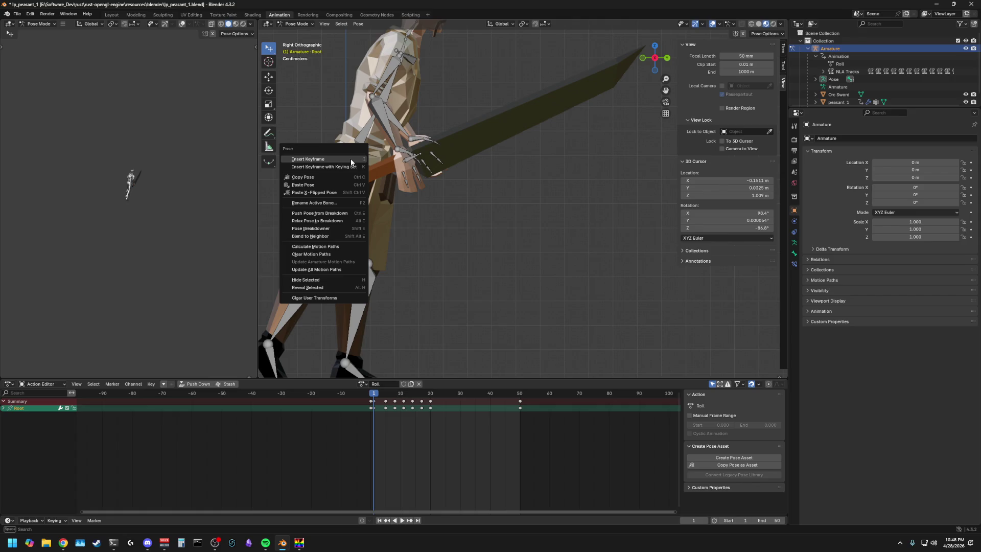
Step: Insert a keyframe on the Root bone at frame 1, then switch to the browser
left_click(512, 173)
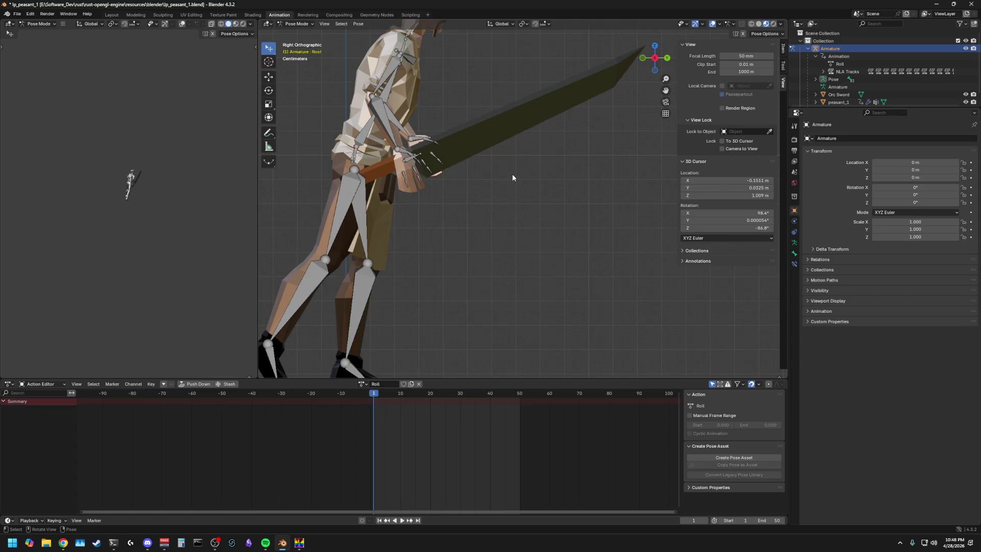
left_click(356, 160)
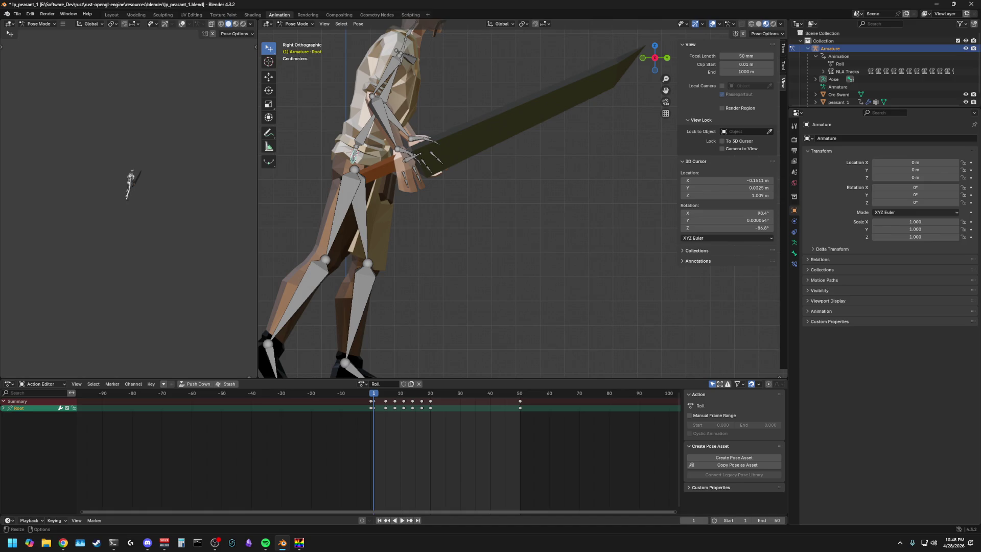
key("alt+Tab")
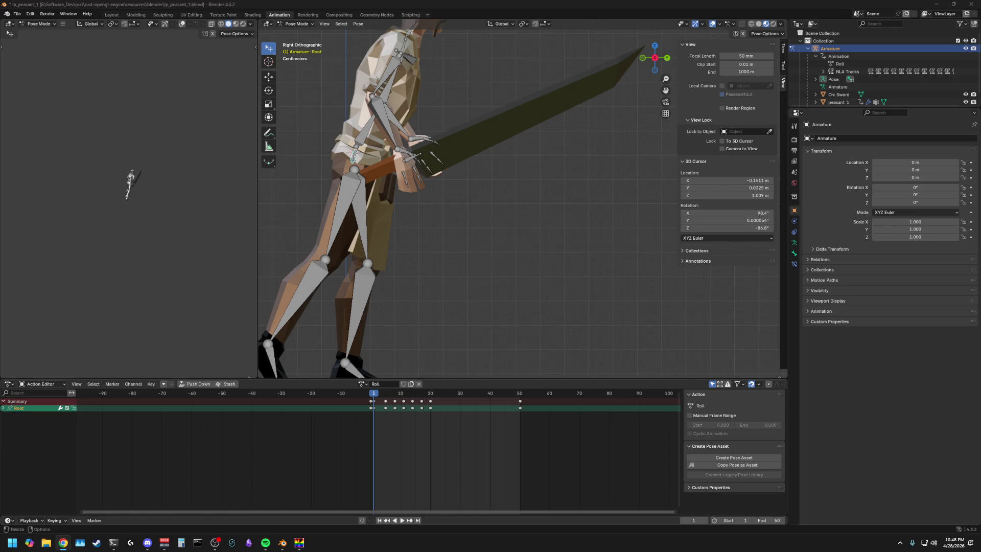